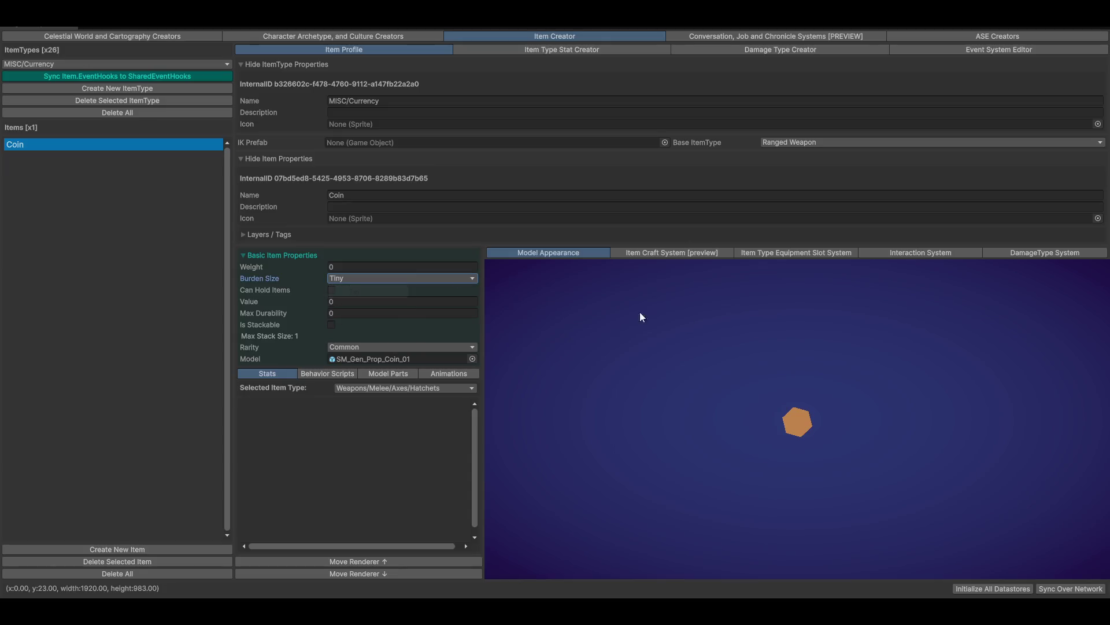
Keep the Coin's value at 0, make it stackable, and set Max Stack Size to 100
{"action": "left_click", "coordinate": [330, 300]}
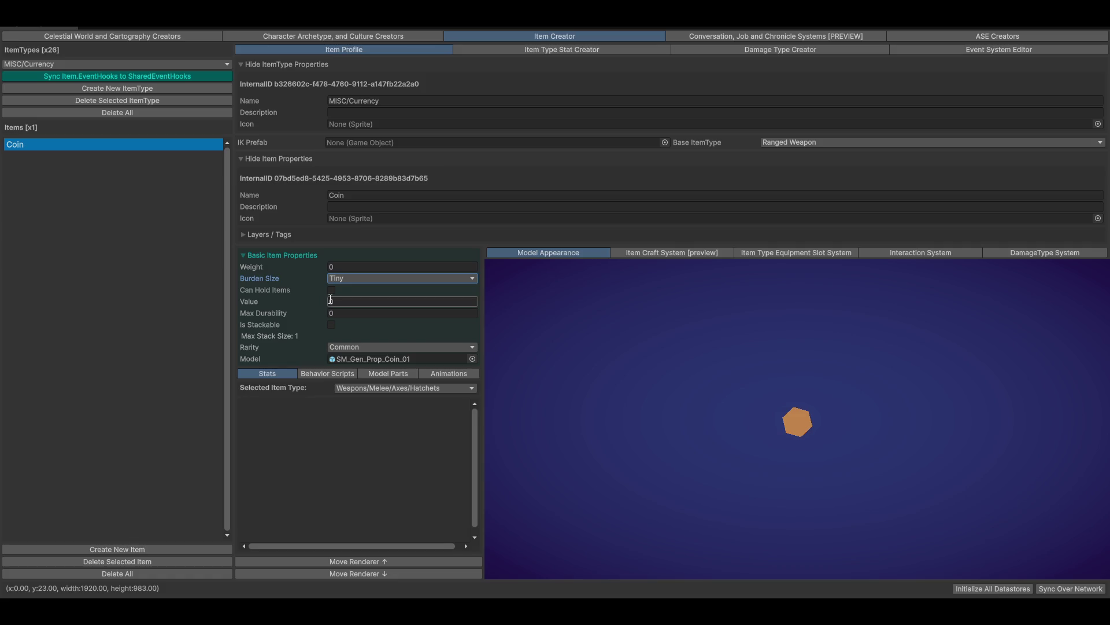
{"action": "type", "text": "1"}
{"action": "key", "text": "Return"}
{"action": "left_click", "coordinate": [332, 326]}
{"action": "left_click", "coordinate": [329, 337]}
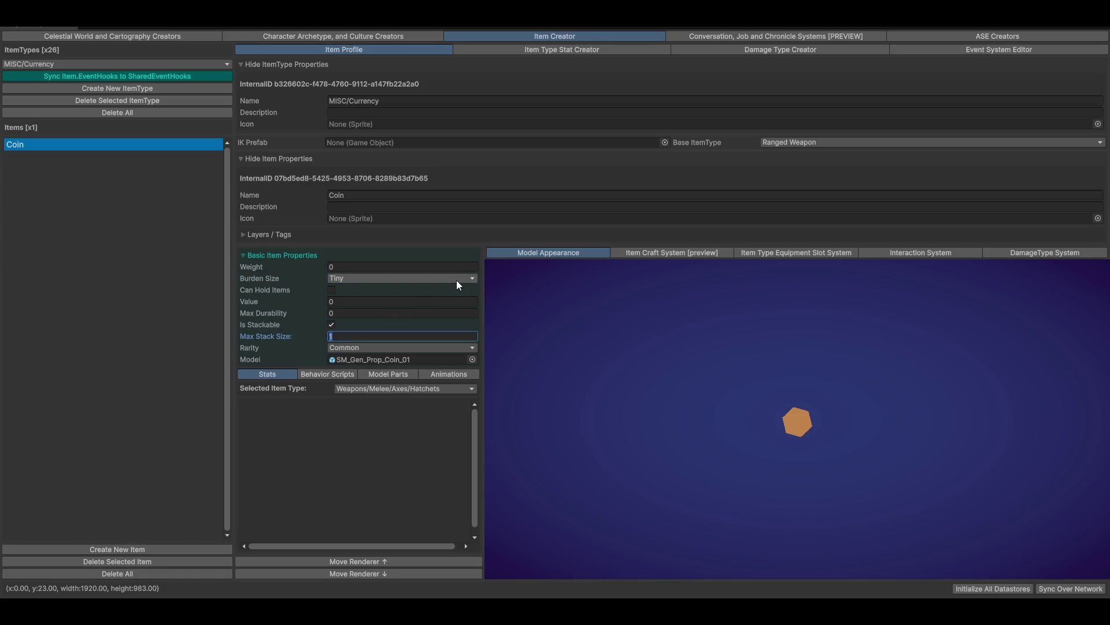
{"action": "type", "text": "100"}
Create a new item type and copy the 'Wearables/' prefix from the Wearables/Backpacks type
{"action": "left_click", "coordinate": [44, 63]}
{"action": "mouse_move", "coordinate": [77, 141]}
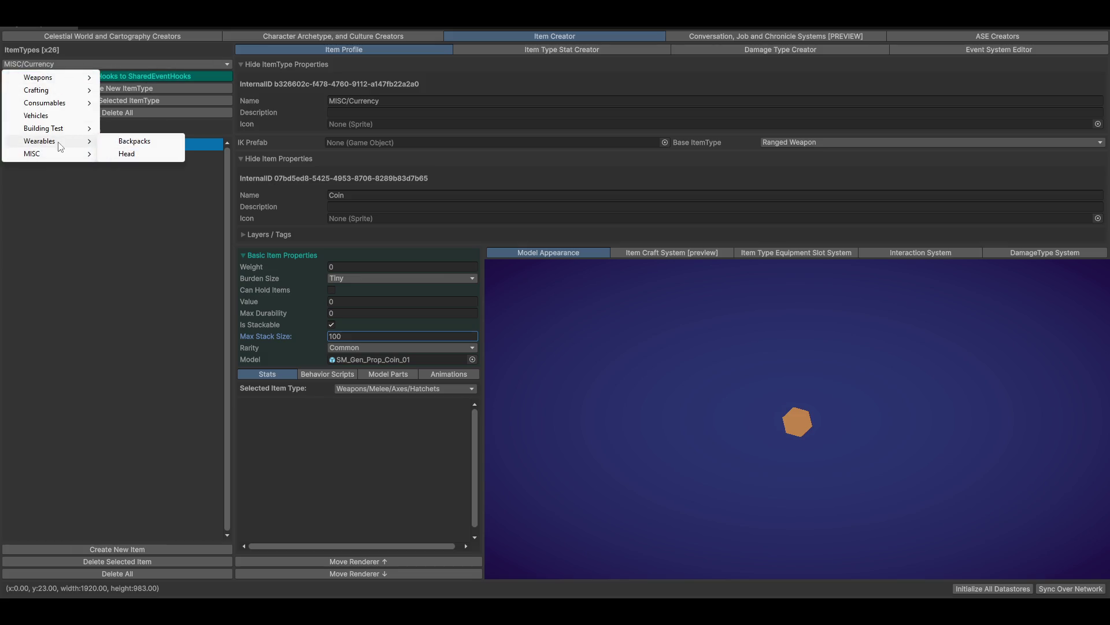
{"action": "left_click", "coordinate": [151, 142]}
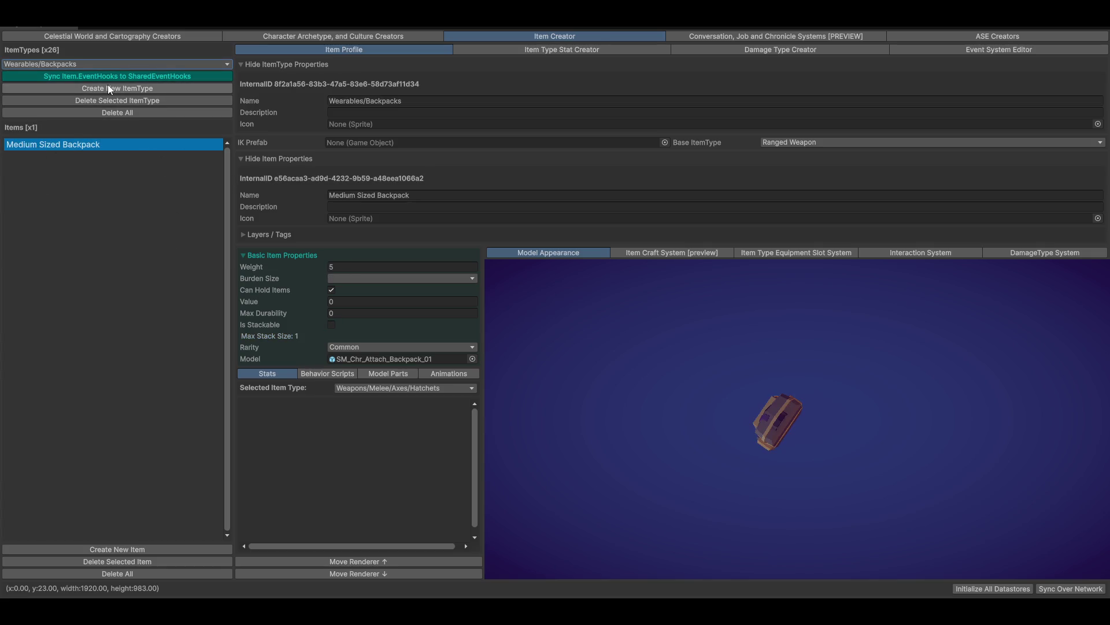
{"action": "left_click", "coordinate": [52, 88]}
{"action": "left_click", "coordinate": [120, 61]}
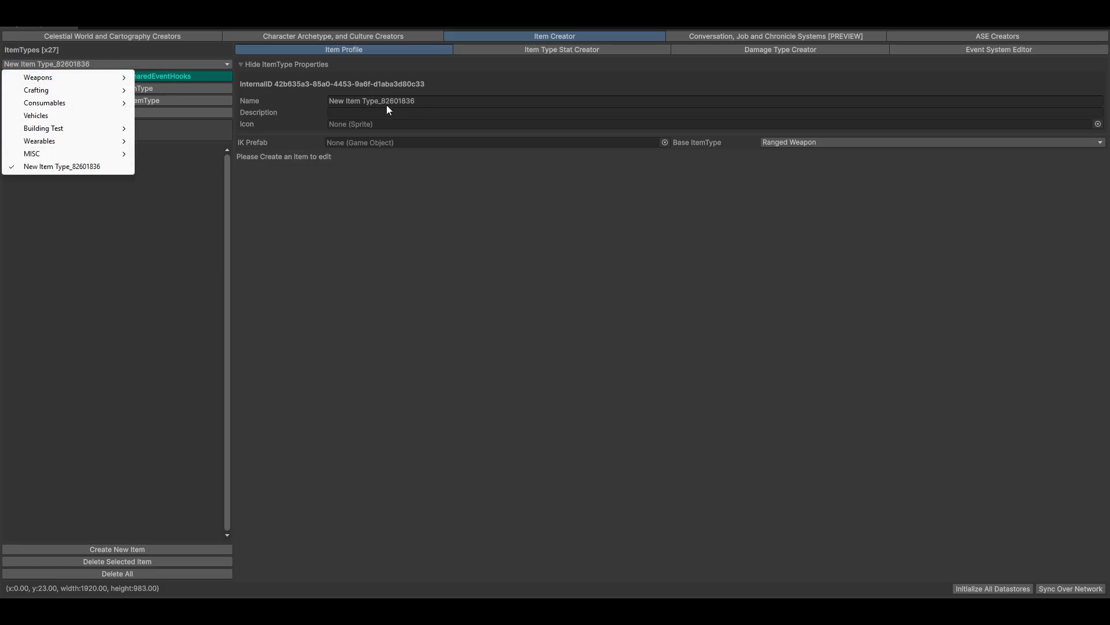
{"action": "mouse_move", "coordinate": [86, 141]}
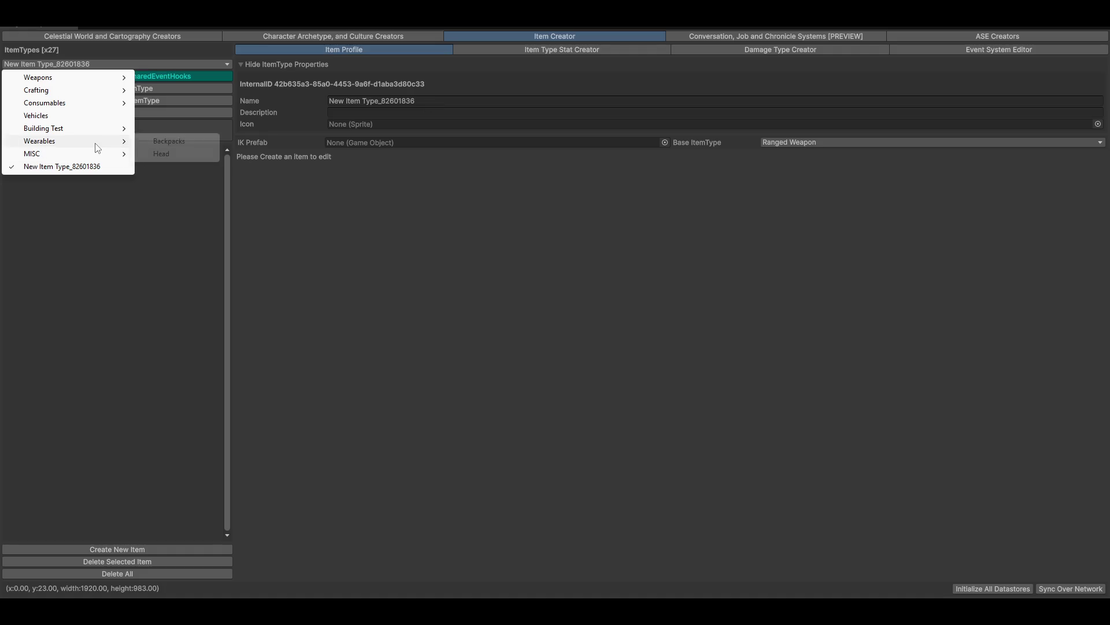
{"action": "left_click", "coordinate": [169, 141]}
{"action": "key", "text": "Home"}
{"action": "key", "text": "ctrl+shift+Right"}
{"action": "key", "text": "shift+Right"}
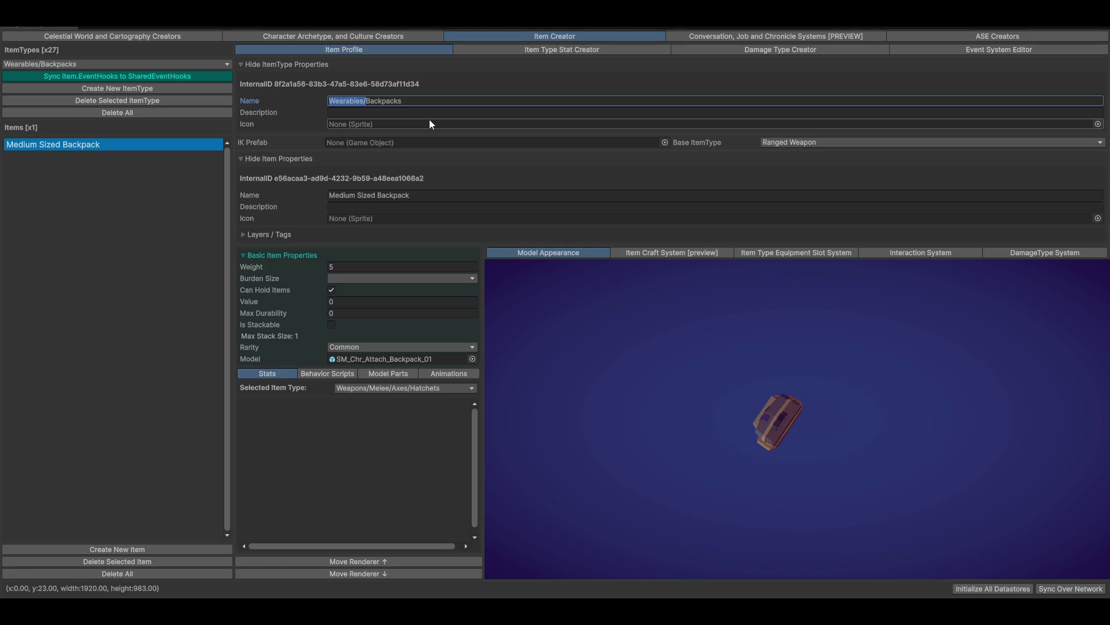
Rename the new empty item type to 'Wearables/Pouches'
{"action": "left_click", "coordinate": [47, 65]}
{"action": "mouse_move", "coordinate": [113, 141]}
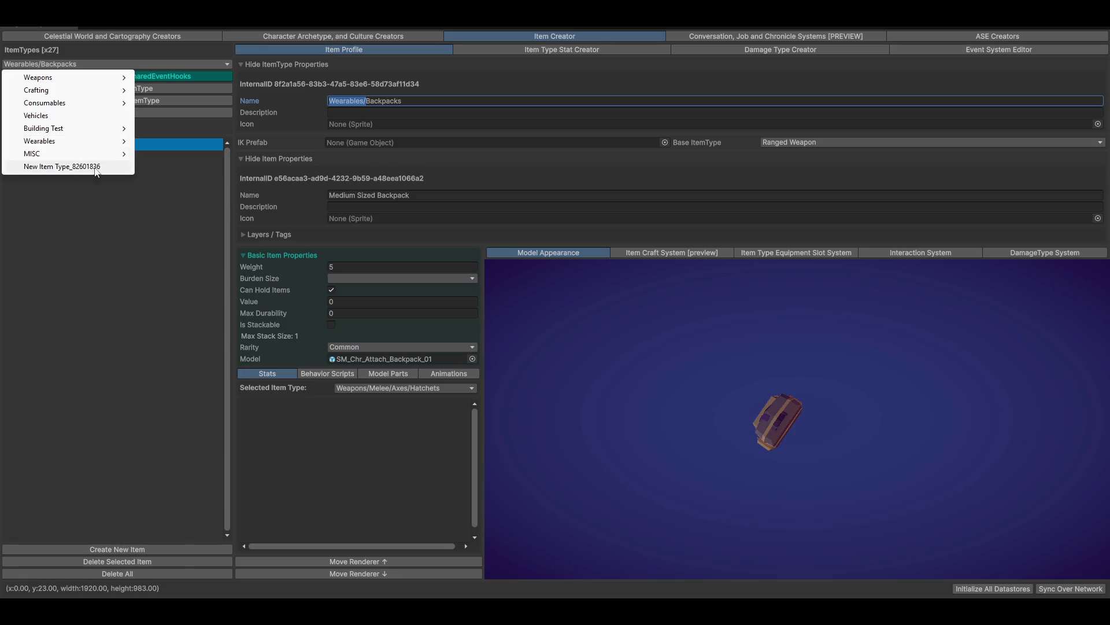
{"action": "left_click", "coordinate": [62, 166]}
{"action": "left_click", "coordinate": [475, 100]}
{"action": "type", "text": "Wearables/"}
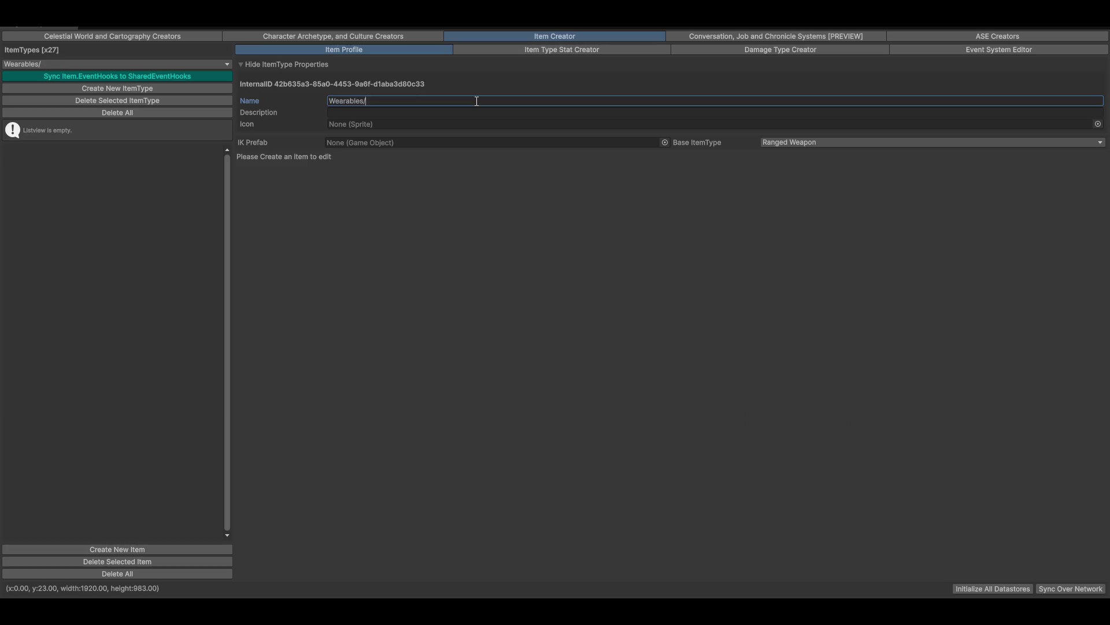
{"action": "type", "text": "Pouches"}
Add a new item to Wearables/Pouches with the SM_Chr_Attach_Pouch_01 model
{"action": "left_click", "coordinate": [119, 549]}
{"action": "left_click", "coordinate": [471, 358]}
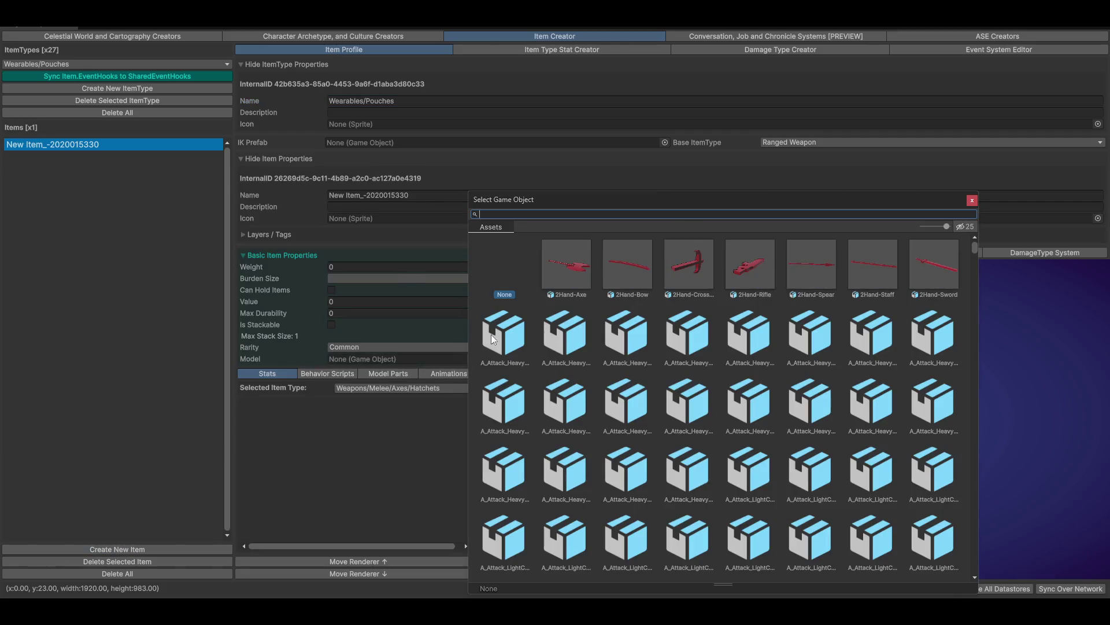
{"action": "type", "text": "pouch"}
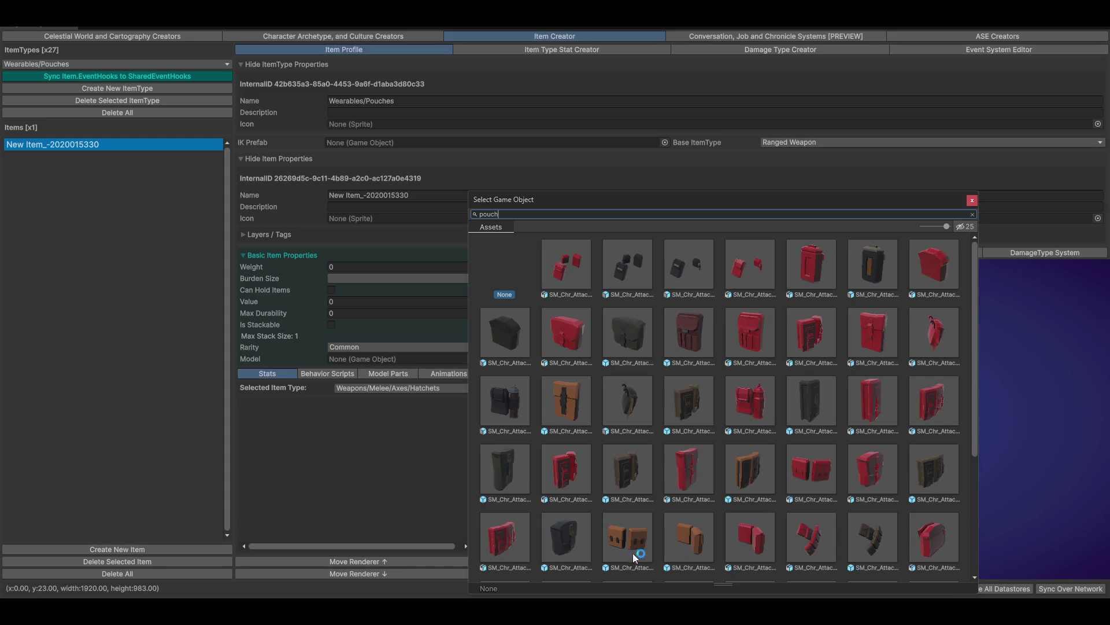
{"action": "left_click", "coordinate": [571, 409]}
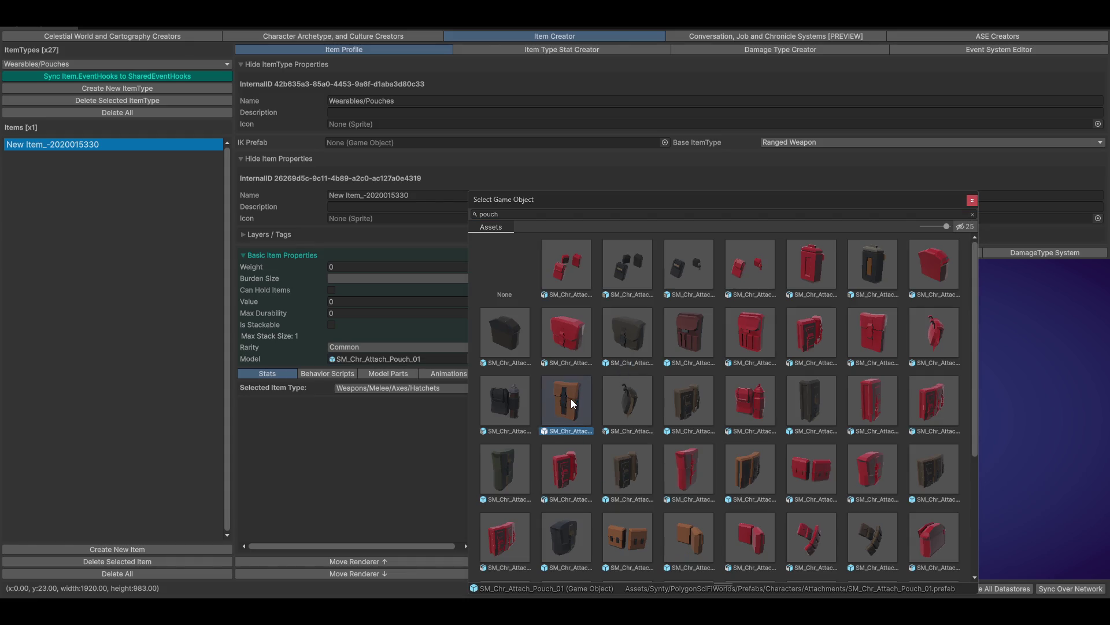
{"action": "double_click", "coordinate": [566, 406]}
{"action": "left_click_drag", "start_coordinate": [793, 450], "coordinate": [819, 376]}
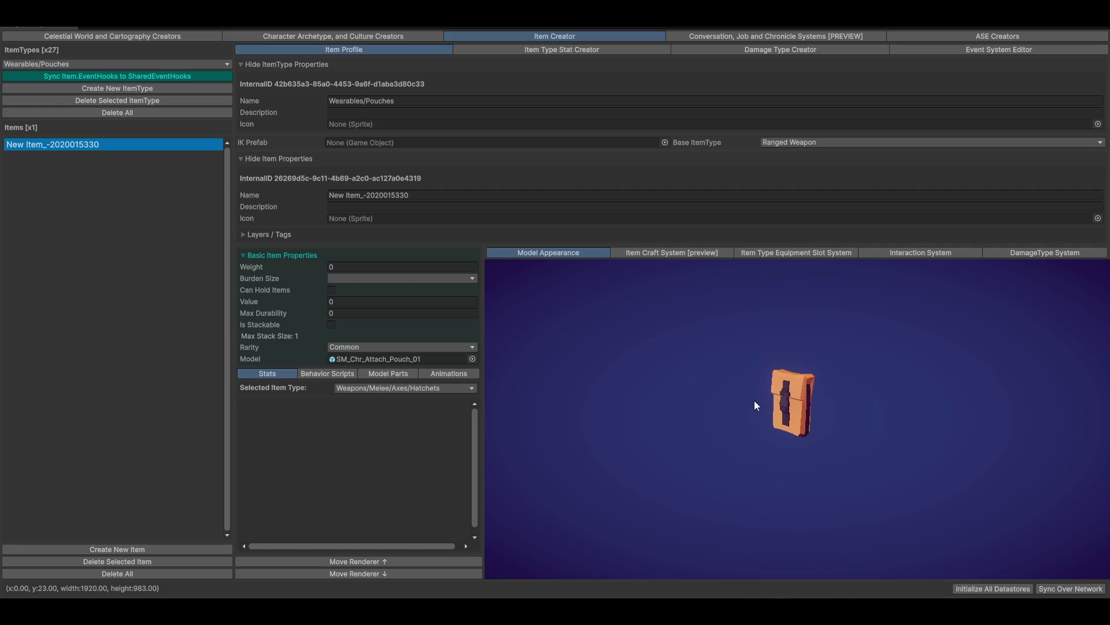
Set the pouch's Burden Size to Small, enable Can Hold Items, and name it 'Pouch 1'
{"action": "left_click", "coordinate": [349, 278]}
{"action": "left_click", "coordinate": [357, 304]}
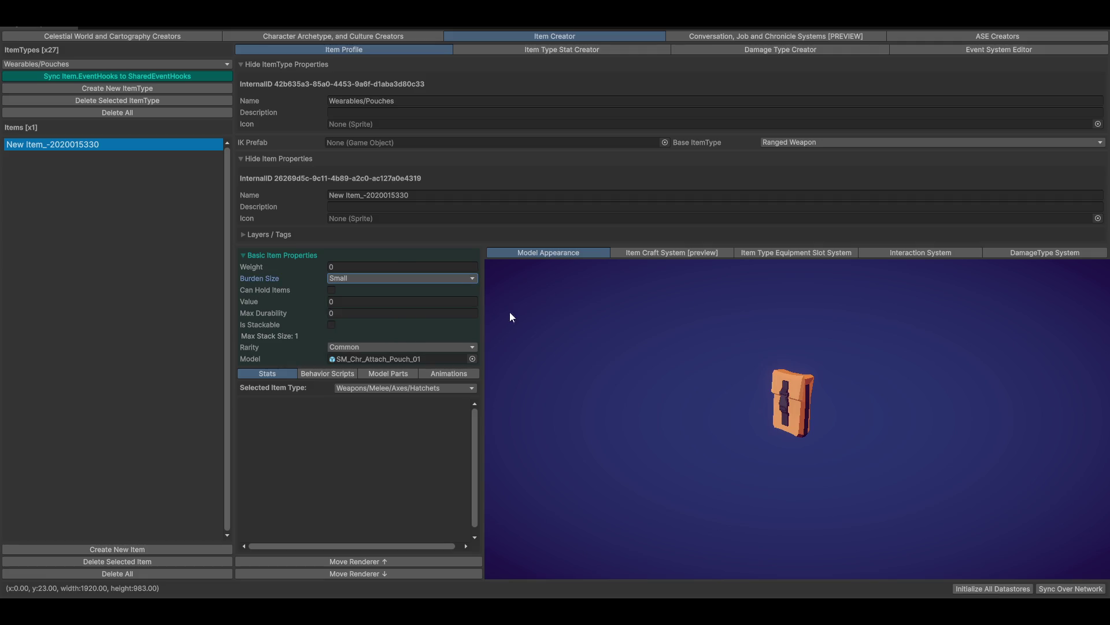
{"action": "left_click", "coordinate": [332, 289]}
{"action": "left_click", "coordinate": [433, 196]}
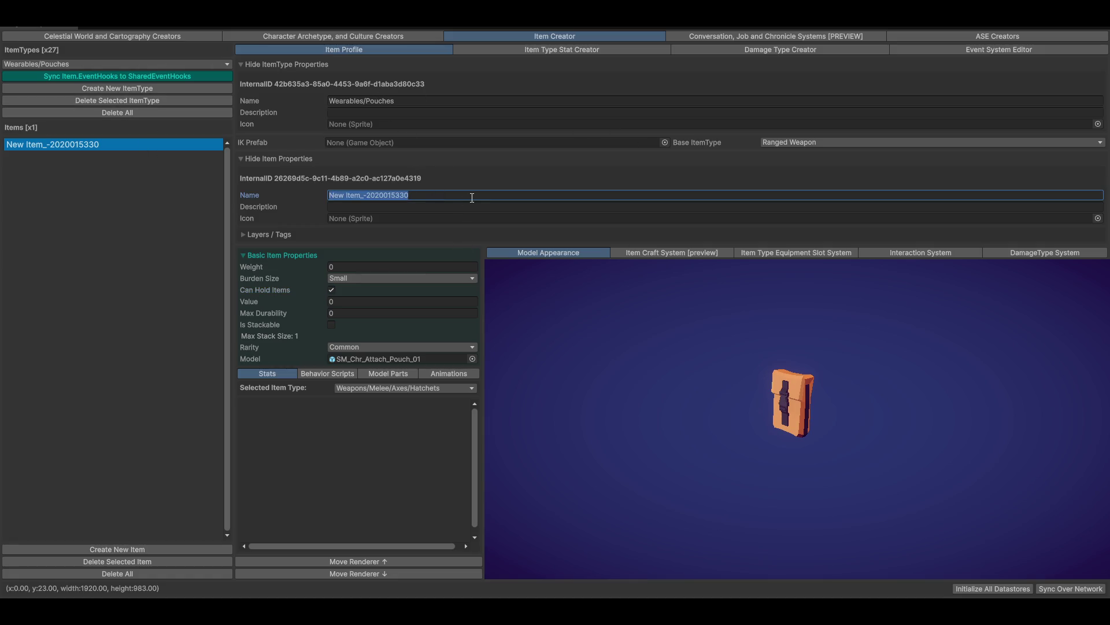
{"action": "type", "text": "Pouch "}
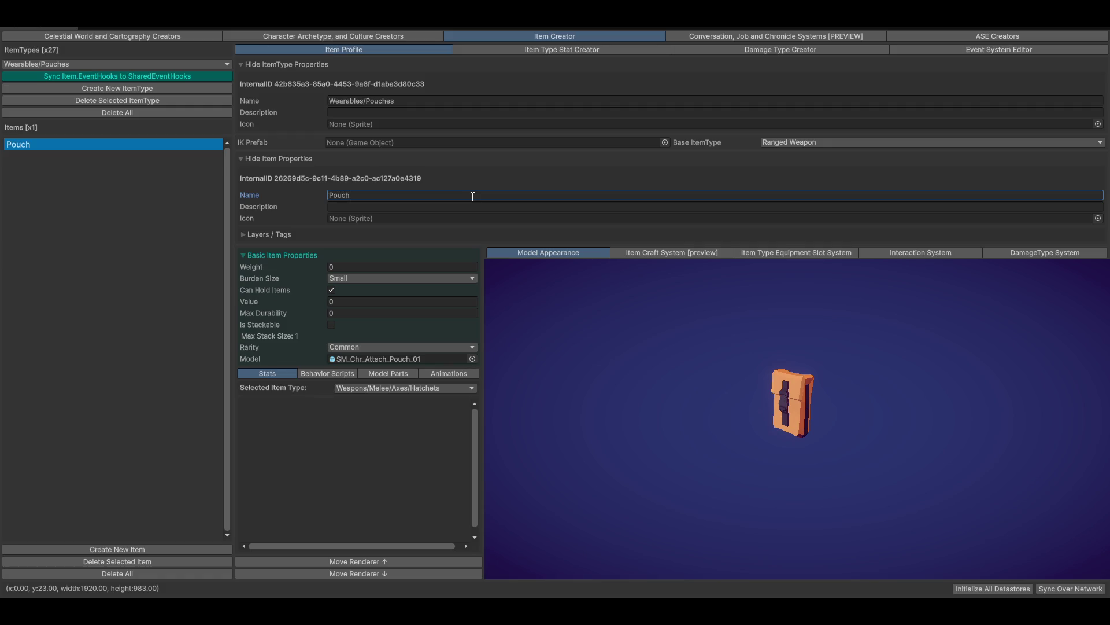
{"action": "type", "text": "1"}
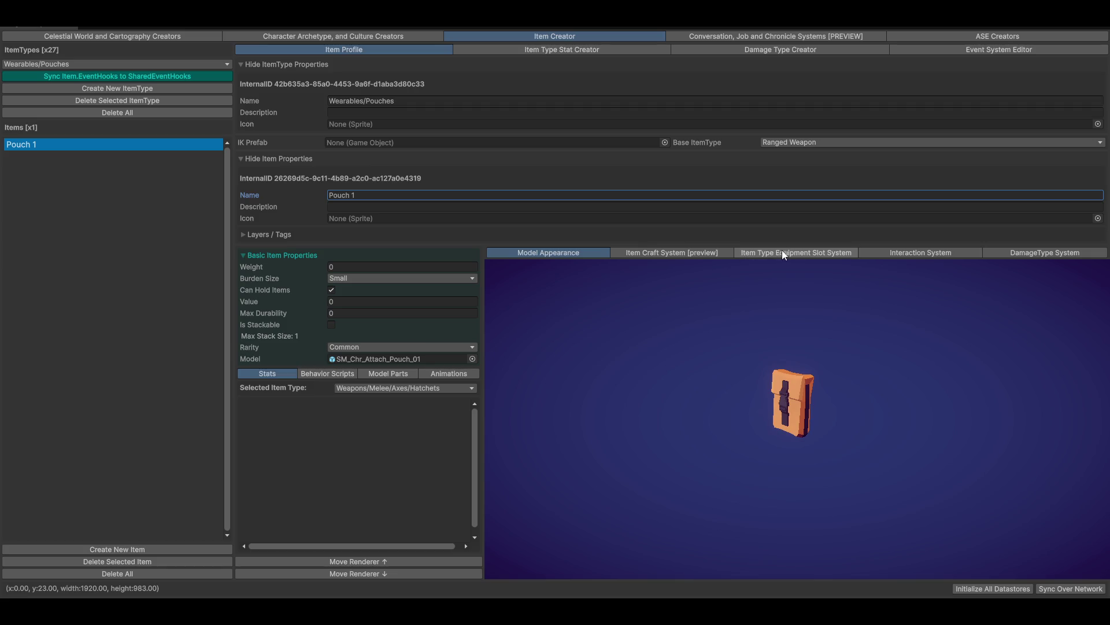
Assign the Humanoid/Human_Belt equipment slot to the Wearables/Pouches item type
{"action": "left_click", "coordinate": [818, 252]}
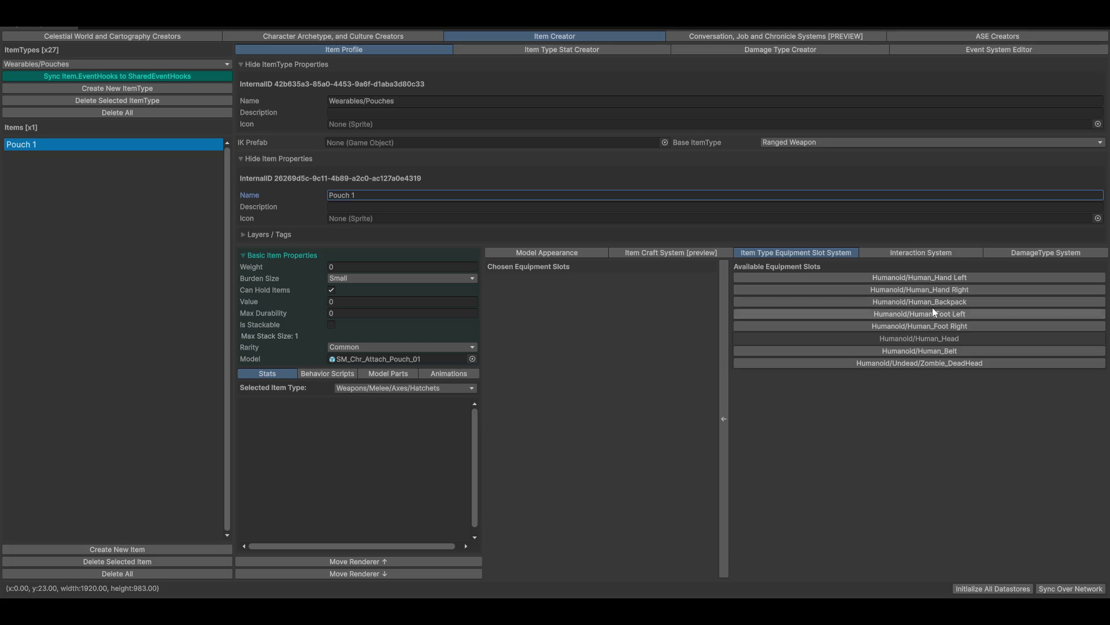
{"action": "left_click", "coordinate": [938, 355]}
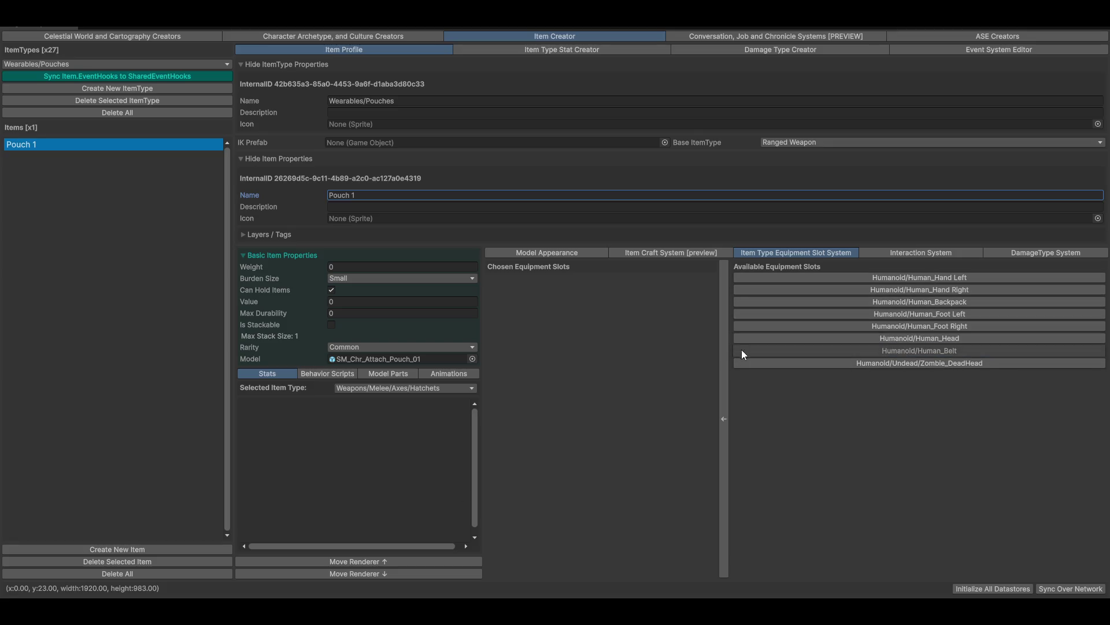
{"action": "left_click", "coordinate": [724, 419]}
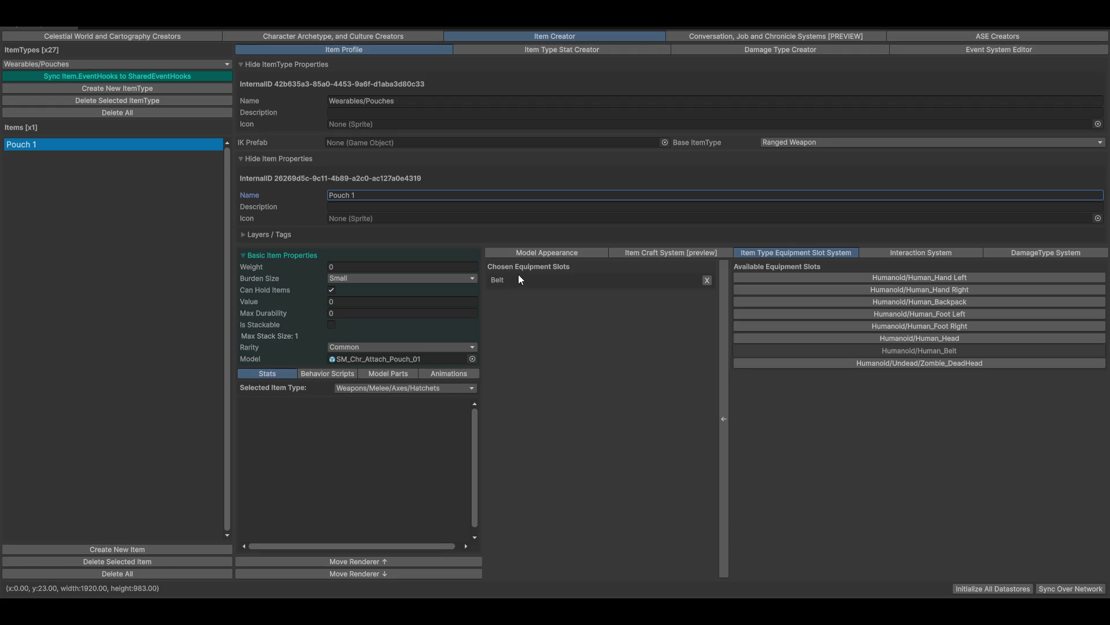
{"action": "left_click", "coordinate": [337, 39]}
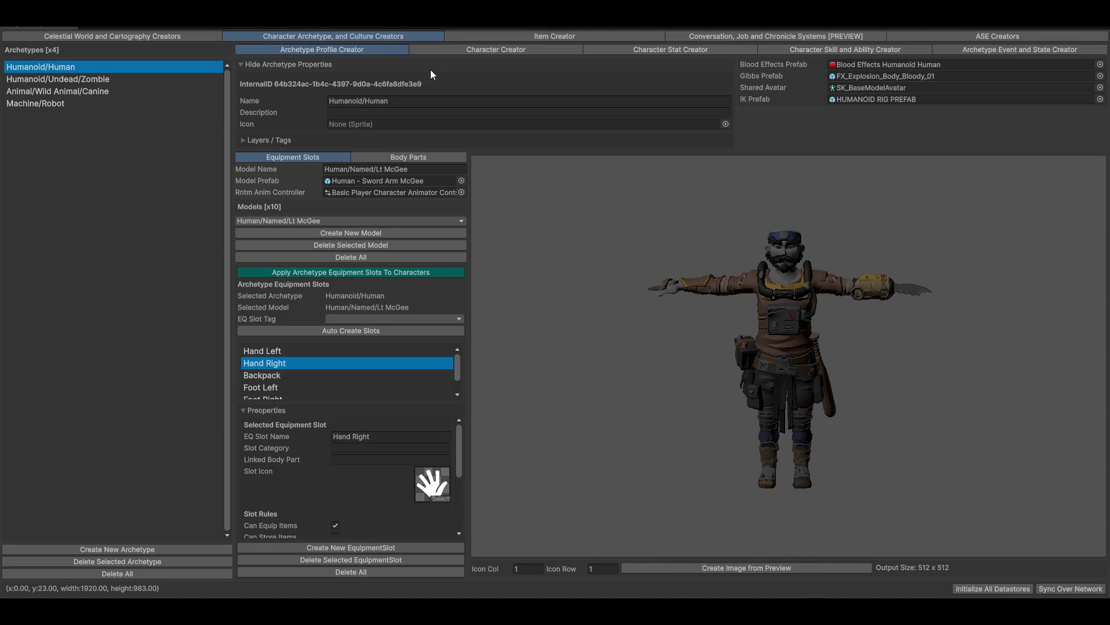
Frame the first character's full body in the Character Creator preview and show its inventory and equipment slots
{"action": "left_click", "coordinate": [431, 51]}
{"action": "mouse_move", "coordinate": [790, 393]}
{"action": "left_mouse_down"}
{"action": "mouse_move", "coordinate": [813, 396]}
{"action": "mouse_move", "coordinate": [834, 362]}
{"action": "mouse_move", "coordinate": [817, 455]}
{"action": "mouse_move", "coordinate": [789, 480]}
{"action": "left_mouse_up"}
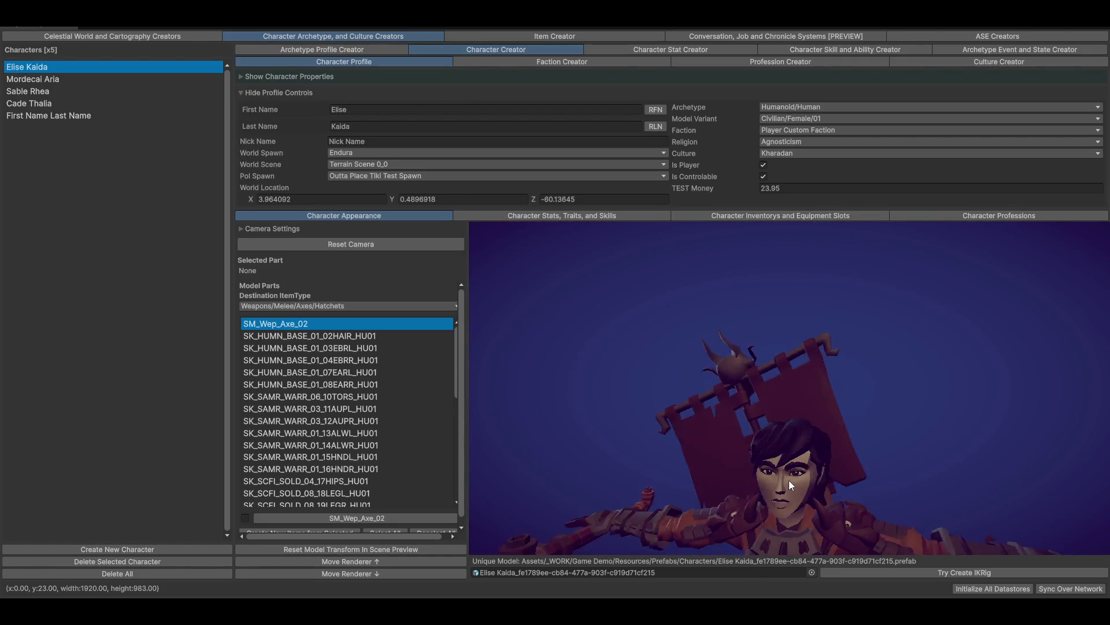
{"action": "scroll", "coordinate": [799, 478], "scroll_direction": "down", "scroll_amount": 5}
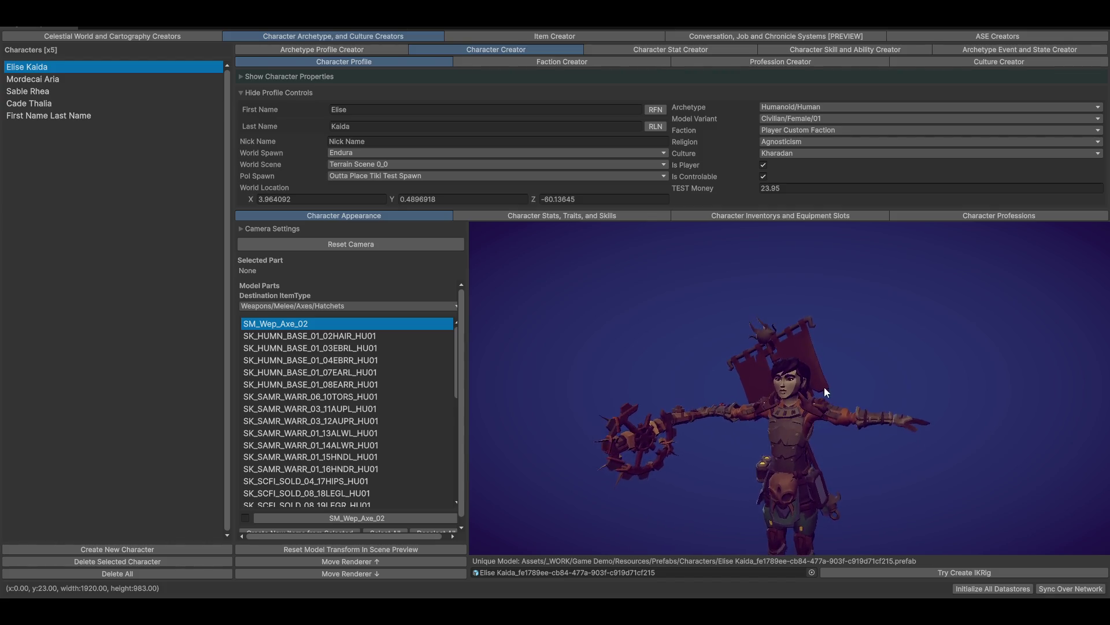
{"action": "left_click_drag", "start_coordinate": [824, 390], "coordinate": [821, 356]}
{"action": "mouse_move", "coordinate": [890, 398]}
{"action": "left_mouse_down"}
{"action": "mouse_move", "coordinate": [962, 408]}
{"action": "mouse_move", "coordinate": [883, 412]}
{"action": "mouse_move", "coordinate": [893, 421]}
{"action": "mouse_move", "coordinate": [874, 376]}
{"action": "mouse_move", "coordinate": [870, 393]}
{"action": "left_mouse_up"}
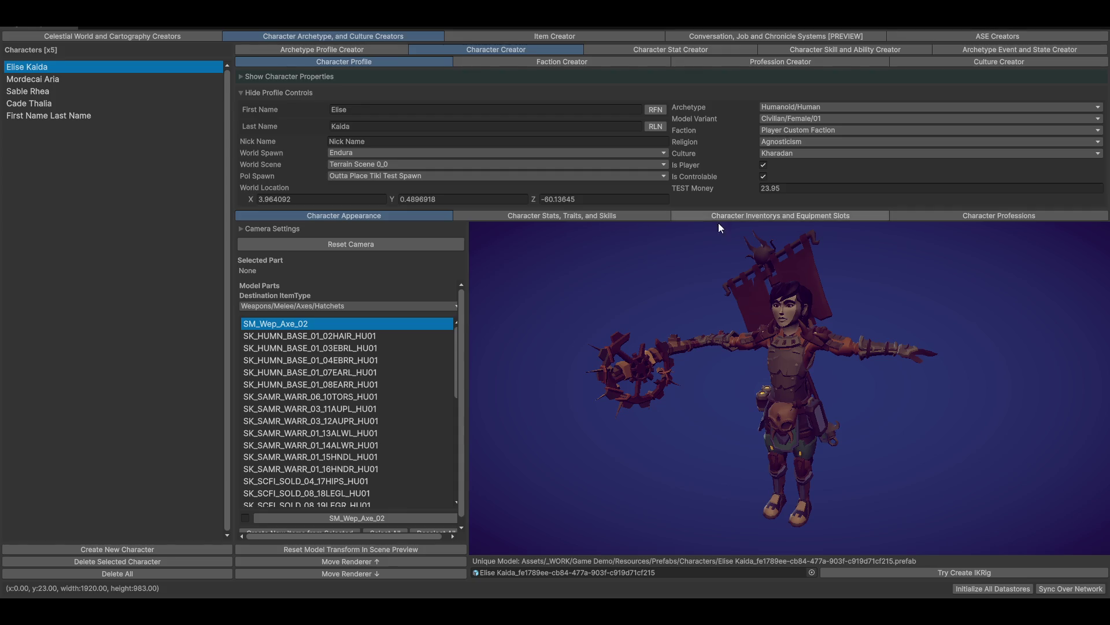
{"action": "left_click", "coordinate": [789, 224]}
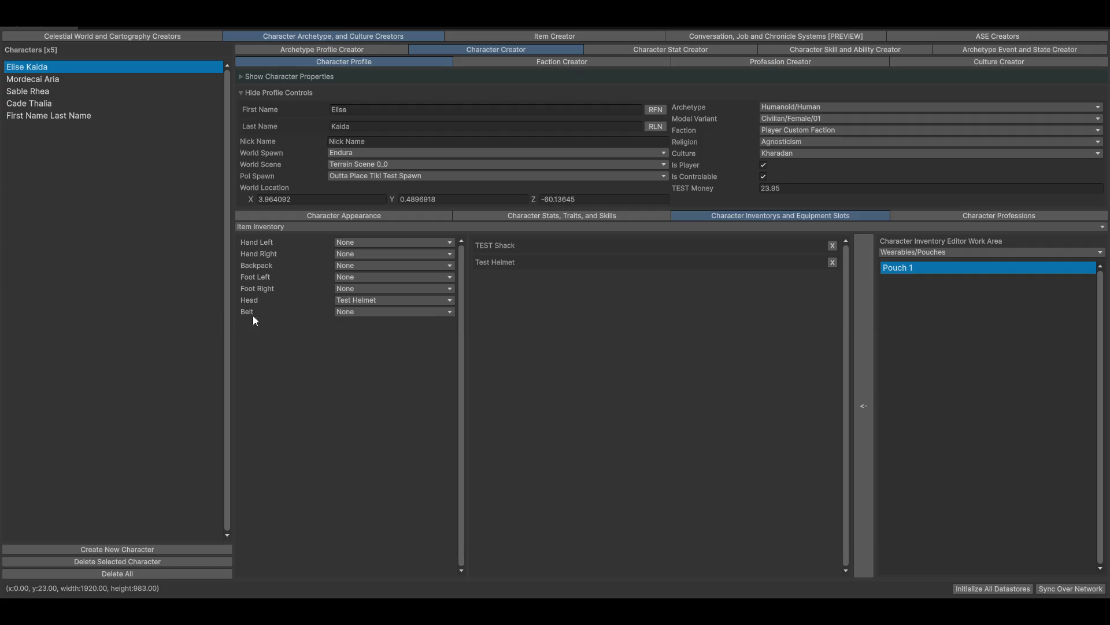
Add Pouch 1 to the character's inventory and equip it in the Belt slot
{"action": "left_click", "coordinate": [419, 314]}
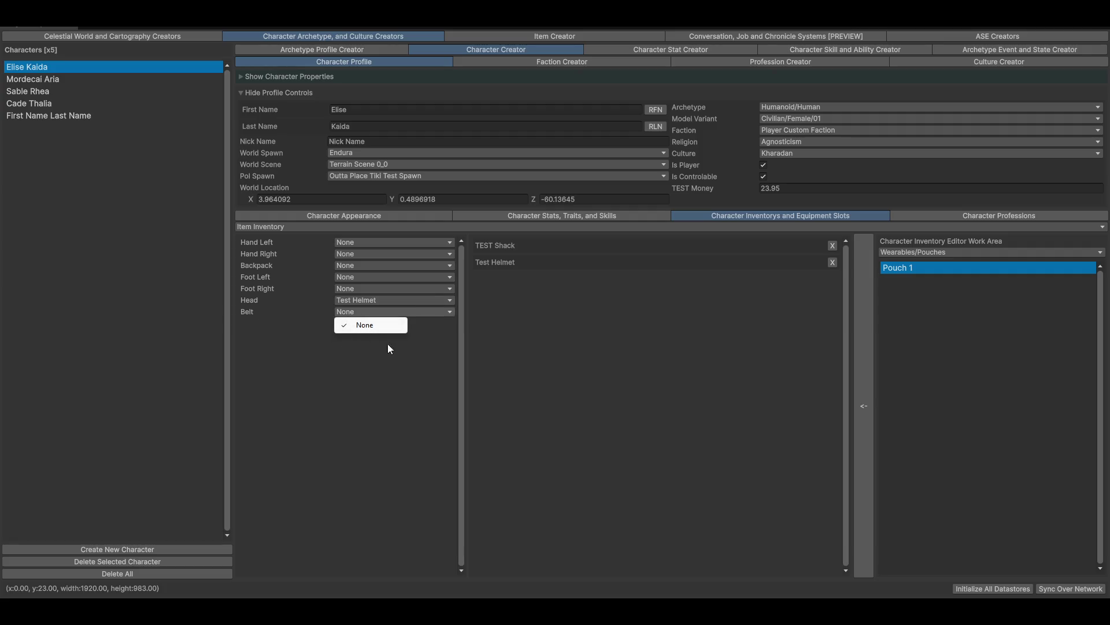
{"action": "left_click", "coordinate": [351, 327]}
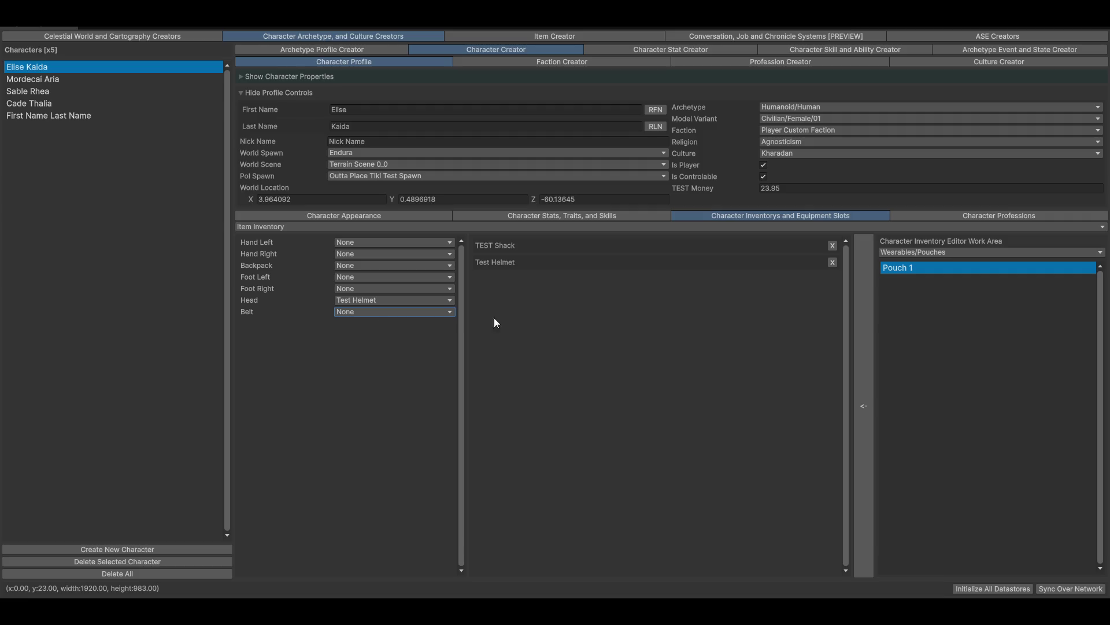
{"action": "left_click", "coordinate": [857, 364]}
{"action": "left_click", "coordinate": [358, 312]}
{"action": "left_click", "coordinate": [359, 337]}
{"action": "left_click", "coordinate": [356, 49]}
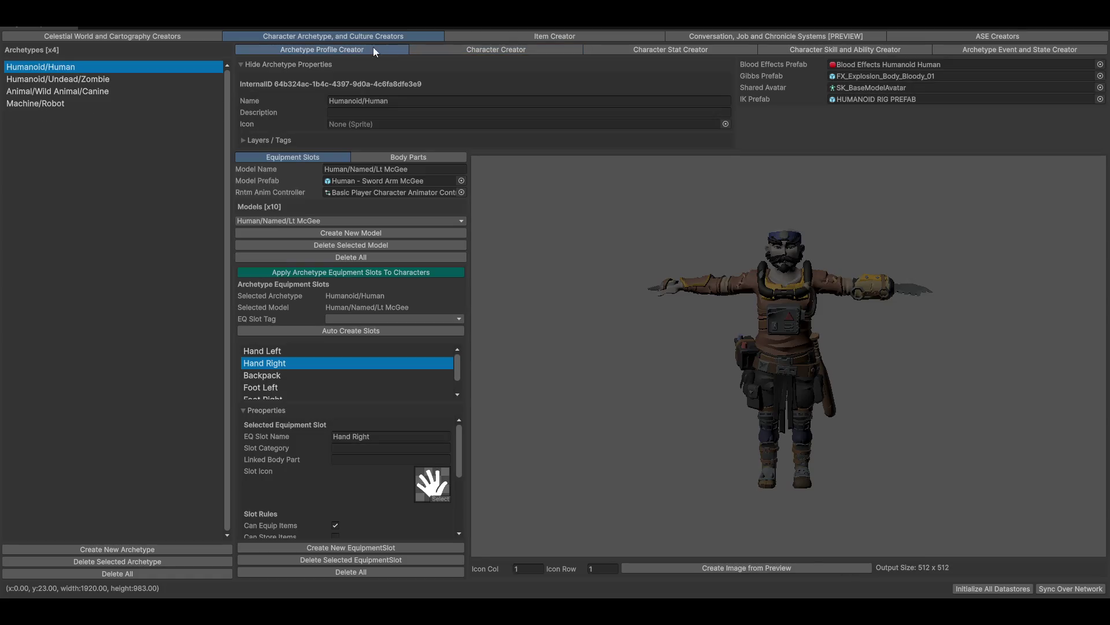
Inspect a Pressure Plate Mine in the World Profile scene items, then return to Pouch 1
{"action": "left_click", "coordinate": [214, 36]}
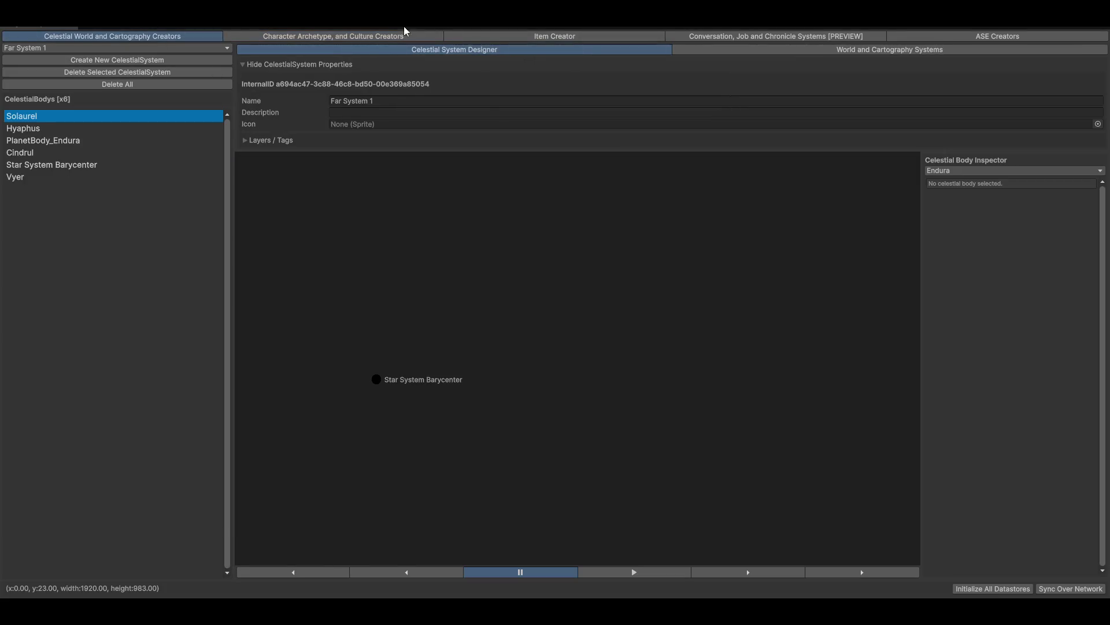
{"action": "left_click", "coordinate": [837, 52]}
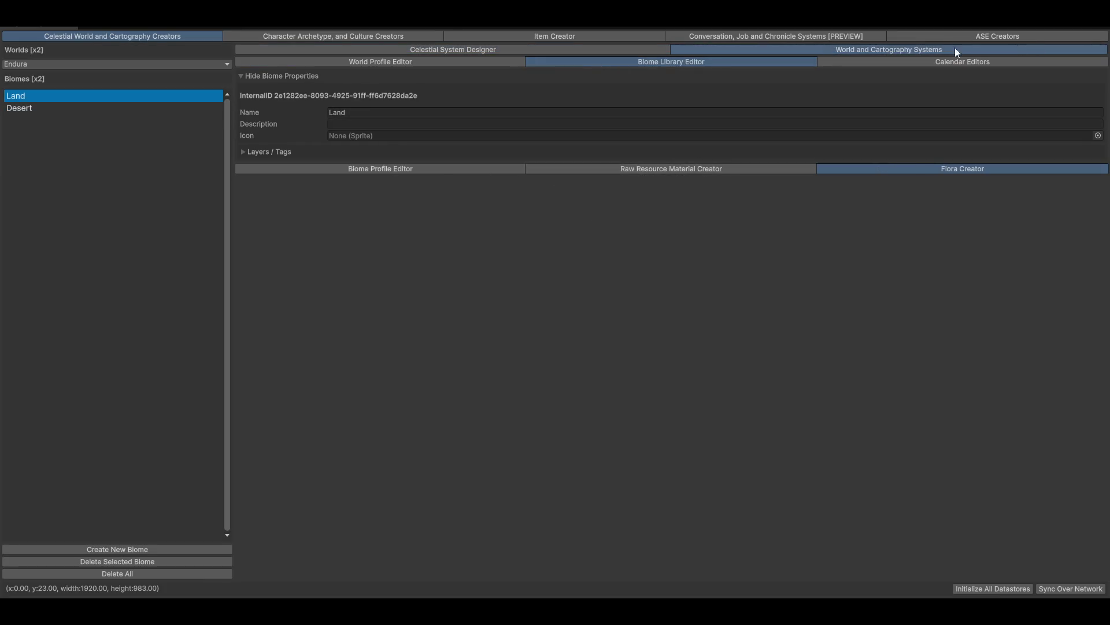
{"action": "left_click", "coordinate": [407, 65]}
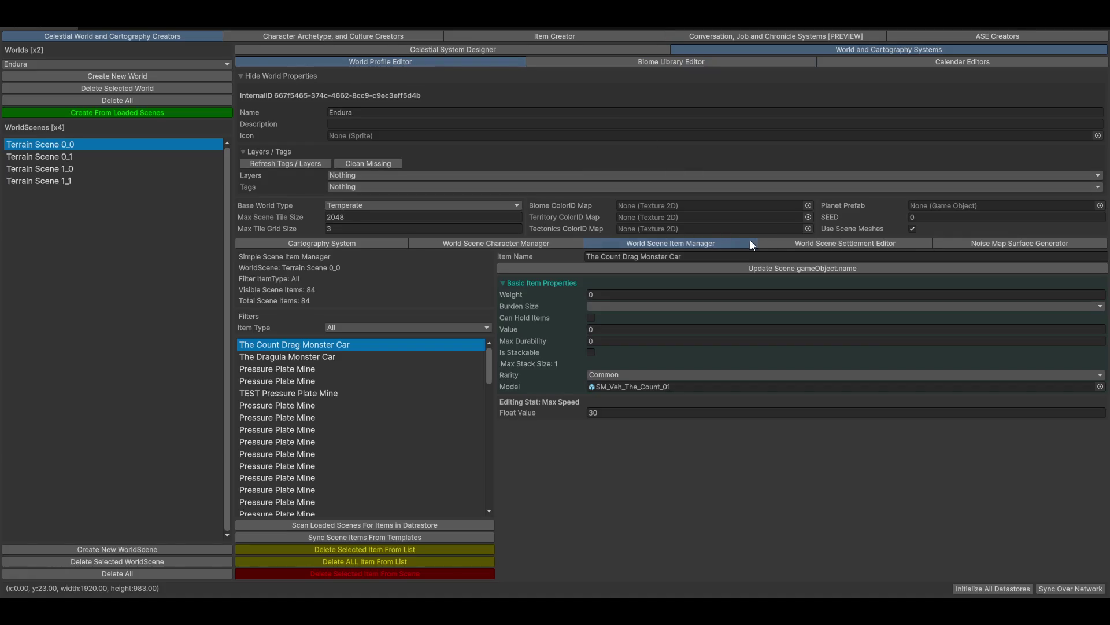
{"action": "scroll", "coordinate": [301, 484], "scroll_direction": "down", "scroll_amount": 5}
{"action": "scroll", "coordinate": [302, 485], "scroll_direction": "up", "scroll_amount": 5}
{"action": "scroll", "coordinate": [318, 466], "scroll_direction": "down", "scroll_amount": 3}
{"action": "left_click", "coordinate": [316, 420]}
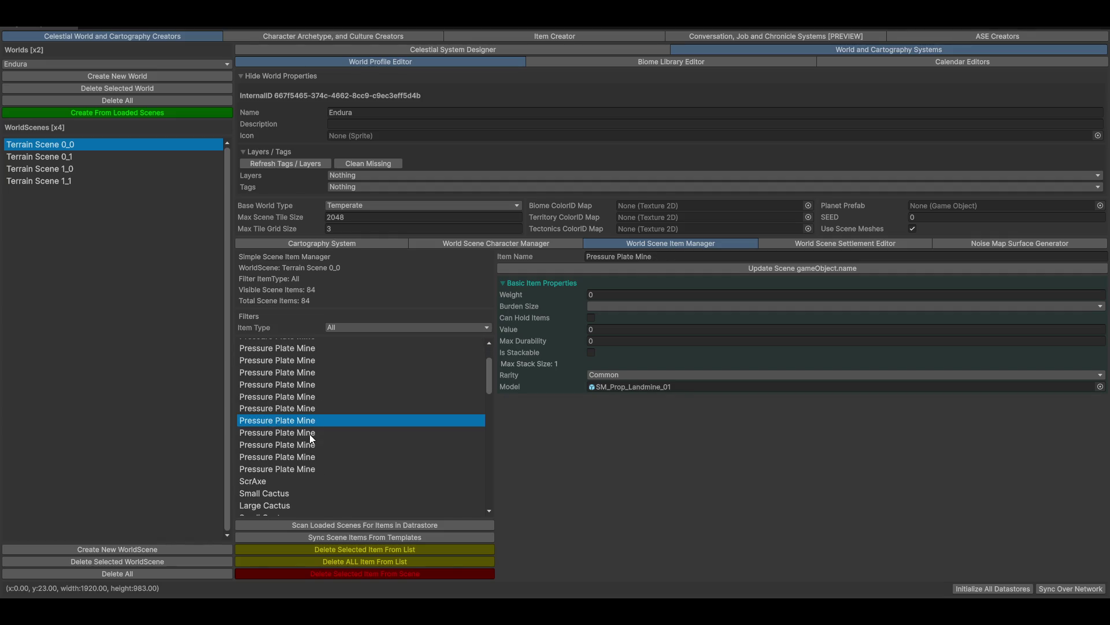
{"action": "scroll", "coordinate": [310, 439], "scroll_direction": "down", "scroll_amount": 15}
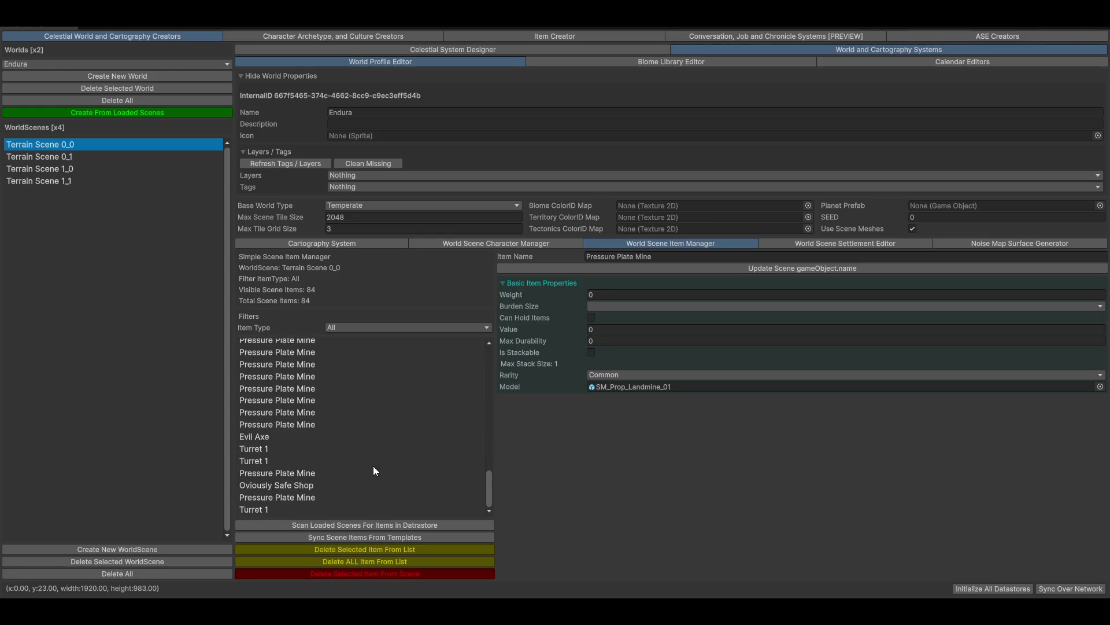
{"action": "scroll", "coordinate": [275, 409], "scroll_direction": "up", "scroll_amount": 5}
{"action": "scroll", "coordinate": [275, 408], "scroll_direction": "up", "scroll_amount": 10}
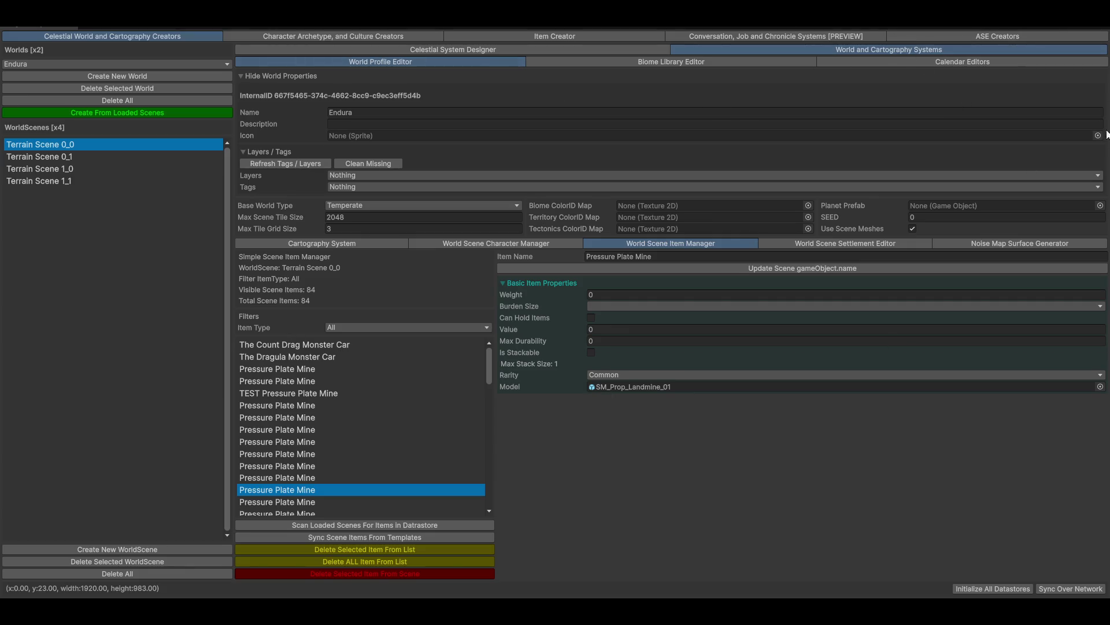
{"action": "left_click", "coordinate": [516, 35]}
{"action": "left_click", "coordinate": [353, 311]}
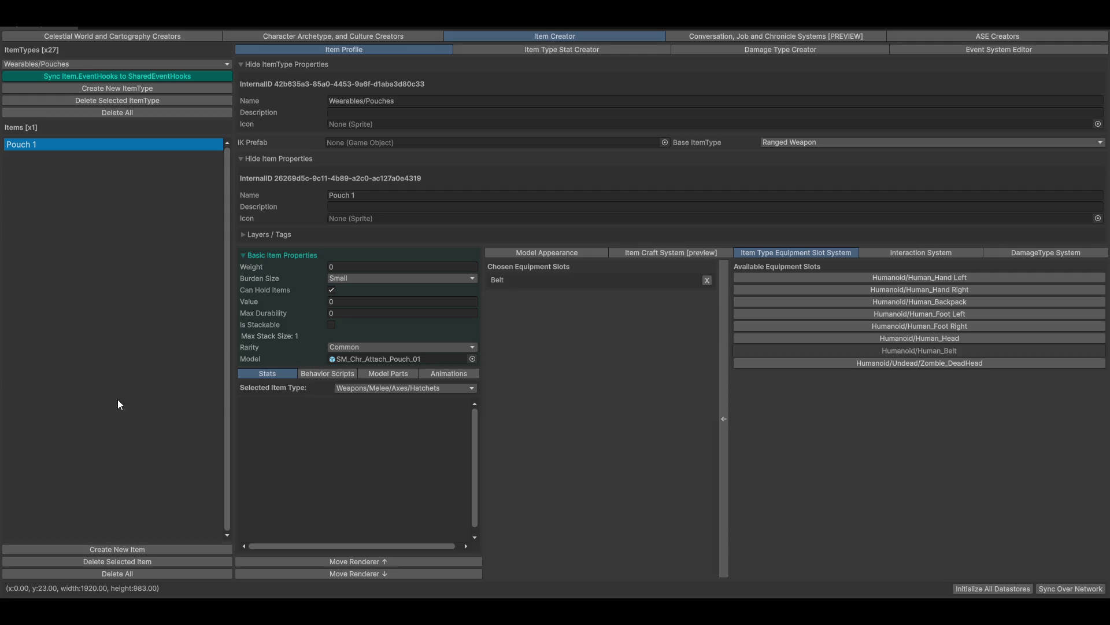
Show the first character's appearance preview and rotate it to view its back
{"action": "left_click", "coordinate": [341, 36]}
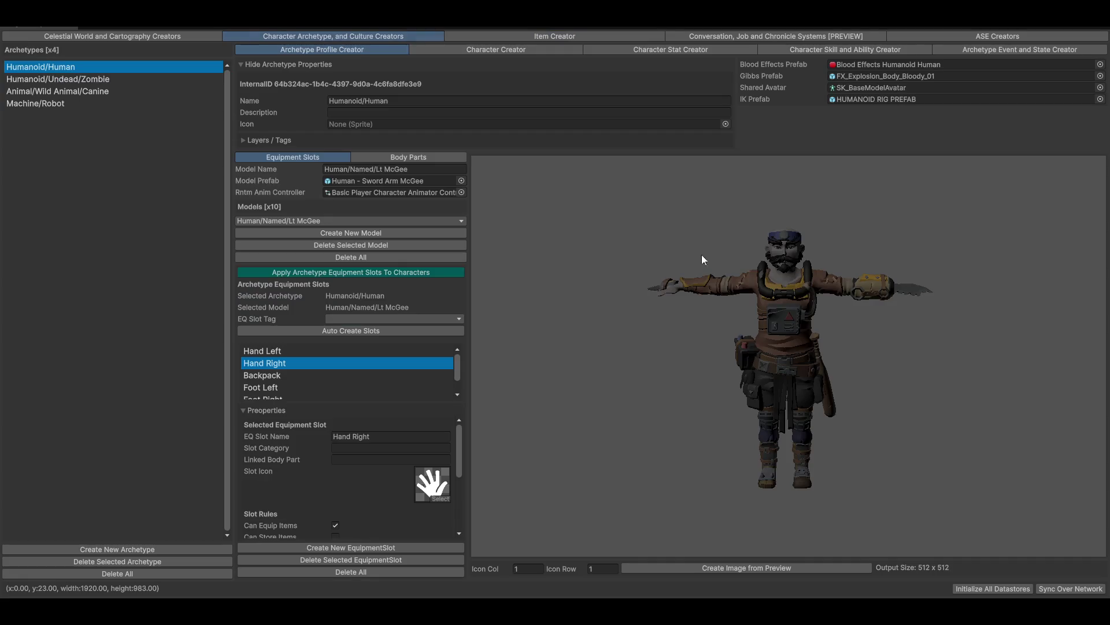
{"action": "left_click", "coordinate": [518, 49]}
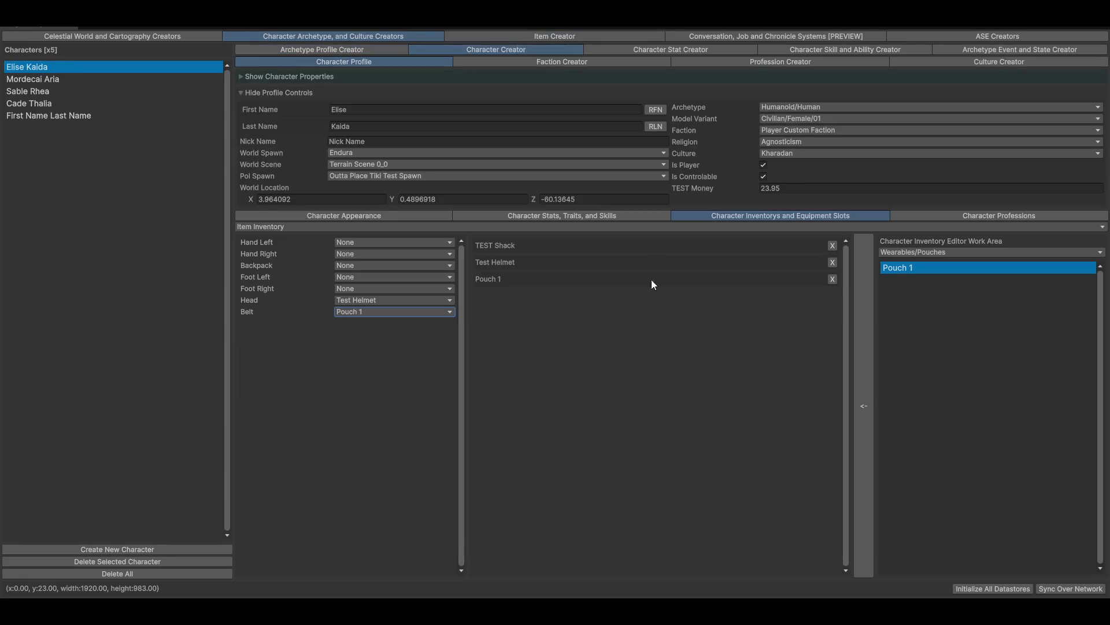
{"action": "left_click", "coordinate": [328, 218]}
{"action": "mouse_move", "coordinate": [665, 407]}
{"action": "left_mouse_down"}
{"action": "mouse_move", "coordinate": [730, 393]}
{"action": "mouse_move", "coordinate": [775, 407]}
{"action": "mouse_move", "coordinate": [938, 418]}
{"action": "mouse_move", "coordinate": [823, 408]}
{"action": "mouse_move", "coordinate": [829, 397]}
{"action": "mouse_move", "coordinate": [840, 436]}
{"action": "mouse_move", "coordinate": [817, 429]}
{"action": "mouse_move", "coordinate": [917, 430]}
{"action": "mouse_move", "coordinate": [737, 421]}
{"action": "left_mouse_up"}
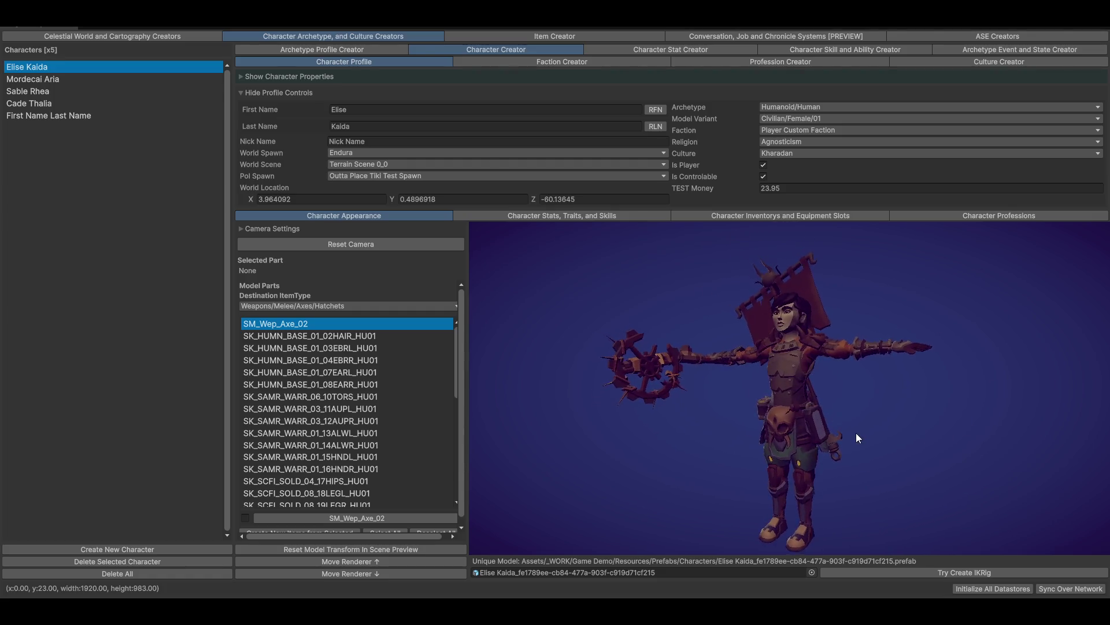
Zoom and rotate the preview around the hip pouch, then dock the tool window back
{"action": "scroll", "coordinate": [850, 438], "scroll_direction": "up", "scroll_amount": 5}
{"action": "mouse_move", "coordinate": [848, 442]}
{"action": "left_mouse_down"}
{"action": "mouse_move", "coordinate": [857, 456]}
{"action": "mouse_move", "coordinate": [787, 453]}
{"action": "mouse_move", "coordinate": [838, 531]}
{"action": "left_mouse_up"}
{"action": "mouse_move", "coordinate": [833, 482]}
{"action": "left_mouse_down"}
{"action": "mouse_move", "coordinate": [803, 471]}
{"action": "mouse_move", "coordinate": [894, 465]}
{"action": "mouse_move", "coordinate": [783, 421]}
{"action": "left_mouse_up"}
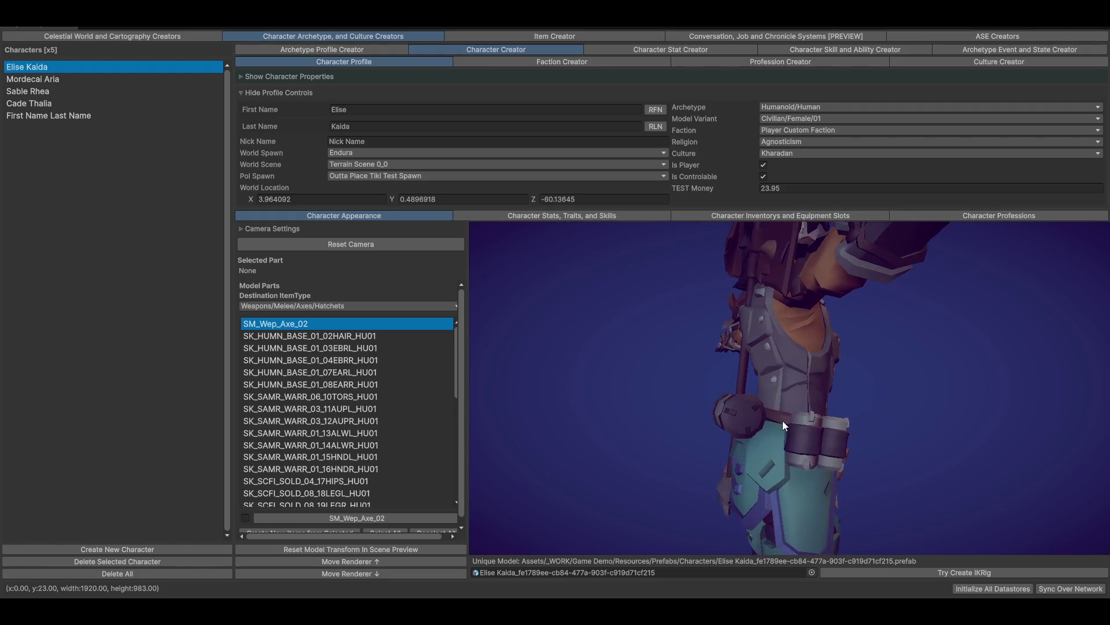
{"action": "mouse_move", "coordinate": [845, 438]}
{"action": "left_mouse_down"}
{"action": "mouse_move", "coordinate": [860, 442]}
{"action": "mouse_move", "coordinate": [828, 447]}
{"action": "left_mouse_up"}
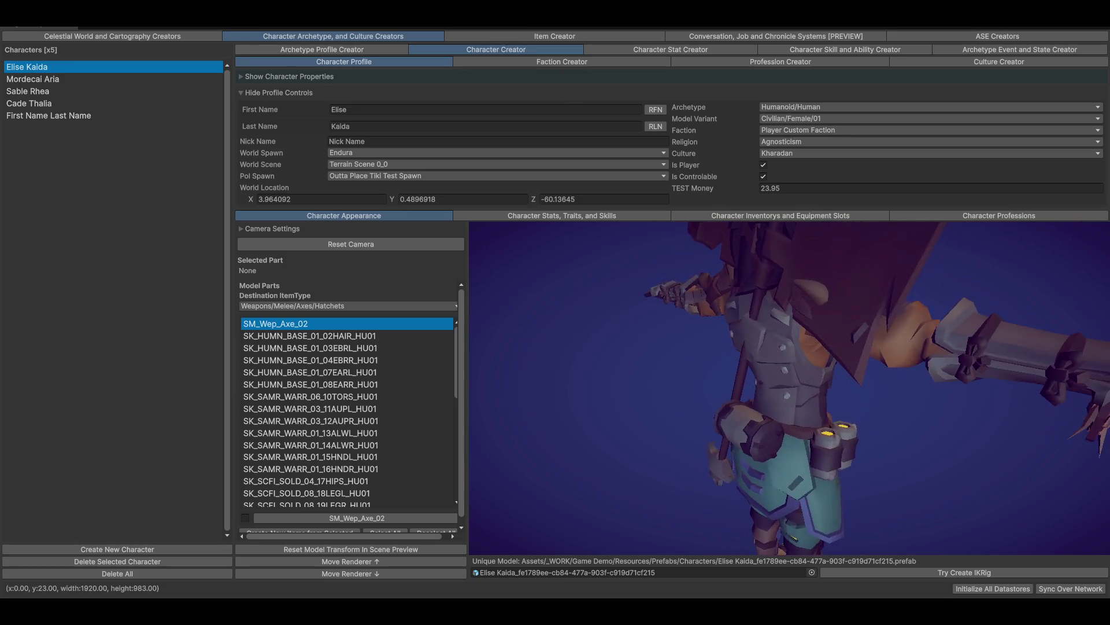
{"action": "double_click", "coordinate": [814, 29]}
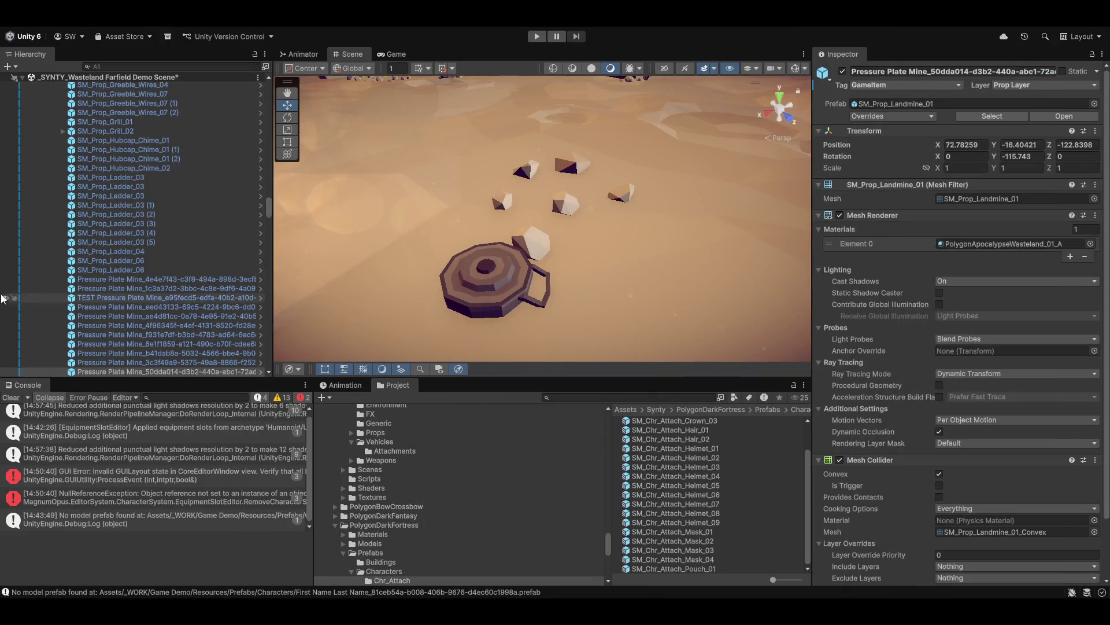
Expand the preview character in Character Creator Scene and select its hair part SK_HUMN_BASE_01_02HAIR_HU01
{"action": "scroll", "coordinate": [88, 278], "scroll_direction": "down", "scroll_amount": 5}
{"action": "left_click_drag", "start_coordinate": [267, 221], "coordinate": [244, 404]}
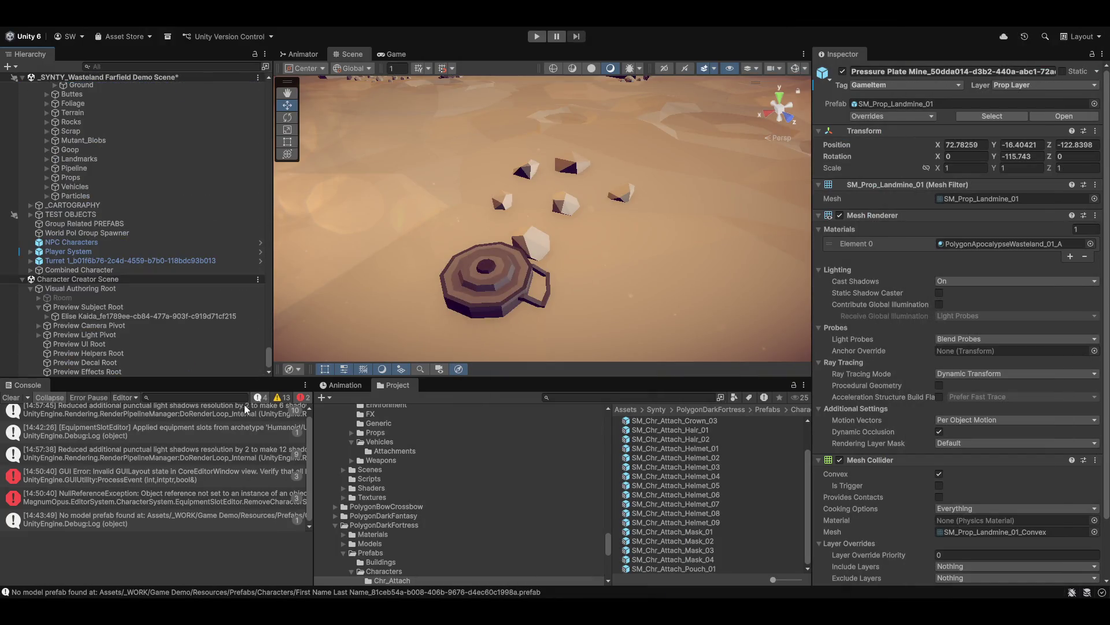
{"action": "left_click", "coordinate": [46, 317]}
{"action": "scroll", "coordinate": [106, 338], "scroll_direction": "down", "scroll_amount": 10}
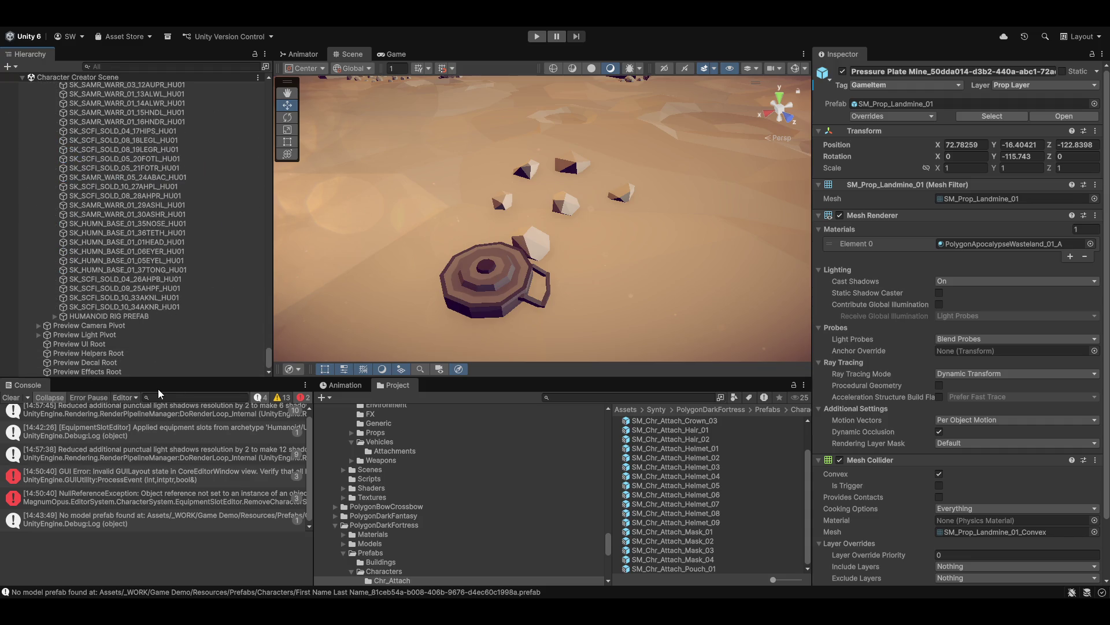
{"action": "scroll", "coordinate": [137, 315], "scroll_direction": "up", "scroll_amount": 5}
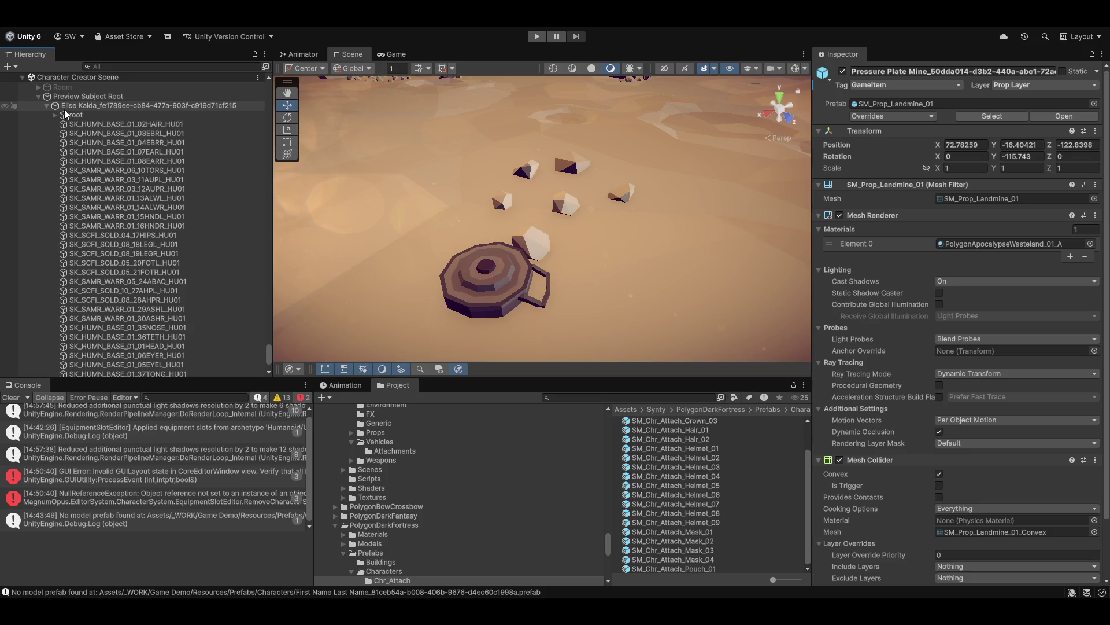
{"action": "left_click", "coordinate": [114, 124]}
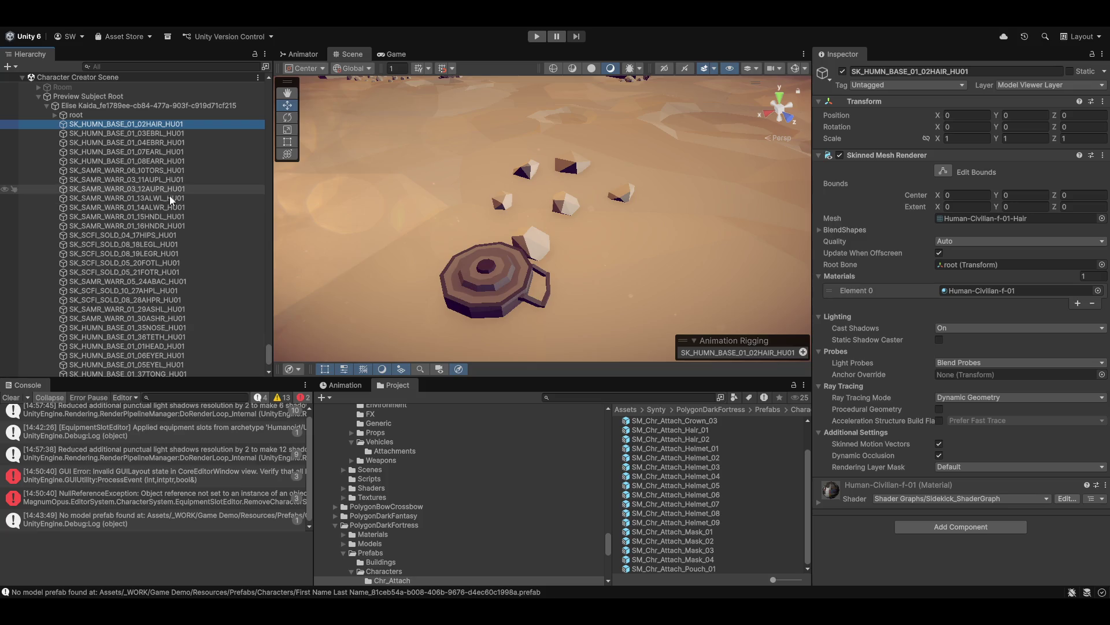
Frame the character's right ear part in the Scene view and orbit around the model
{"action": "key", "text": "Down"}
{"action": "key", "text": "Down"}
{"action": "key", "text": "Down"}
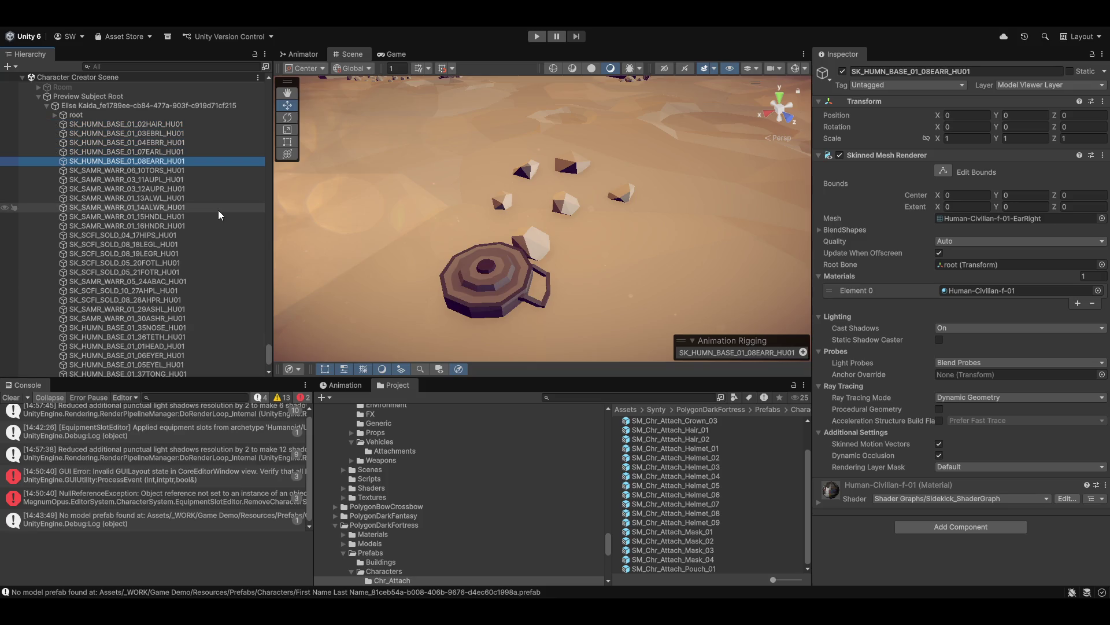
{"action": "key", "text": "f"}
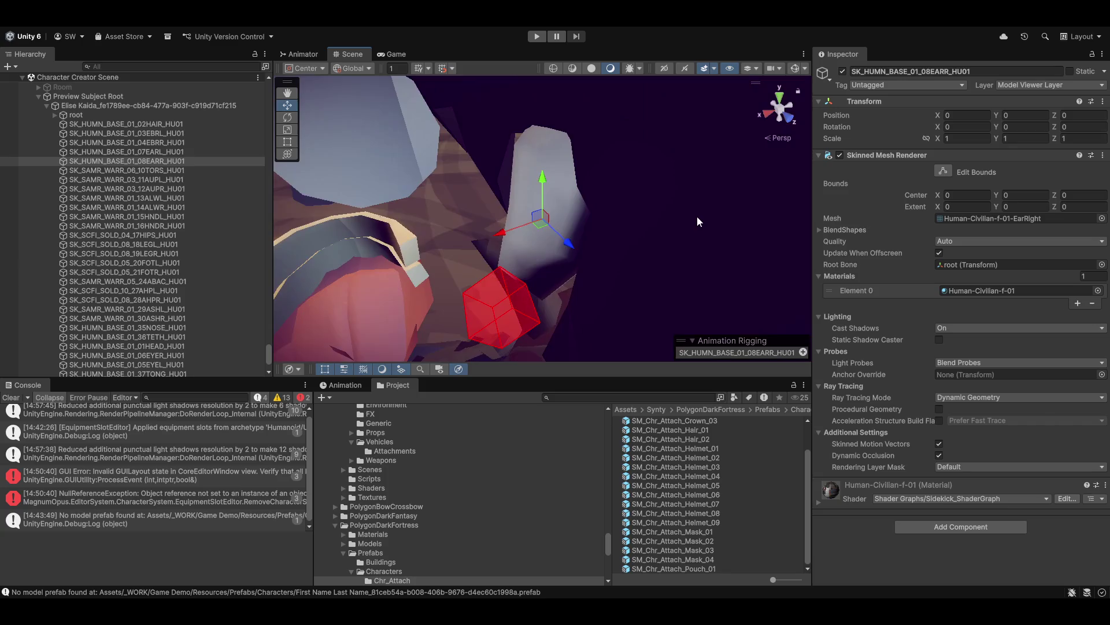
{"action": "scroll", "coordinate": [697, 217], "scroll_direction": "down", "scroll_amount": 5}
{"action": "mouse_move", "coordinate": [698, 217]}
{"action": "left_mouse_down"}
{"action": "mouse_move", "coordinate": [465, 291]}
{"action": "mouse_move", "coordinate": [186, 239]}
{"action": "mouse_move", "coordinate": [204, 250]}
{"action": "mouse_move", "coordinate": [568, 242]}
{"action": "left_mouse_up"}
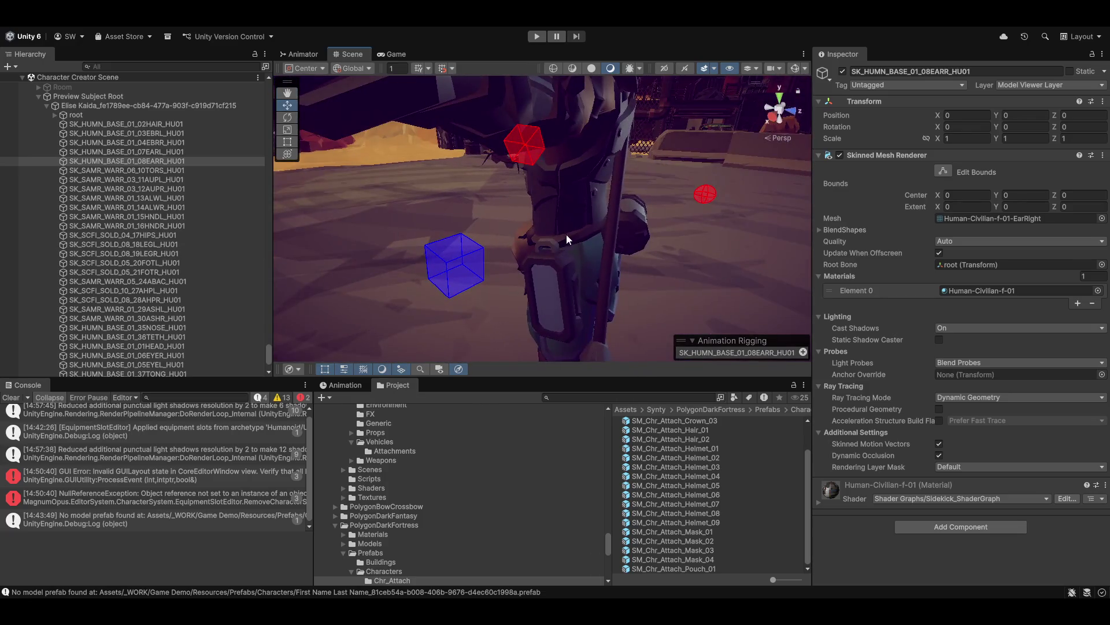
Move the back-hip attachment SK_SCFI_SOLD_04_26AHPB_HU01 to Position Z -0.131 and hide its mesh renderer
{"action": "left_click", "coordinate": [639, 222]}
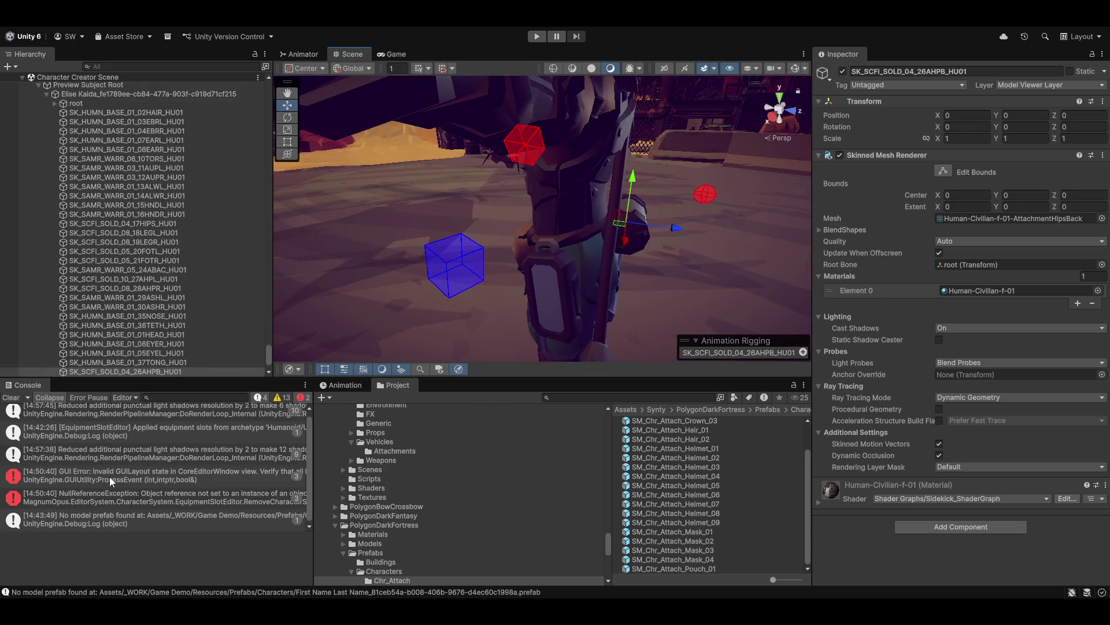
{"action": "left_click", "coordinate": [125, 372]}
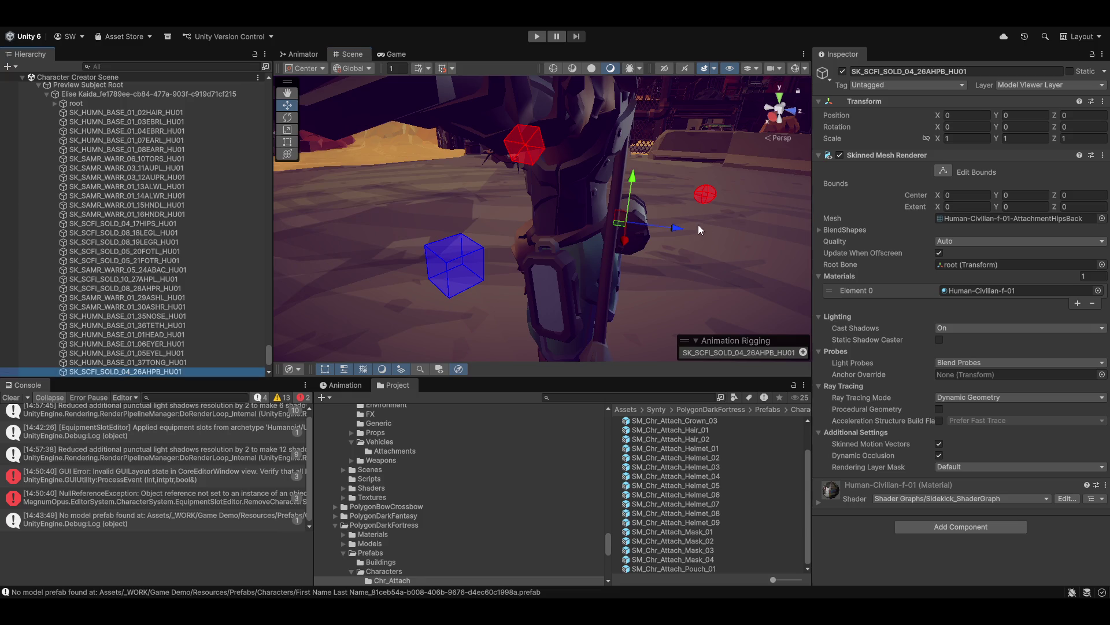
{"action": "mouse_move", "coordinate": [676, 227]}
{"action": "left_mouse_down"}
{"action": "mouse_move", "coordinate": [723, 234]}
{"action": "mouse_move", "coordinate": [643, 204]}
{"action": "left_mouse_up"}
{"action": "left_click", "coordinate": [840, 155]}
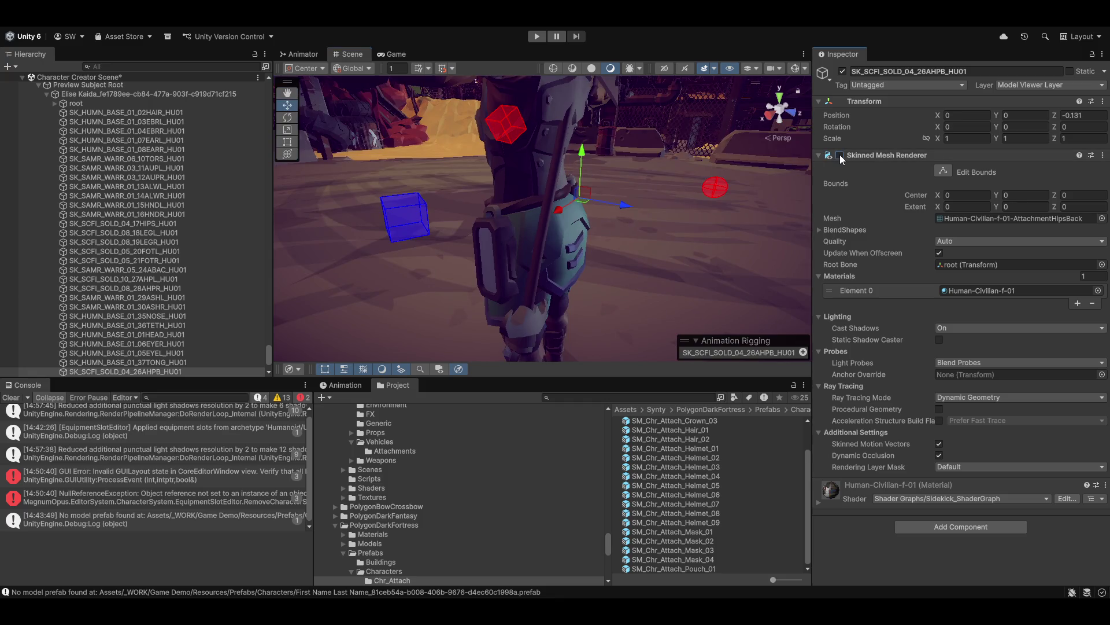
Re-enable the hip attachment's Skinned Mesh Renderer, orbit around the hip, and open the custom tools menu
{"action": "left_click", "coordinate": [840, 155]}
{"action": "mouse_move", "coordinate": [613, 229]}
{"action": "left_mouse_down"}
{"action": "mouse_move", "coordinate": [548, 231]}
{"action": "mouse_move", "coordinate": [536, 213]}
{"action": "mouse_move", "coordinate": [640, 245]}
{"action": "mouse_move", "coordinate": [484, 244]}
{"action": "mouse_move", "coordinate": [603, 221]}
{"action": "left_mouse_up"}
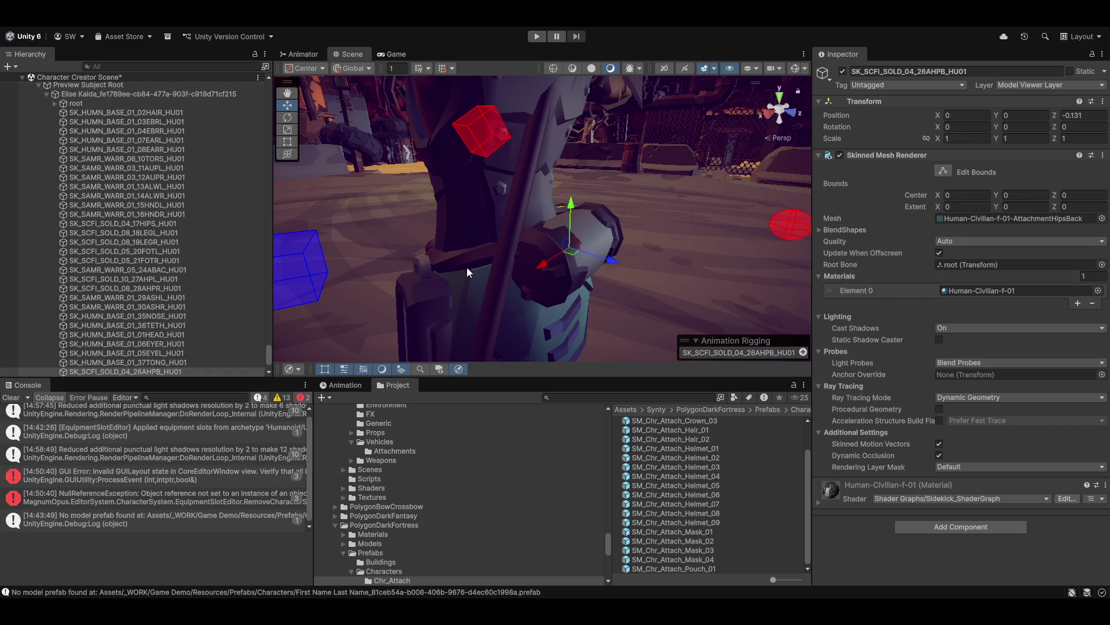
{"action": "left_click", "coordinate": [341, 17]}
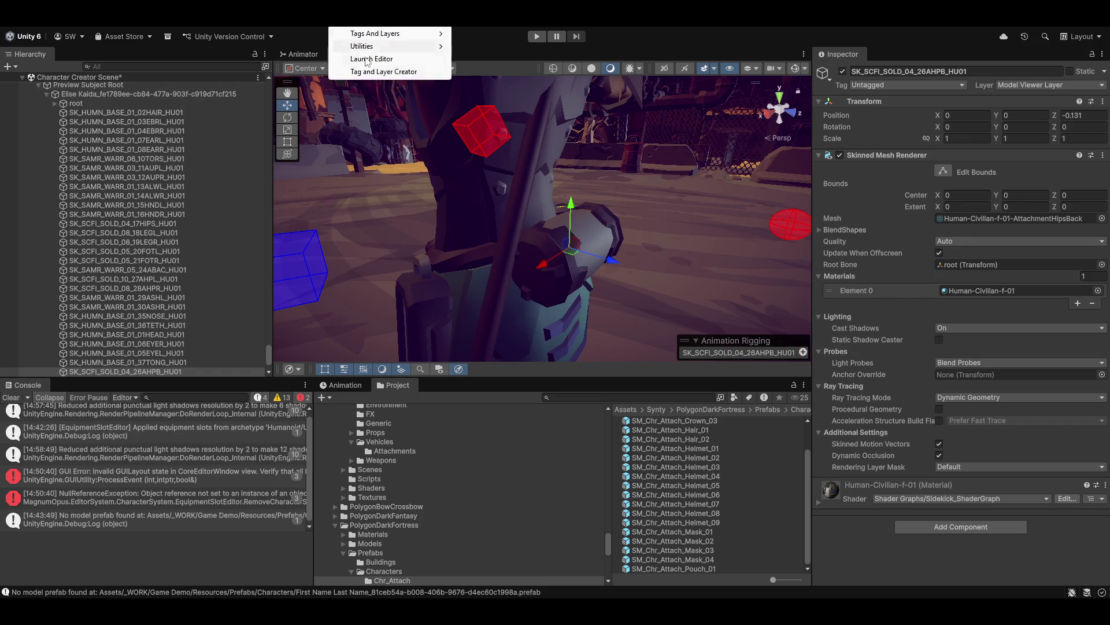
Relaunch the game data editor full-screen on Item Creator and add a new Wearables/Pouches item
{"action": "left_click", "coordinate": [401, 61]}
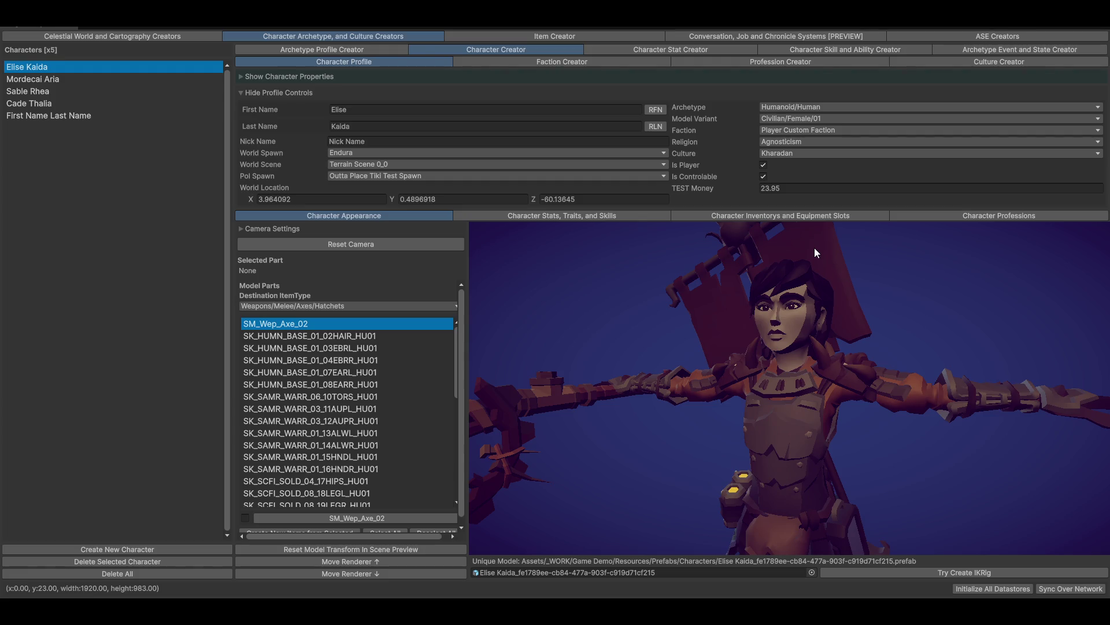
{"action": "left_click", "coordinate": [541, 36]}
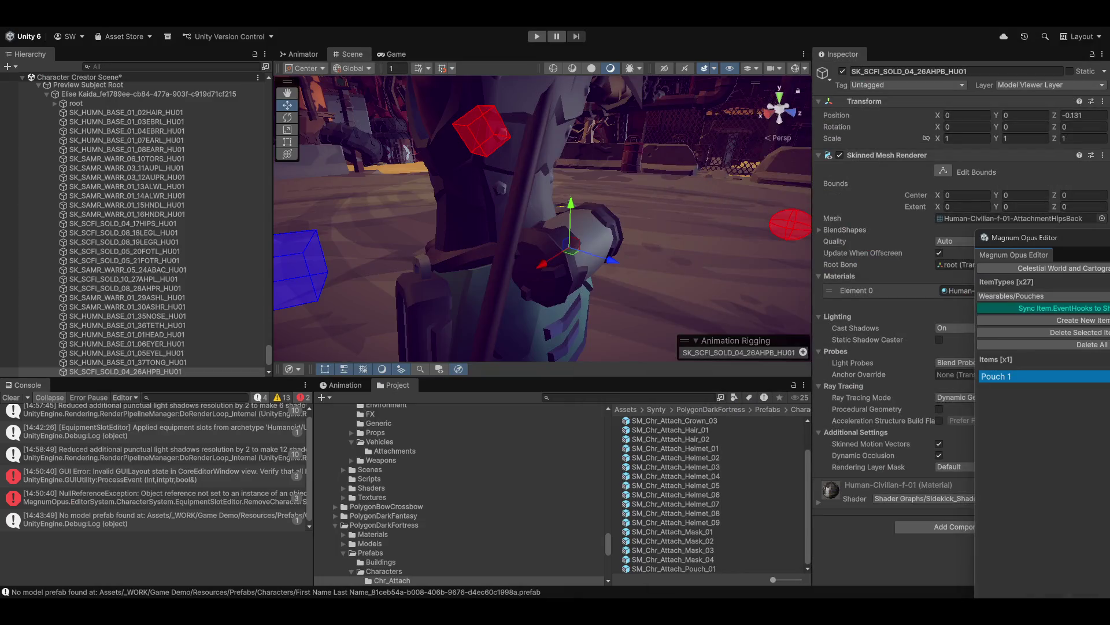
{"action": "left_click_drag", "start_coordinate": [1018, 238], "coordinate": [937, 188]}
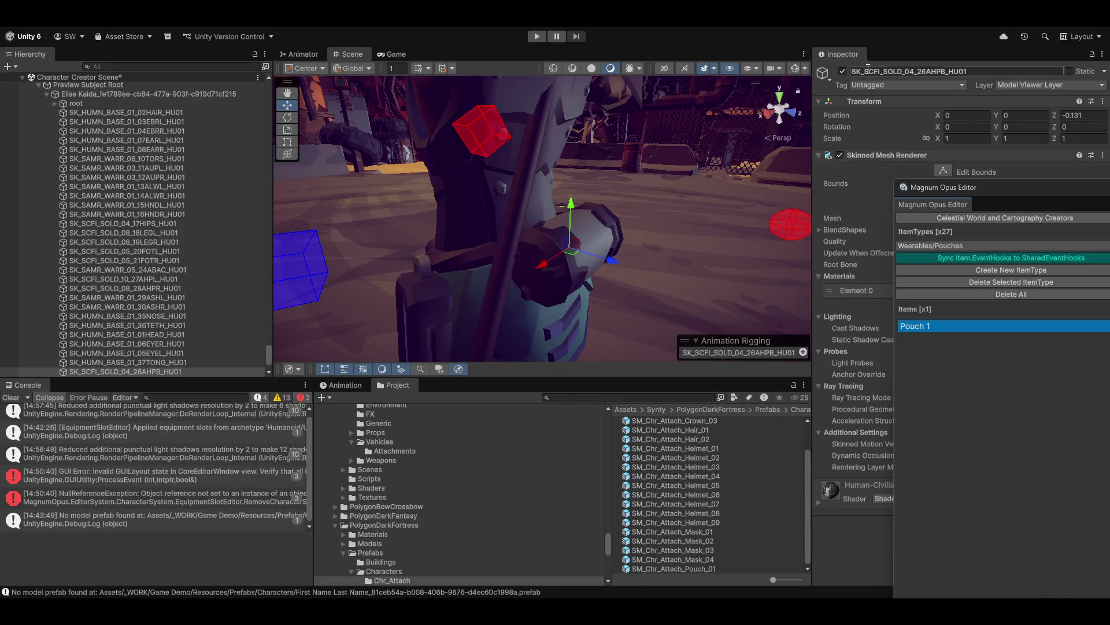
{"action": "key", "text": "shift+space"}
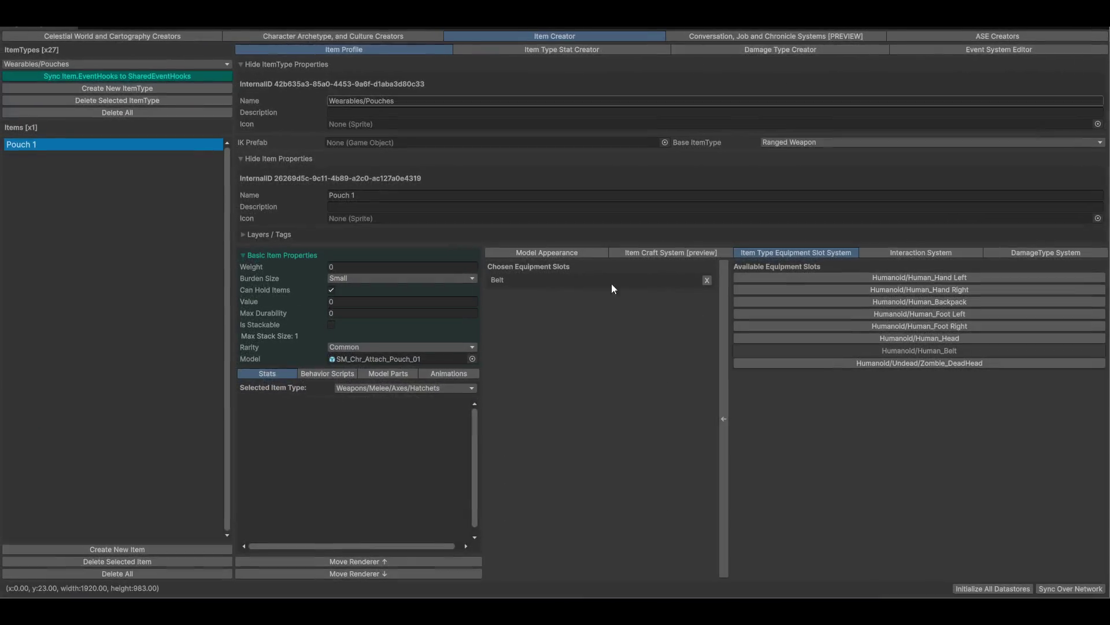
{"action": "left_click", "coordinate": [121, 550]}
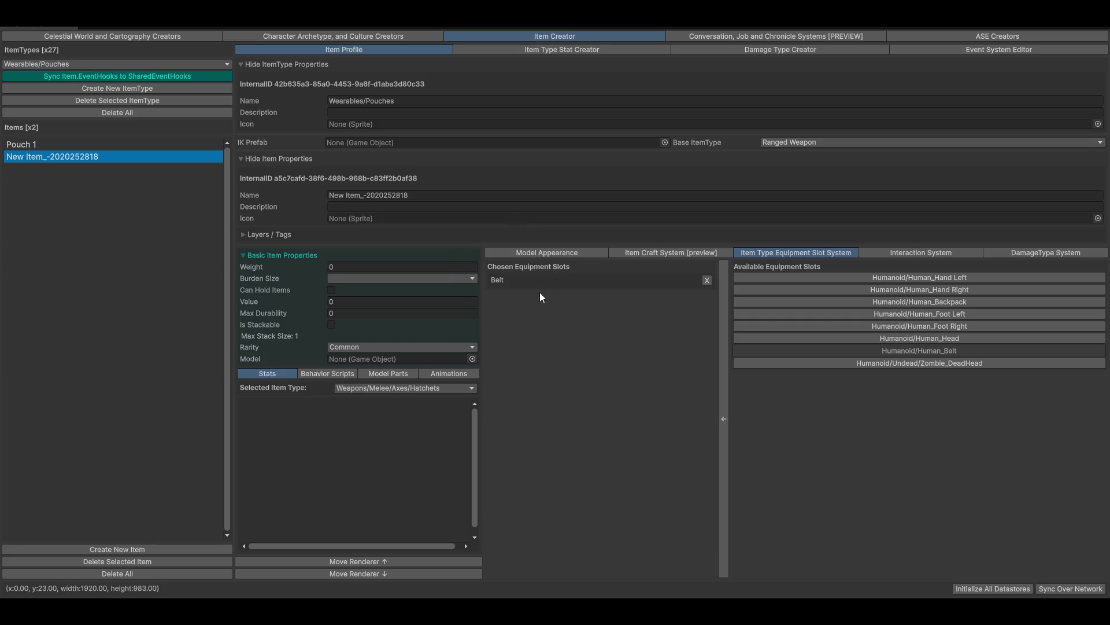
Search the model picker for scifi soldier assets, then copy the SK_SCFI_SOLD_04_26AHPB_HU01 name from the Hierarchy
{"action": "left_click", "coordinate": [472, 359]}
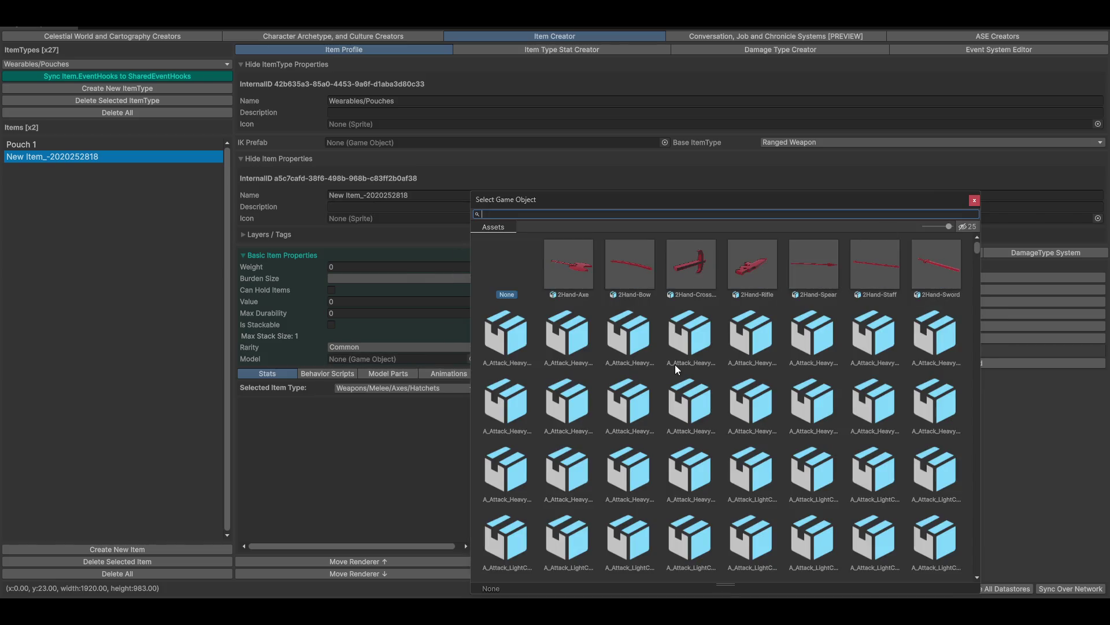
{"action": "type", "text": "scifi_"}
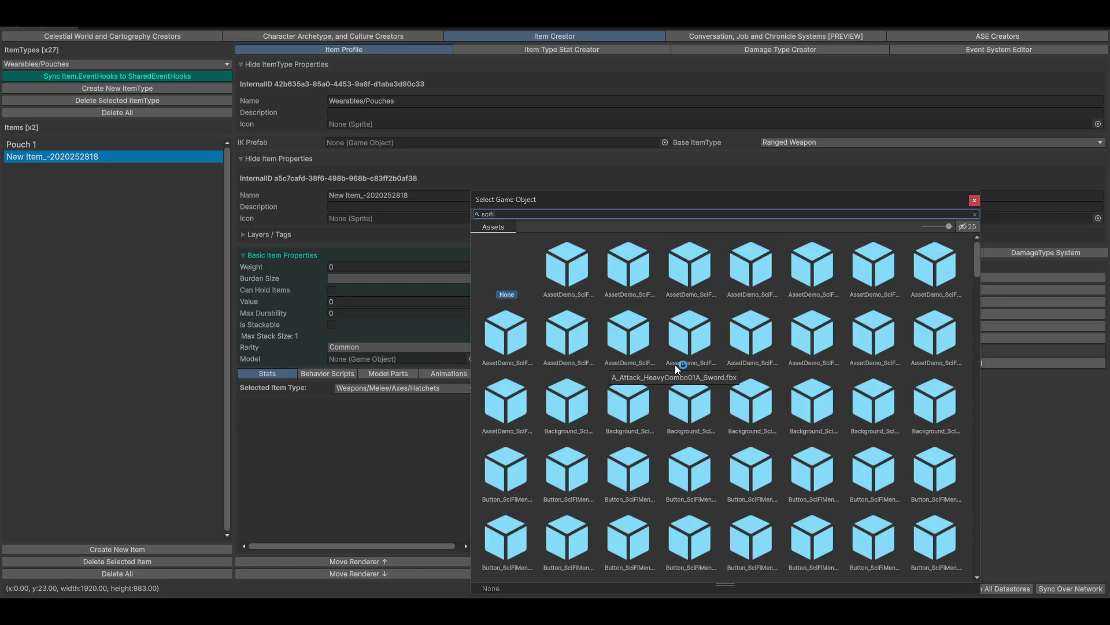
{"action": "type", "text": "sol"}
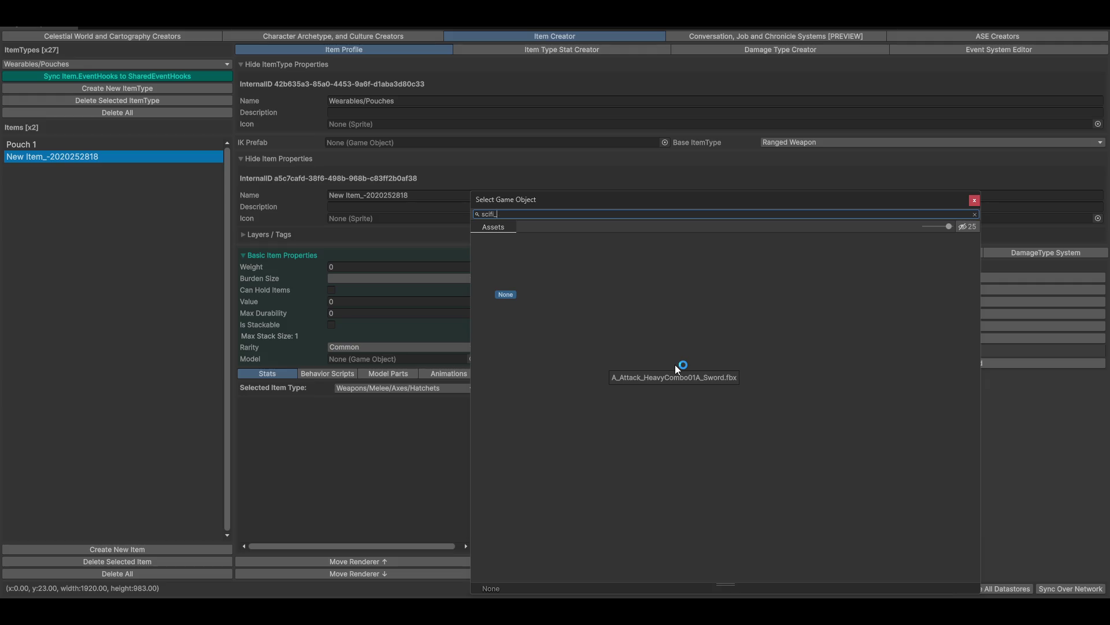
{"action": "key", "text": "BackSpace"}
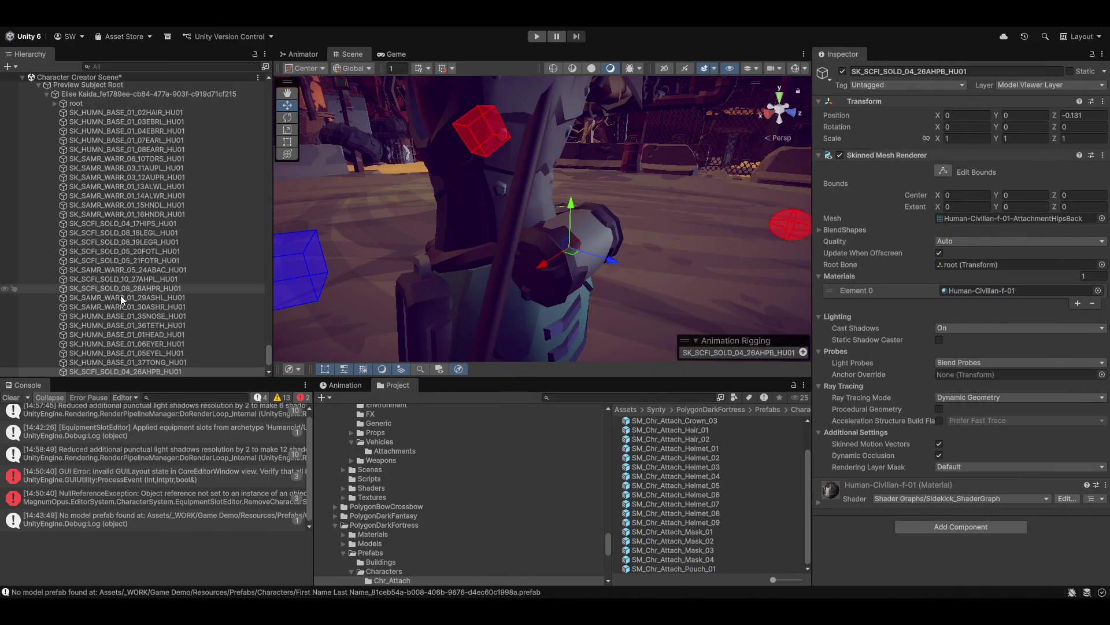
{"action": "scroll", "coordinate": [120, 291], "scroll_direction": "down", "scroll_amount": 3}
{"action": "left_click", "coordinate": [113, 300]}
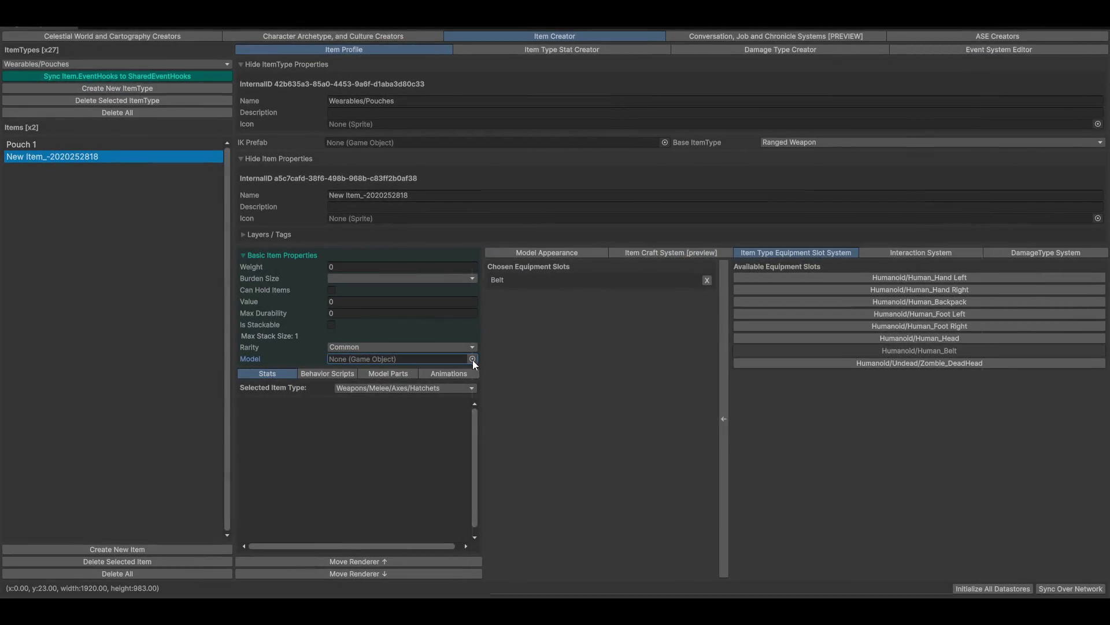
Assign SK_SCFI_SOLD_04_26AHPB_HU01 as the new pouch item's Model and ping it in the main editor
{"action": "left_click", "coordinate": [472, 360]}
{"action": "type", "text": "SK_SCFI_SOLD_04_26AHPB_HU01"}
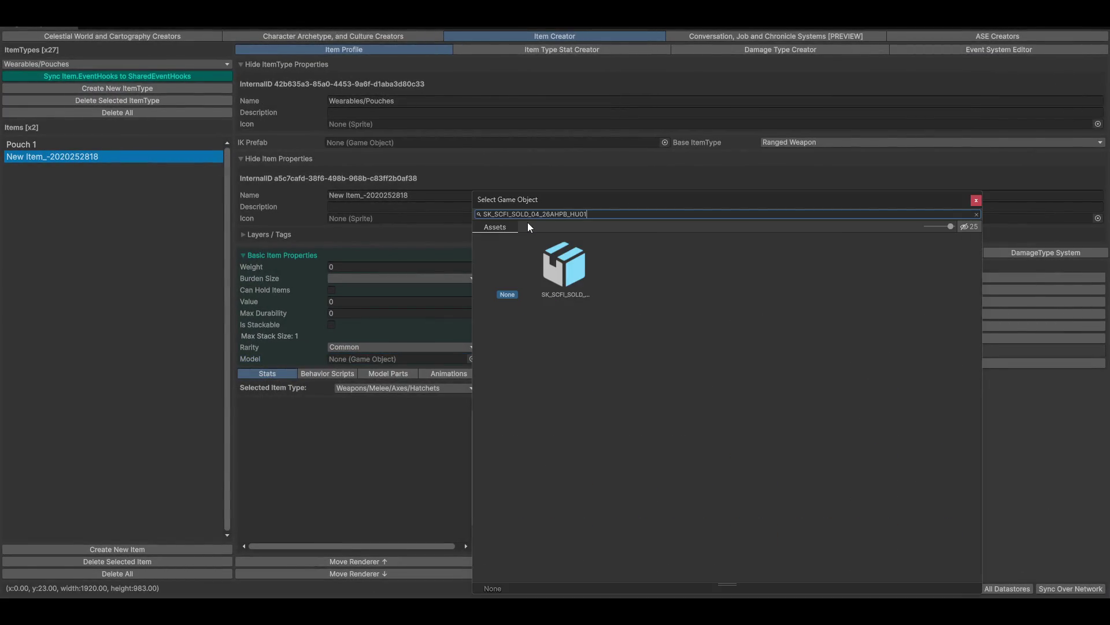
{"action": "left_click", "coordinate": [578, 256]}
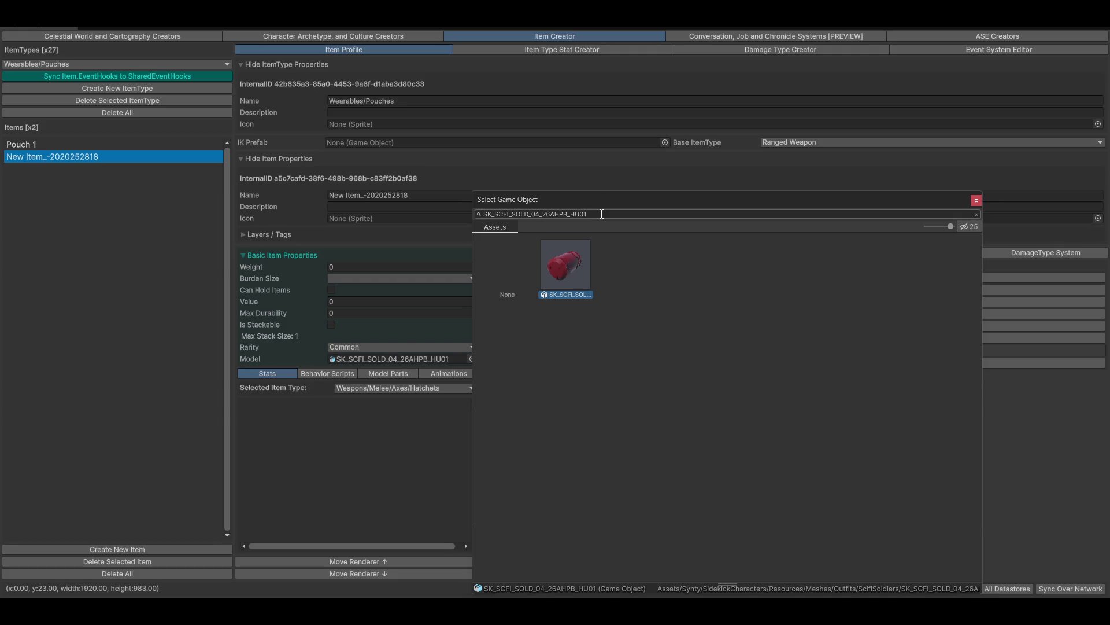
{"action": "left_click_drag", "start_coordinate": [670, 202], "coordinate": [706, 204]}
{"action": "key", "text": "Return"}
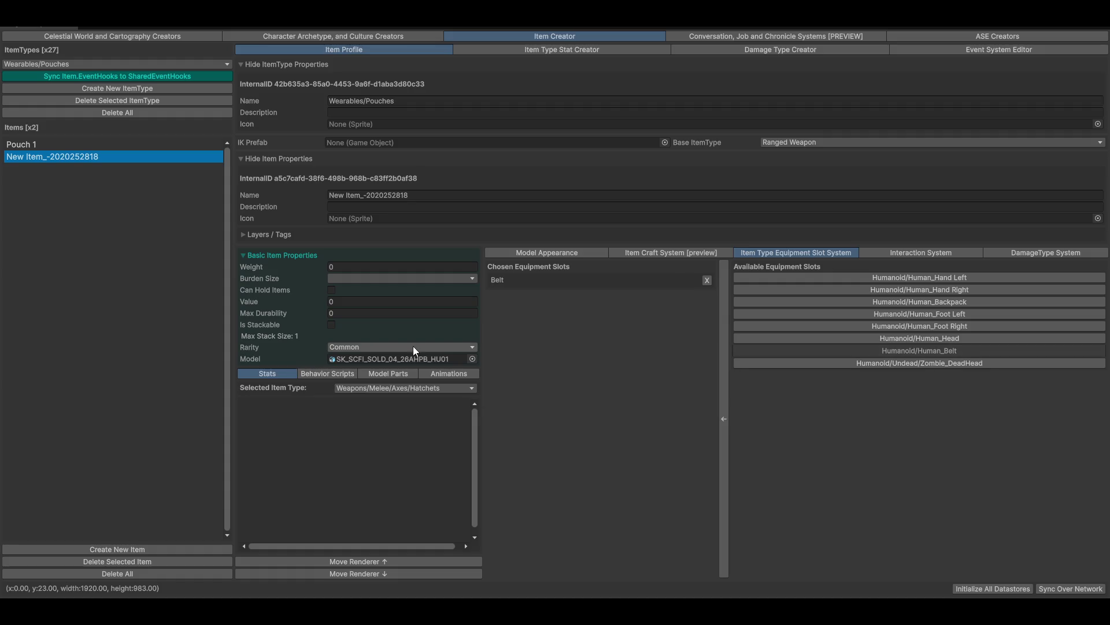
{"action": "left_click", "coordinate": [397, 362]}
{"action": "key", "text": "alt+Tab"}
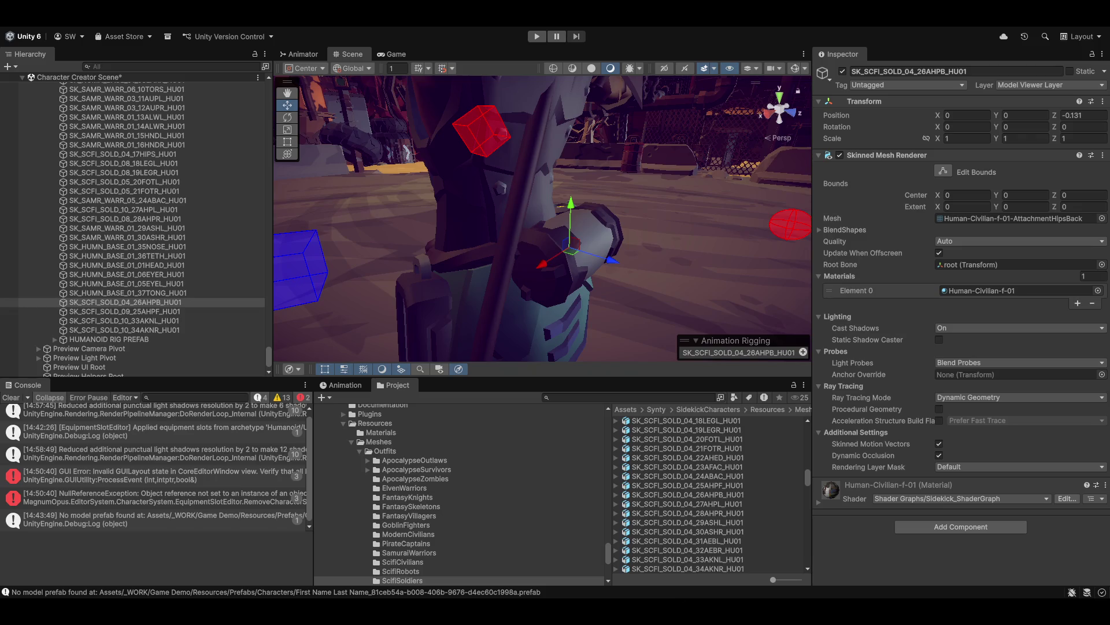
{"action": "scroll", "coordinate": [698, 516], "scroll_direction": "up", "scroll_amount": 10}
{"action": "scroll", "coordinate": [697, 516], "scroll_direction": "up", "scroll_amount": 15}
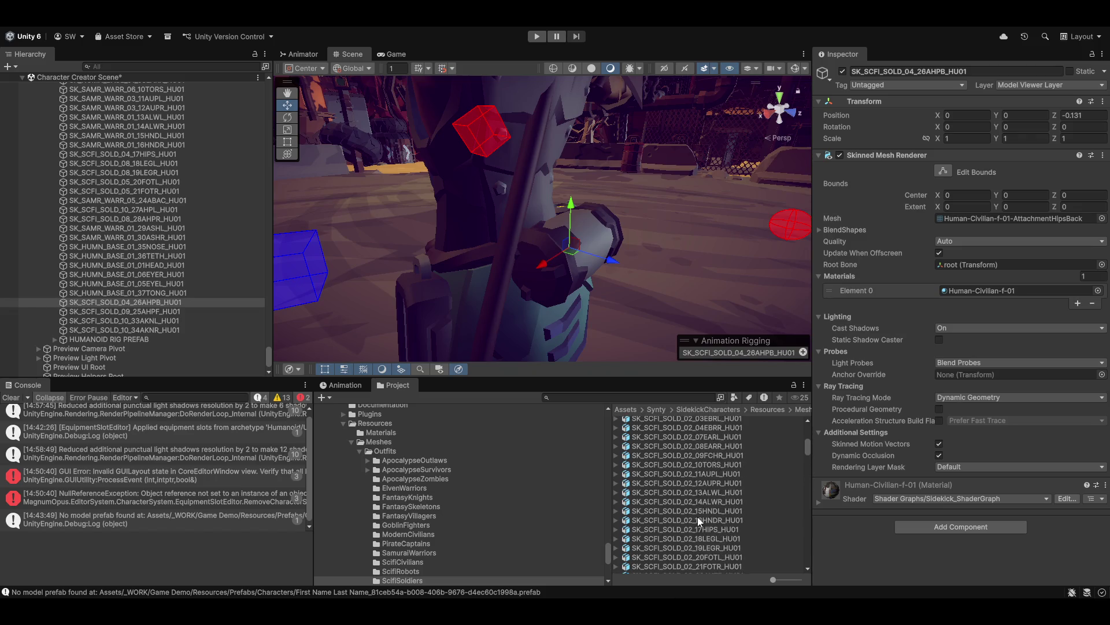
{"action": "scroll", "coordinate": [353, 543], "scroll_direction": "down", "scroll_amount": 3}
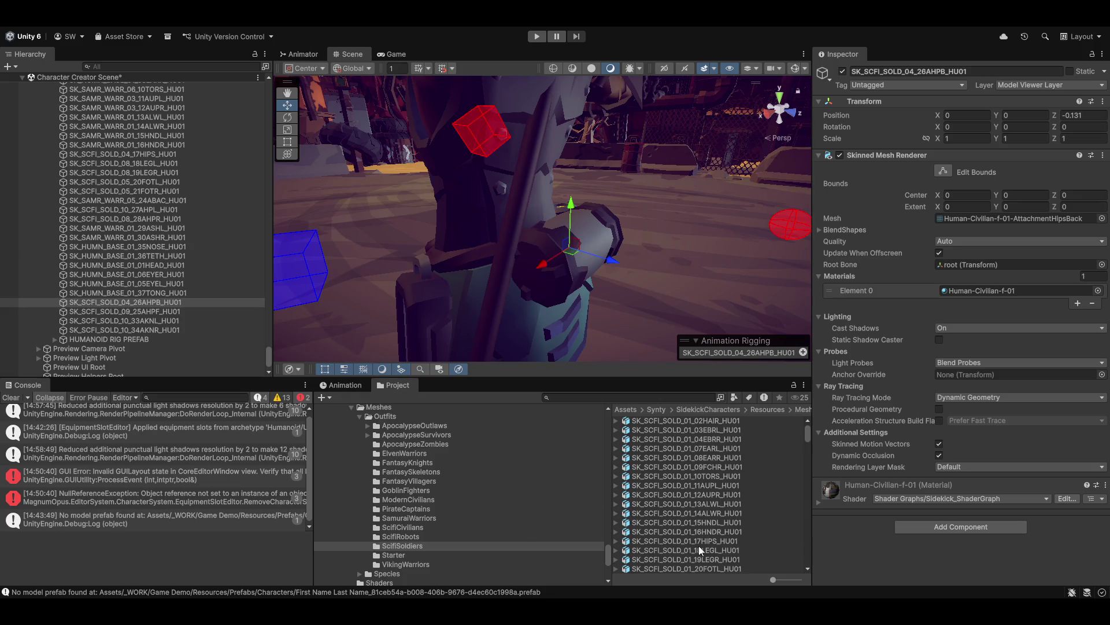
{"action": "scroll", "coordinate": [730, 516], "scroll_direction": "down", "scroll_amount": 20}
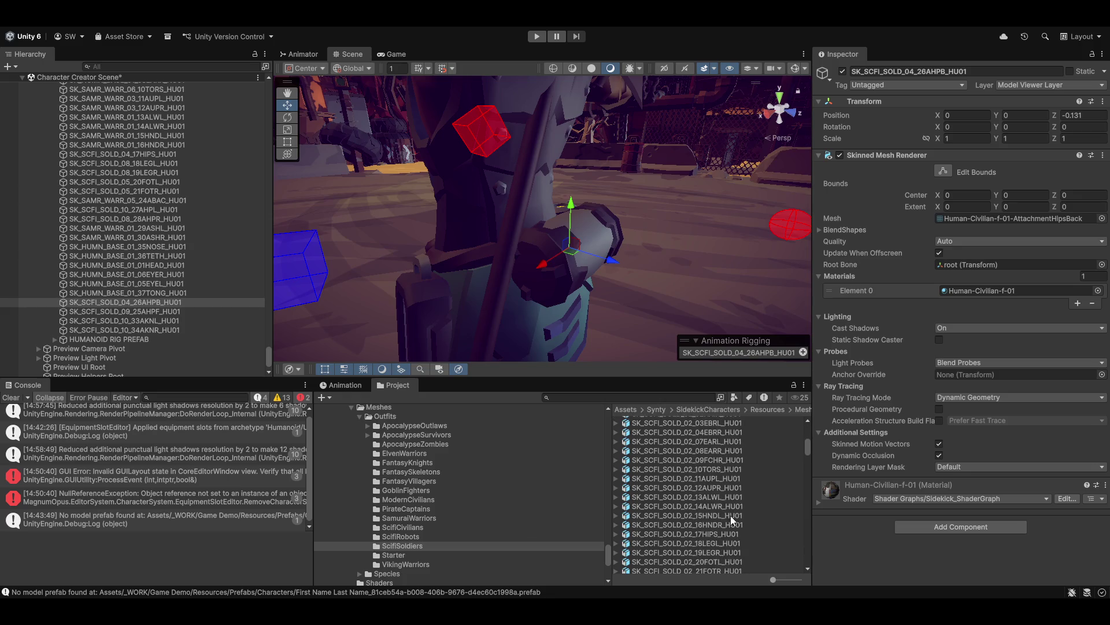
{"action": "scroll", "coordinate": [743, 532], "scroll_direction": "down", "scroll_amount": 20}
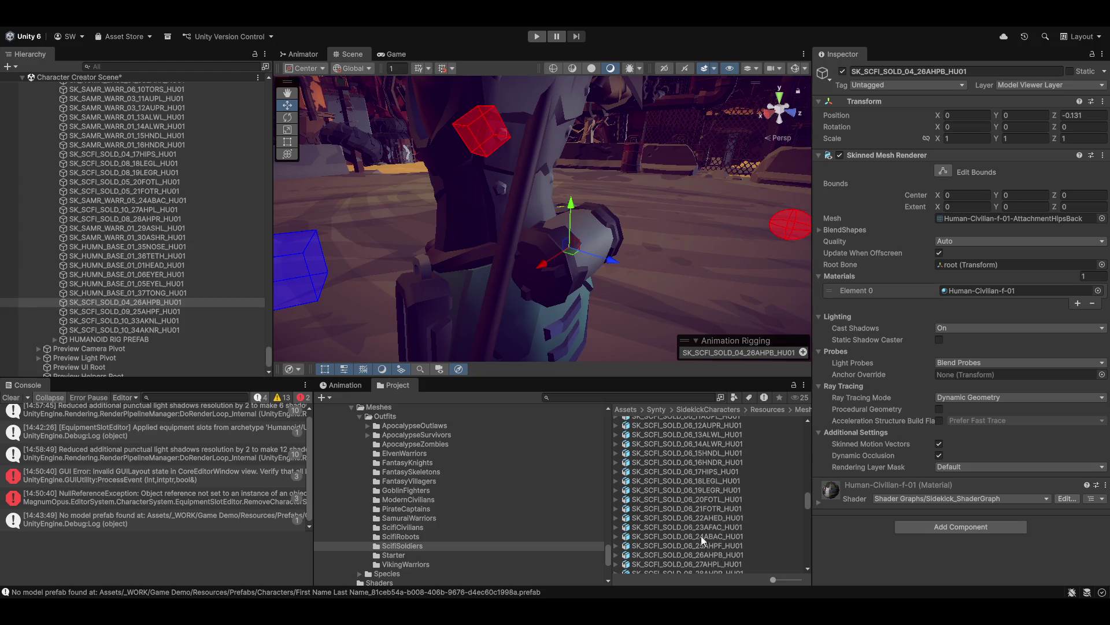
{"action": "scroll", "coordinate": [721, 539], "scroll_direction": "down", "scroll_amount": 20}
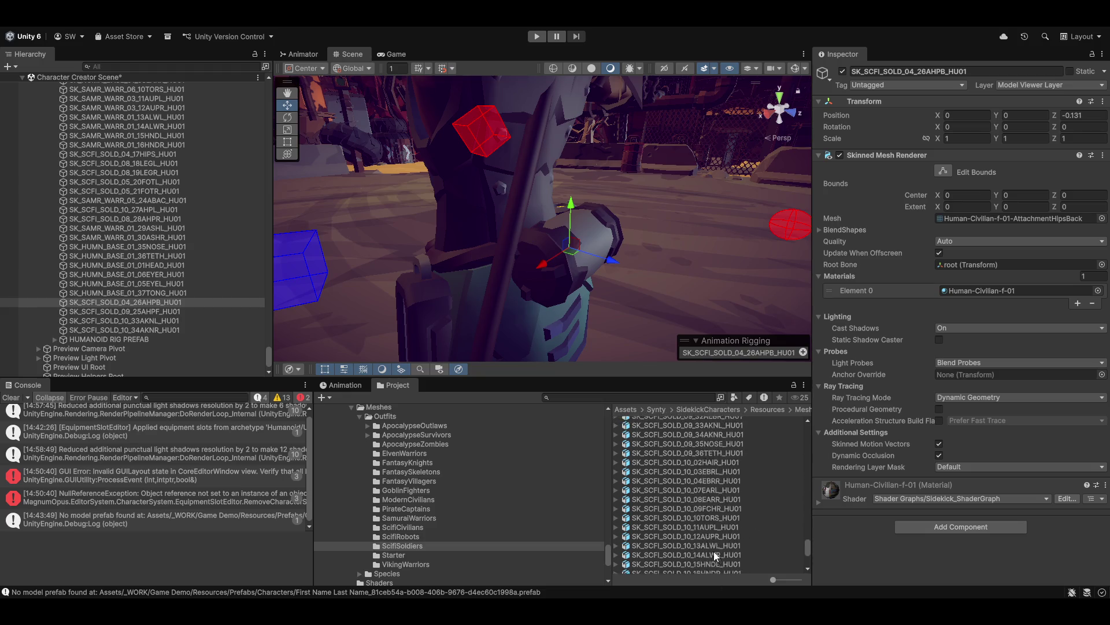
{"action": "scroll", "coordinate": [471, 560], "scroll_direction": "down", "scroll_amount": 3}
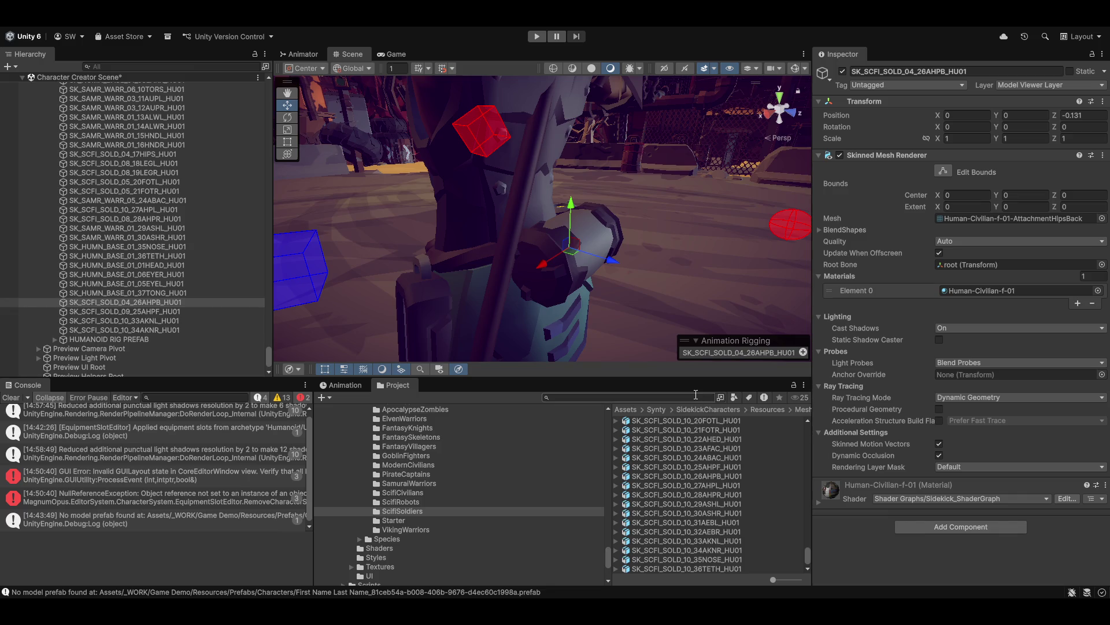
{"action": "scroll", "coordinate": [111, 266], "scroll_direction": "up", "scroll_amount": 10}
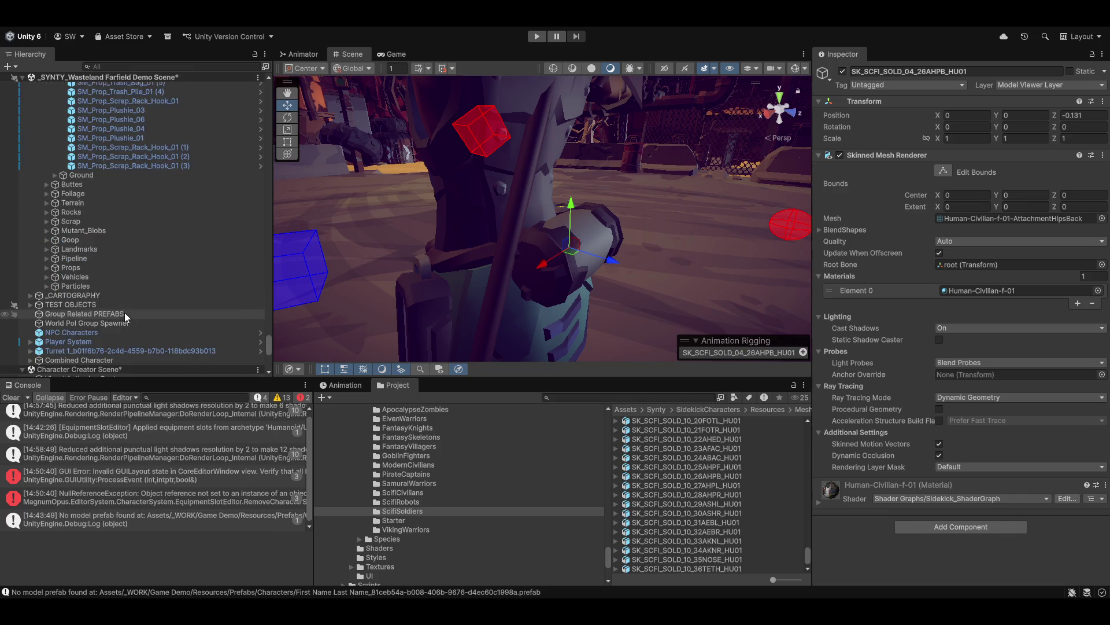
Collapse Icons/1x1 and open the _WORK/Game Demo/Resources/Prefabs folder in the Project panel
{"action": "scroll", "coordinate": [116, 317], "scroll_direction": "down", "scroll_amount": 3}
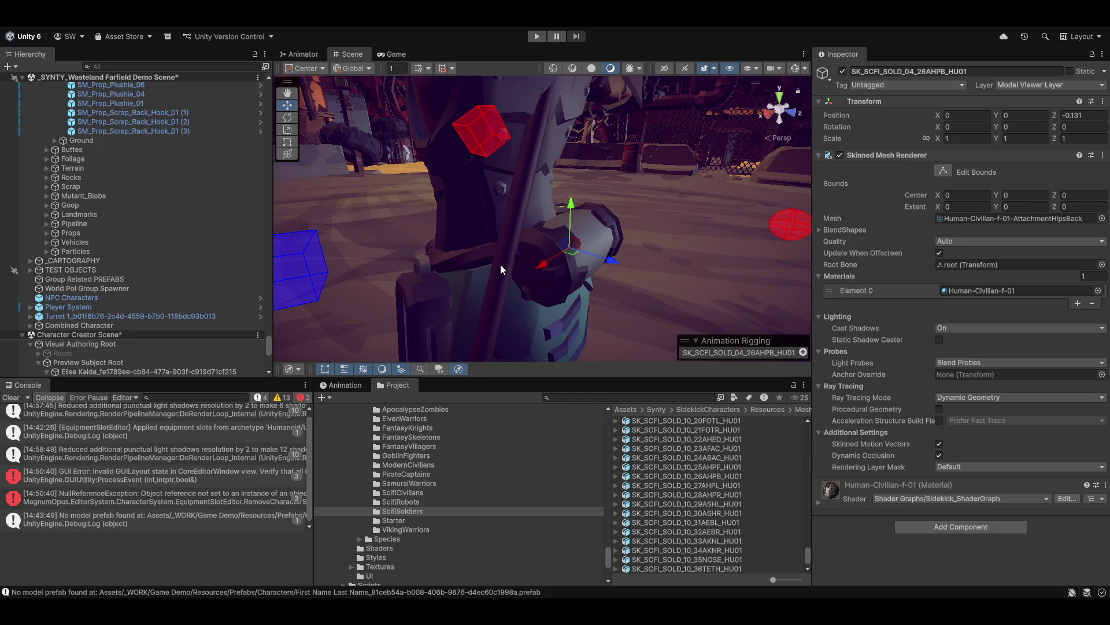
{"action": "scroll", "coordinate": [145, 272], "scroll_direction": "up", "scroll_amount": 3}
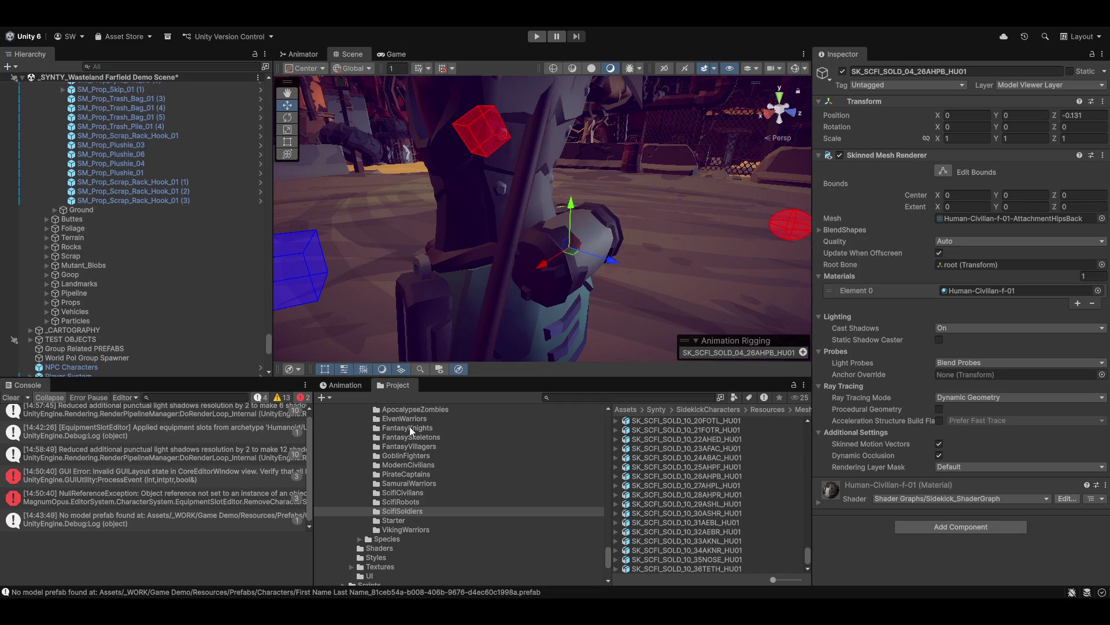
{"action": "scroll", "coordinate": [412, 483], "scroll_direction": "up", "scroll_amount": 3}
{"action": "scroll", "coordinate": [412, 485], "scroll_direction": "up", "scroll_amount": 5}
{"action": "scroll", "coordinate": [404, 484], "scroll_direction": "up", "scroll_amount": 5}
{"action": "scroll", "coordinate": [405, 480], "scroll_direction": "up", "scroll_amount": 10}
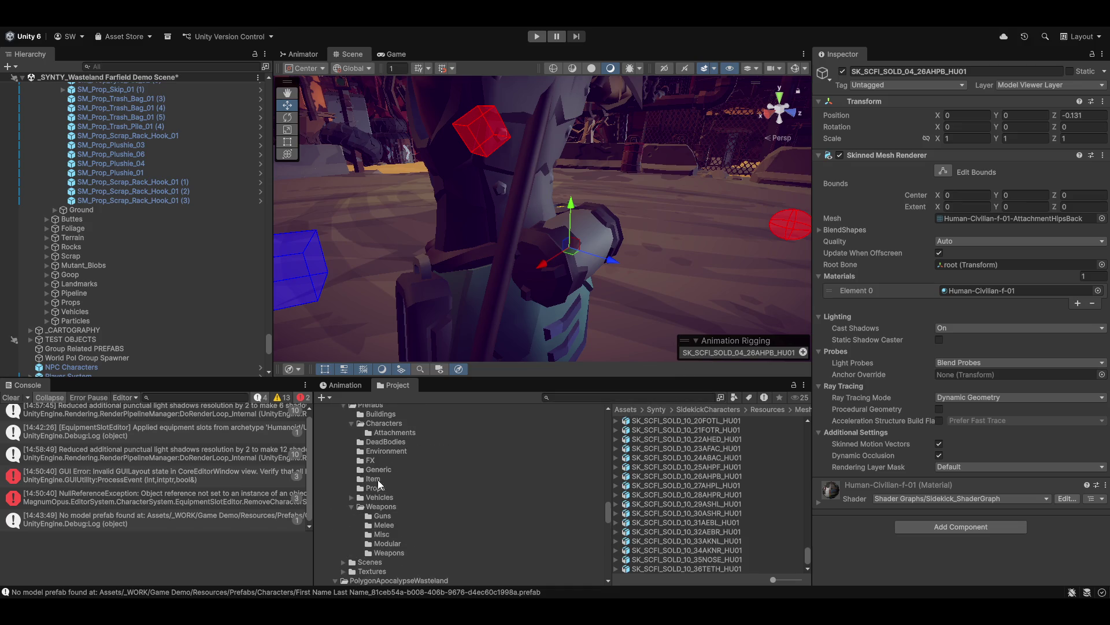
{"action": "scroll", "coordinate": [428, 474], "scroll_direction": "up", "scroll_amount": 10}
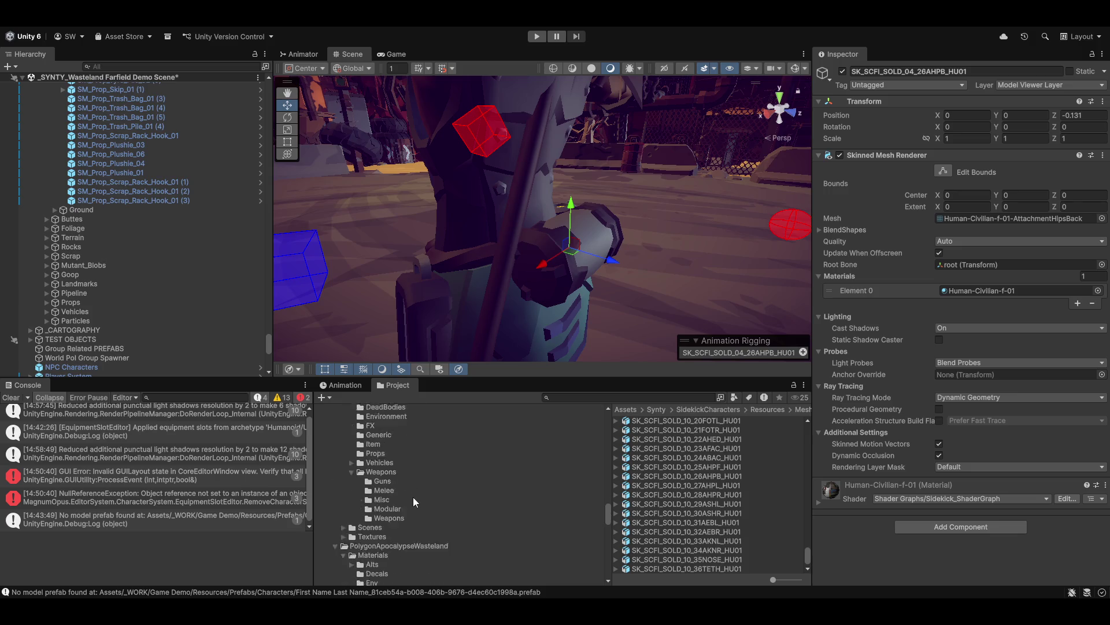
{"action": "scroll", "coordinate": [405, 510], "scroll_direction": "up", "scroll_amount": 5}
{"action": "scroll", "coordinate": [382, 498], "scroll_direction": "up", "scroll_amount": 10}
{"action": "scroll", "coordinate": [398, 549], "scroll_direction": "down", "scroll_amount": 10}
{"action": "scroll", "coordinate": [457, 552], "scroll_direction": "up", "scroll_amount": 15}
{"action": "scroll", "coordinate": [405, 544], "scroll_direction": "up", "scroll_amount": 2}
{"action": "left_click", "coordinate": [345, 510]}
{"action": "scroll", "coordinate": [373, 522], "scroll_direction": "down", "scroll_amount": 5}
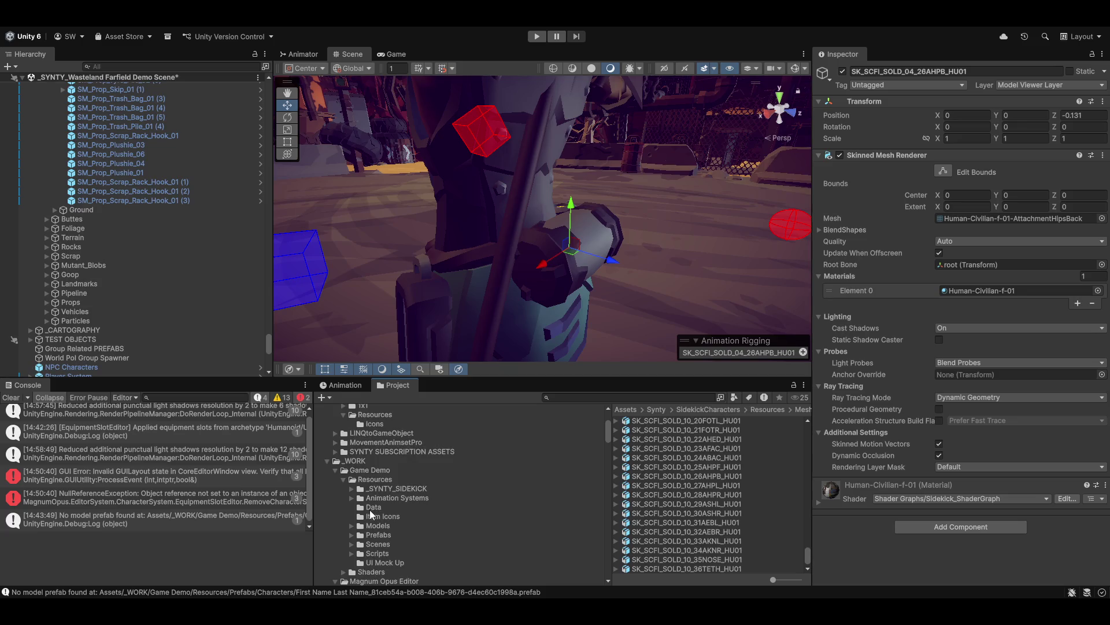
{"action": "scroll", "coordinate": [370, 509], "scroll_direction": "down", "scroll_amount": 2}
{"action": "left_click", "coordinate": [384, 497]}
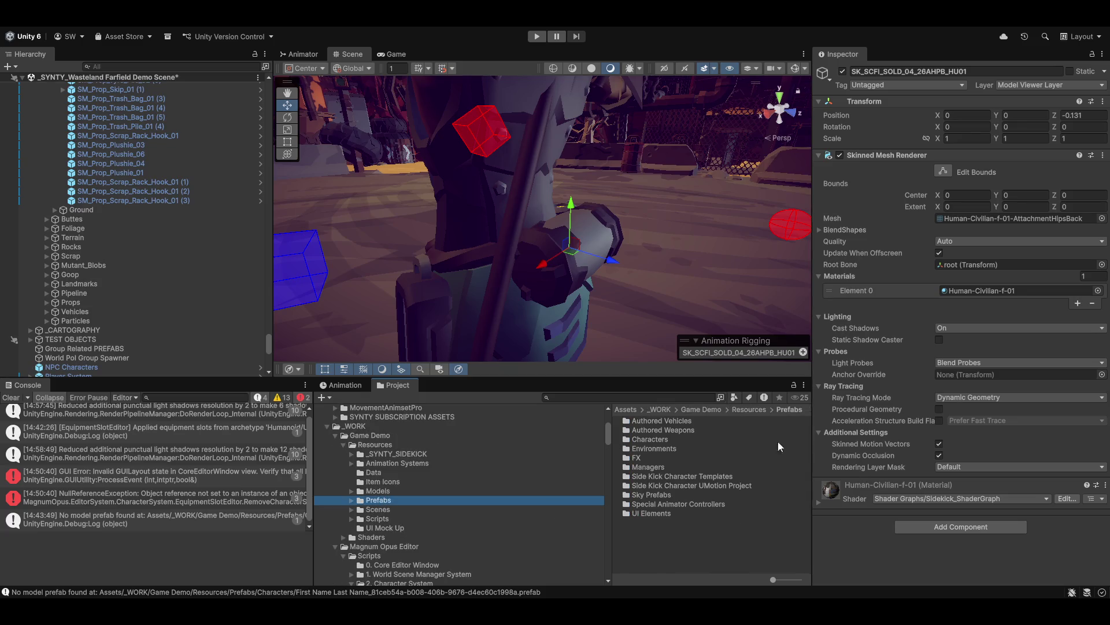
Open the Prefabs/Characters folder and the character prefab in Prefab Mode
{"action": "double_click", "coordinate": [650, 439]}
{"action": "double_click", "coordinate": [637, 450]}
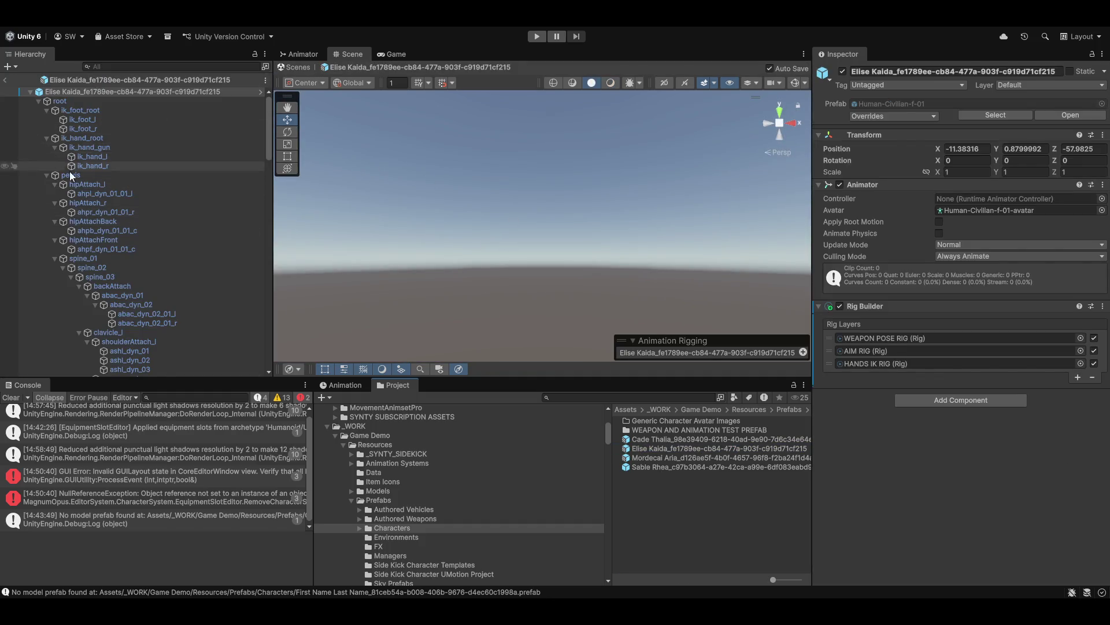
{"action": "scroll", "coordinate": [99, 261], "scroll_direction": "down", "scroll_amount": 15}
{"action": "scroll", "coordinate": [126, 325], "scroll_direction": "down", "scroll_amount": 10}
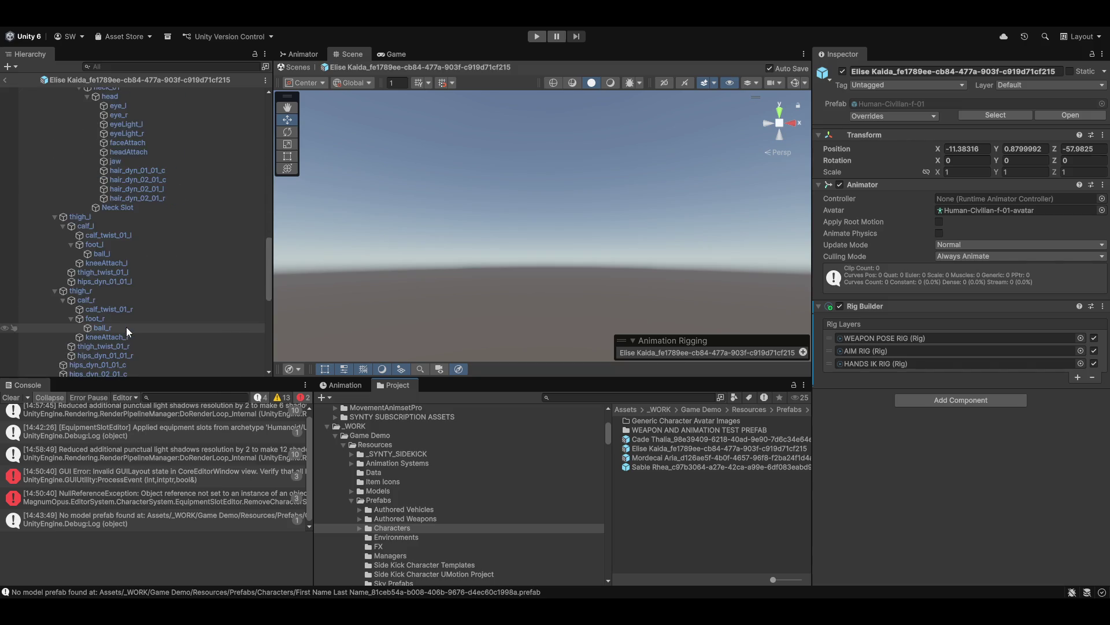
{"action": "scroll", "coordinate": [97, 336], "scroll_direction": "down", "scroll_amount": 5}
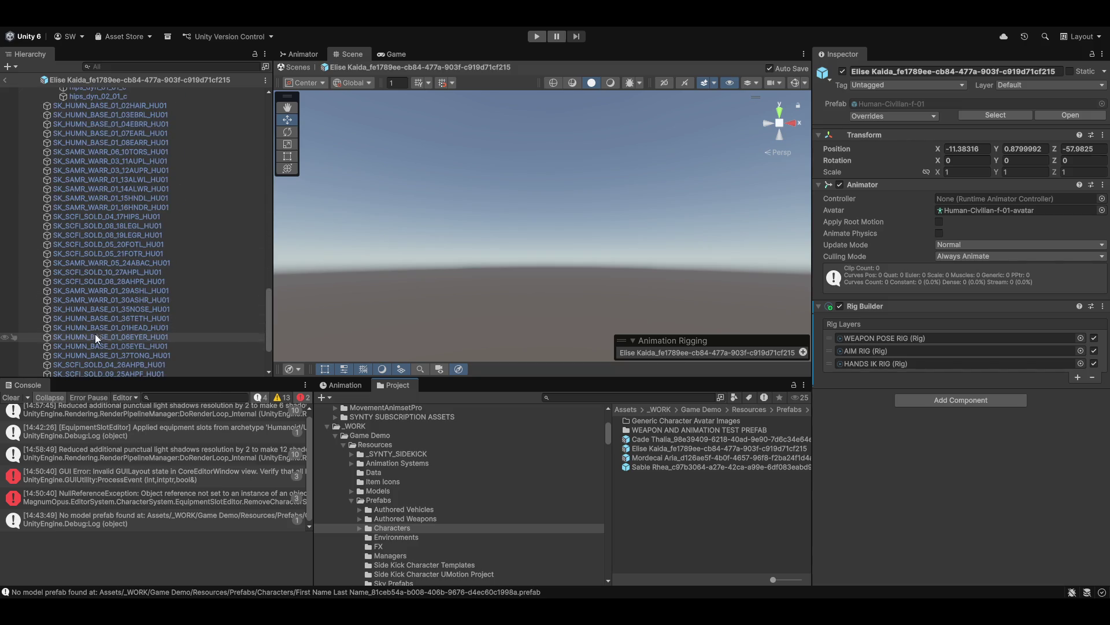
Select the SK_SCFI_SOLD_04_26AHPB_HU01 pouch mesh and frame it at the character's belt
{"action": "left_click", "coordinate": [103, 292]}
{"action": "key", "text": "Down"}
{"action": "key", "text": "Down"}
{"action": "key", "text": "Down"}
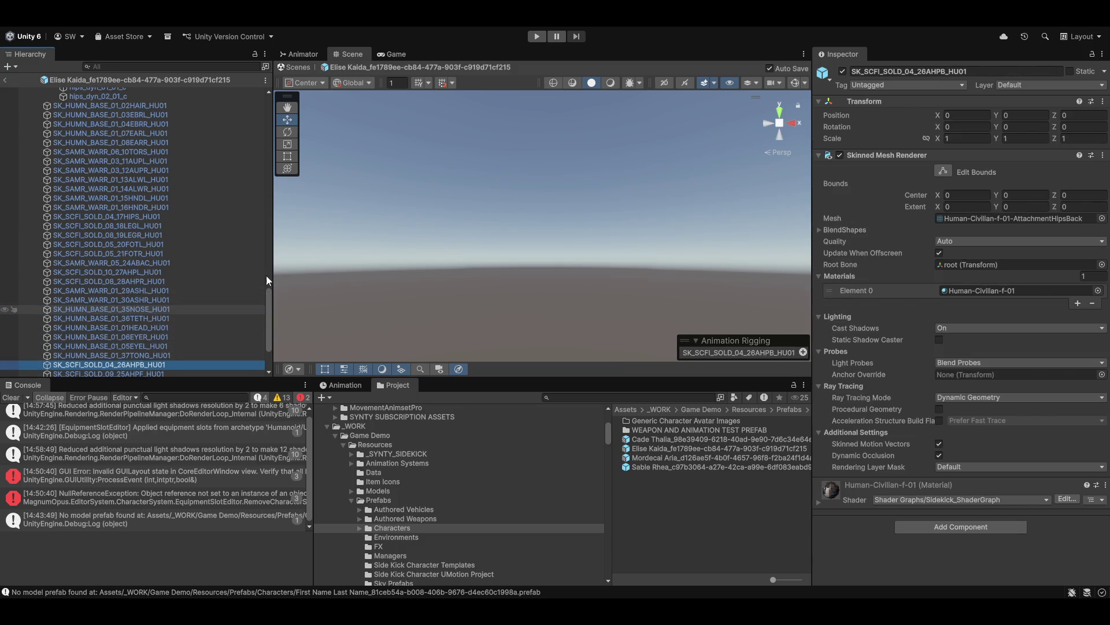
{"action": "key", "text": "f"}
{"action": "mouse_move", "coordinate": [441, 234]}
{"action": "left_mouse_down"}
{"action": "mouse_move", "coordinate": [543, 262]}
{"action": "mouse_move", "coordinate": [440, 254]}
{"action": "mouse_move", "coordinate": [359, 270]}
{"action": "left_mouse_up"}
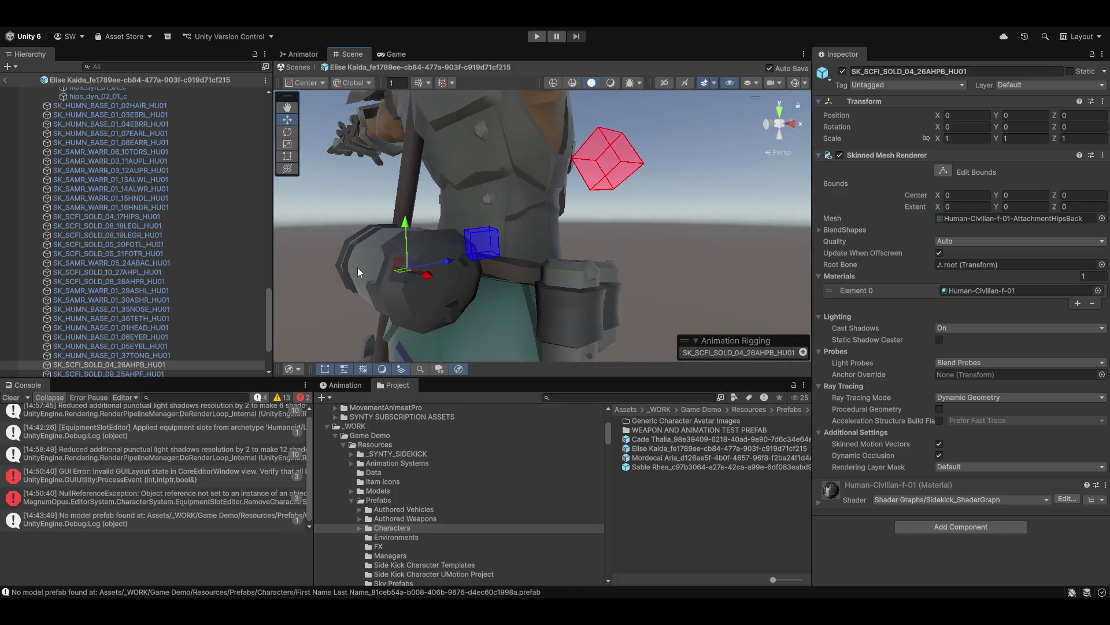
{"action": "left_click", "coordinate": [434, 290]}
{"action": "left_click", "coordinate": [410, 284]}
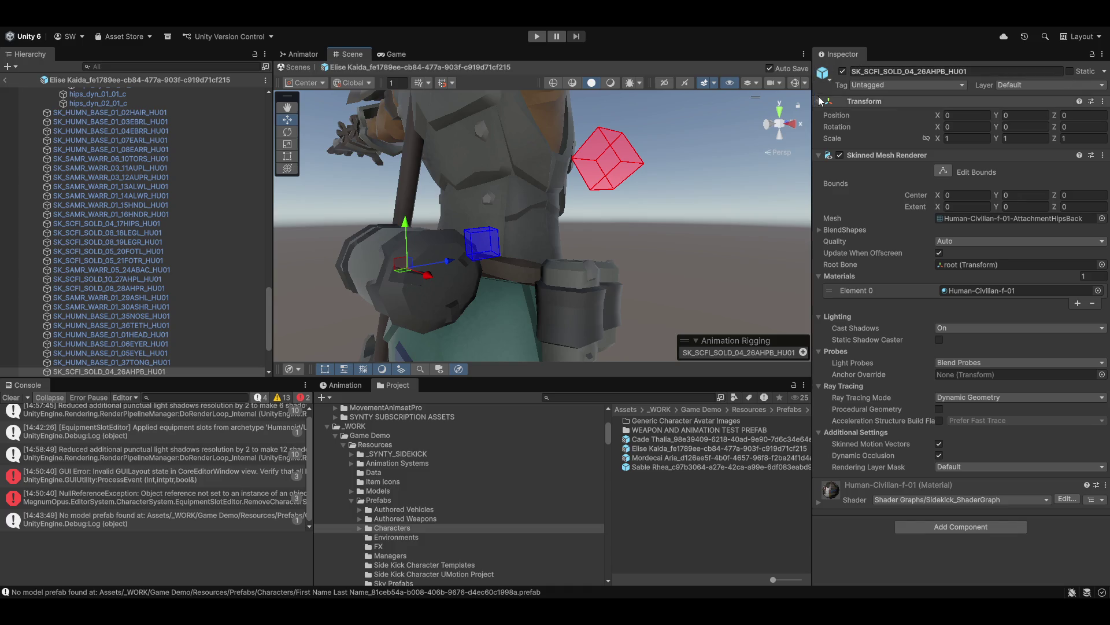
{"action": "left_click", "coordinate": [823, 72]}
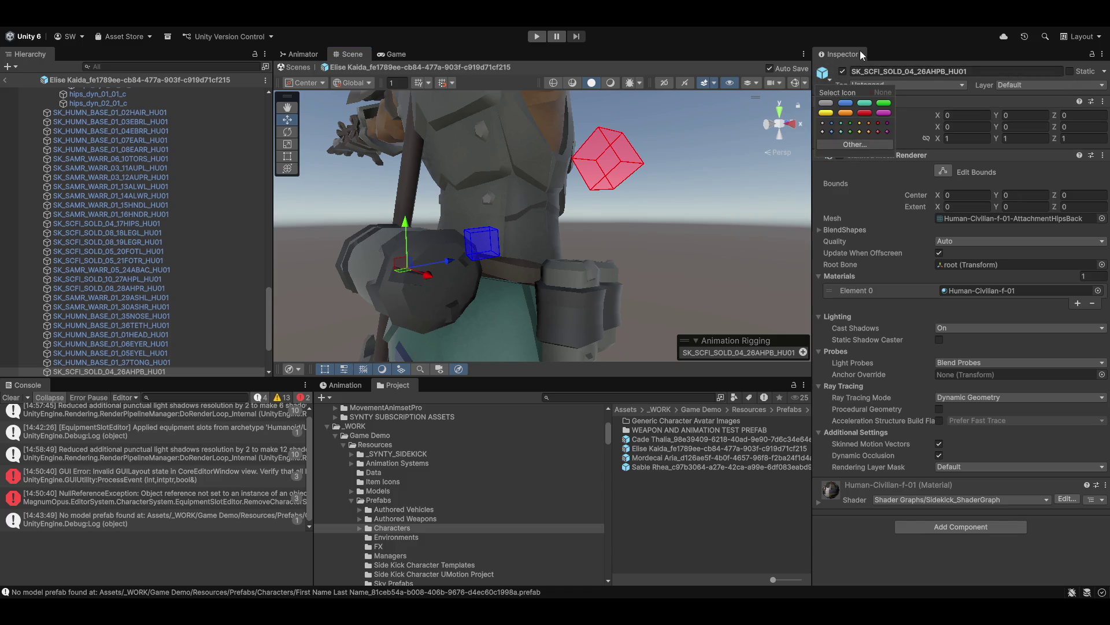
{"action": "key", "text": "Escape"}
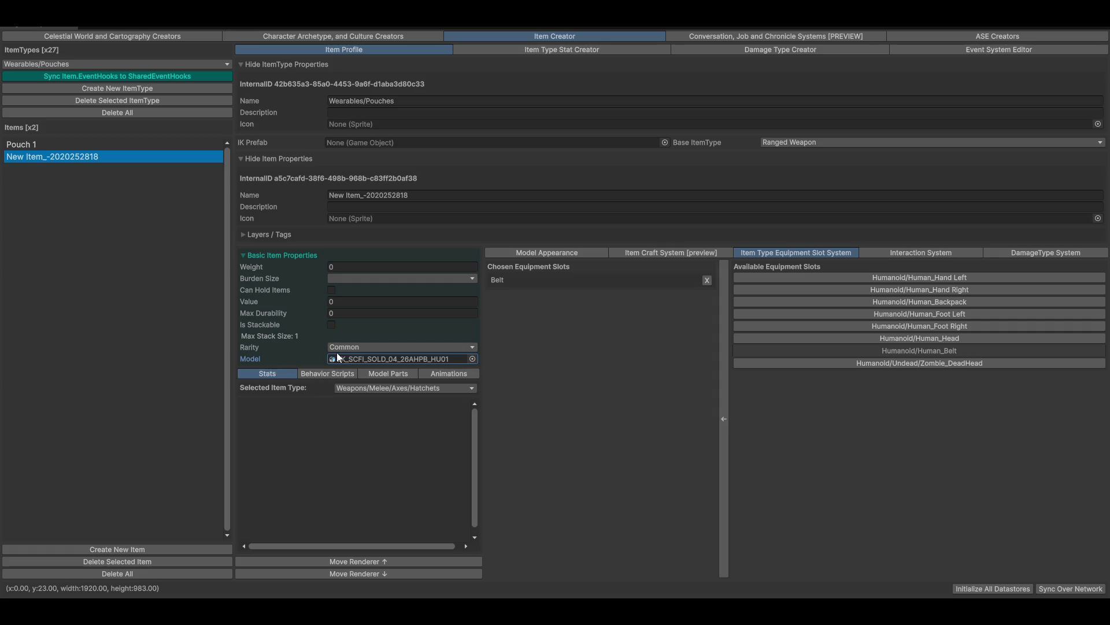
Open the Select Game Object picker for the pouch item's Model field
{"action": "left_click", "coordinate": [473, 359]}
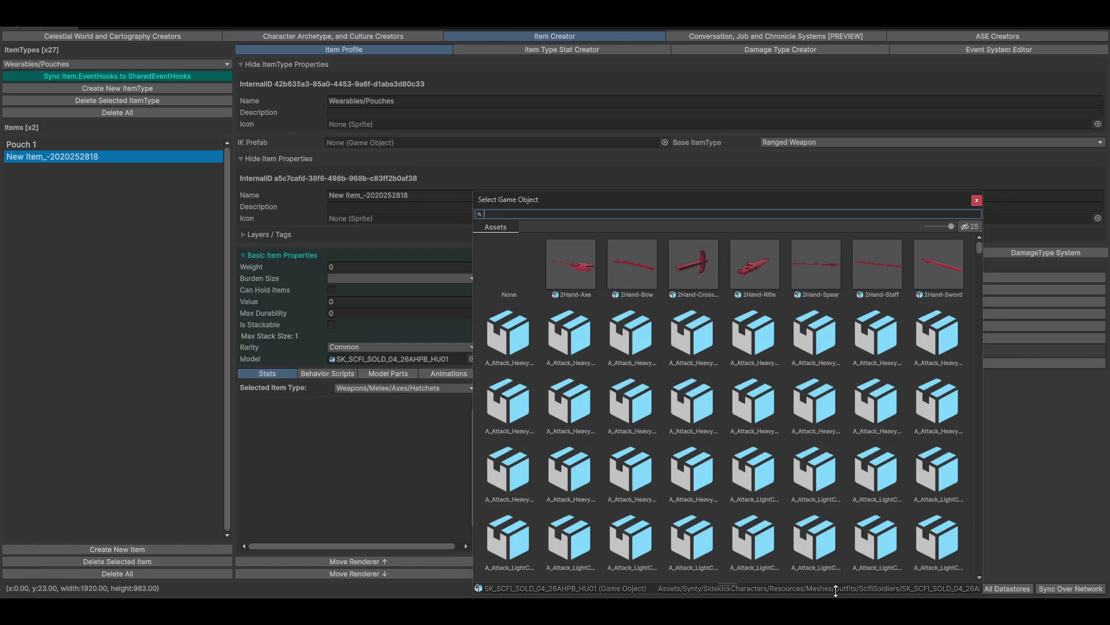
{"action": "mouse_move", "coordinate": [787, 612]}
Browse to SidekickCharacters/Resources, exit prefab mode, and select the back-hip pouch mesh in the scene
{"action": "left_click", "coordinate": [374, 360]}
{"action": "left_click", "coordinate": [470, 360]}
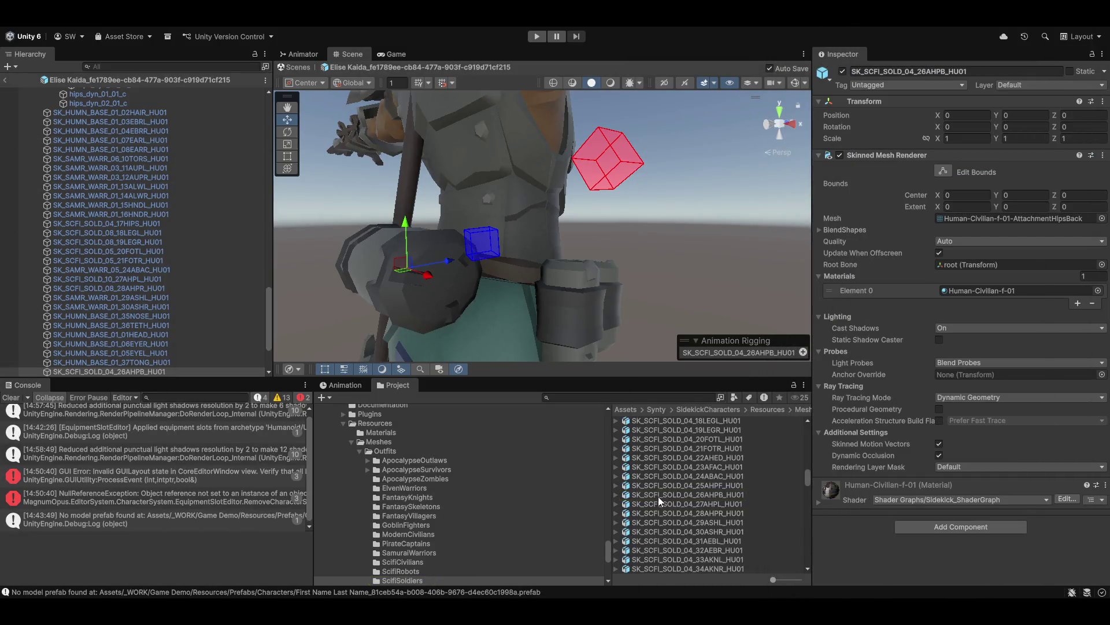
{"action": "scroll", "coordinate": [167, 188], "scroll_direction": "down", "scroll_amount": 2}
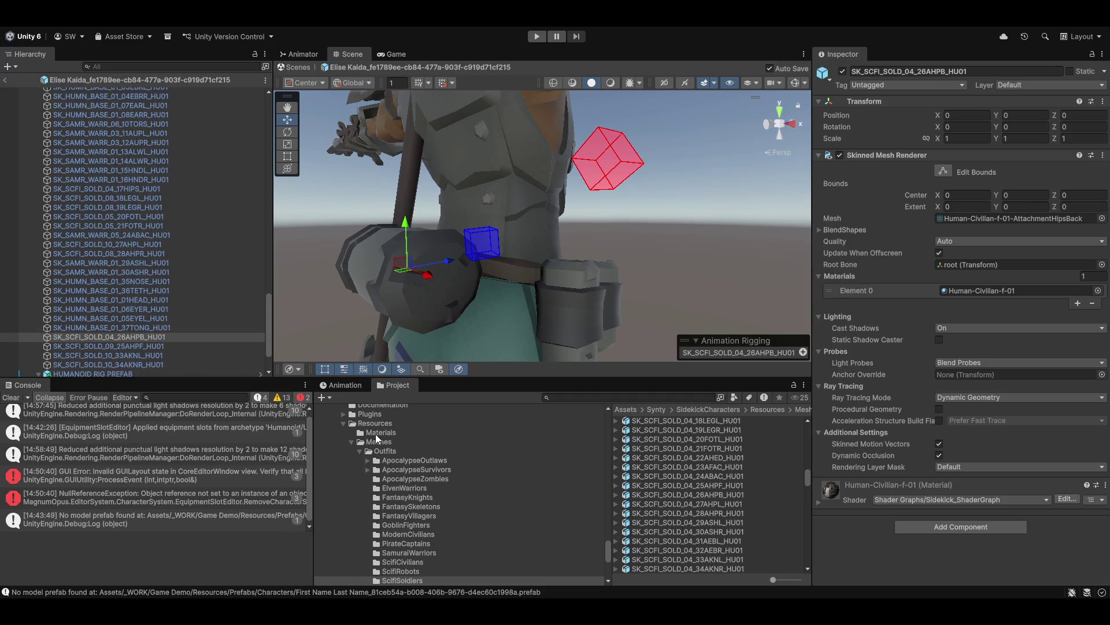
{"action": "scroll", "coordinate": [359, 561], "scroll_direction": "down", "scroll_amount": 4}
{"action": "scroll", "coordinate": [370, 559], "scroll_direction": "down", "scroll_amount": 2}
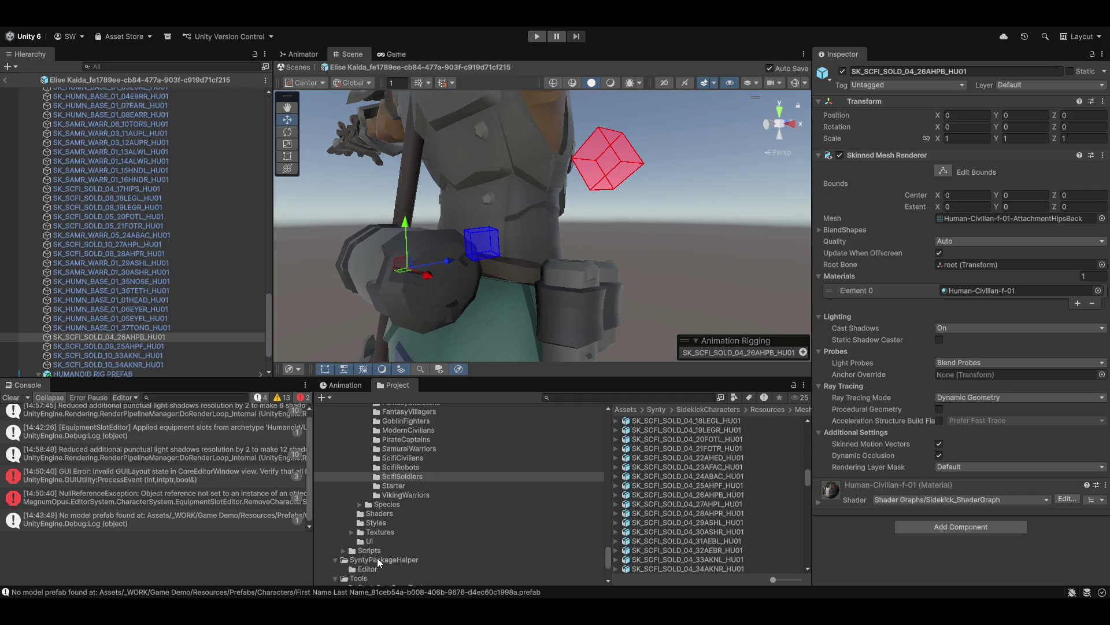
{"action": "scroll", "coordinate": [370, 536], "scroll_direction": "up", "scroll_amount": 6}
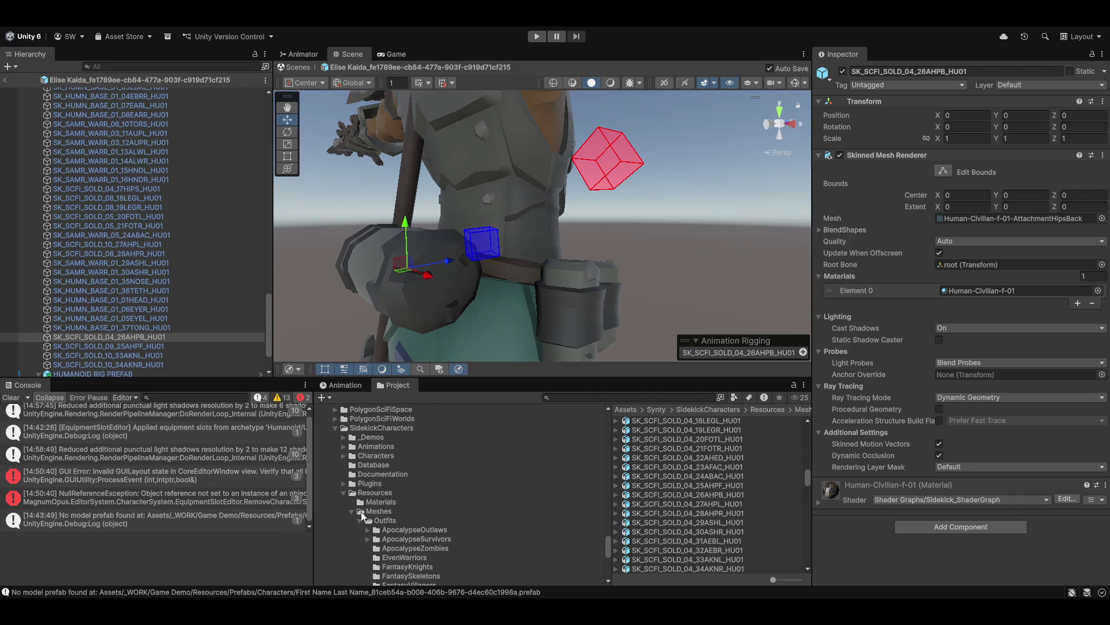
{"action": "left_click", "coordinate": [369, 493]}
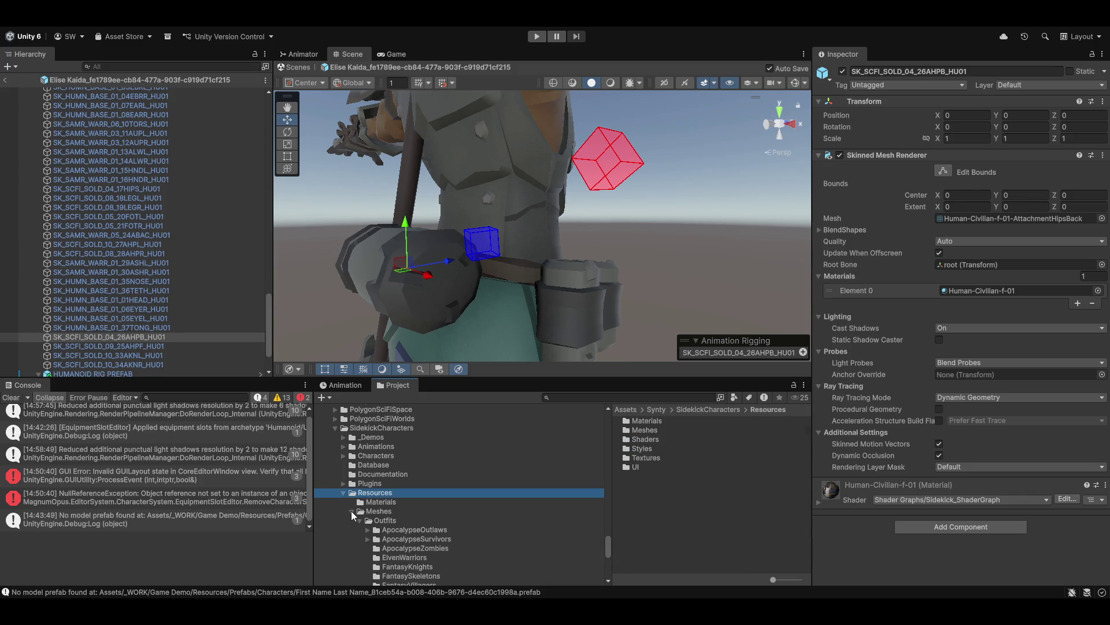
{"action": "left_click", "coordinate": [351, 511]}
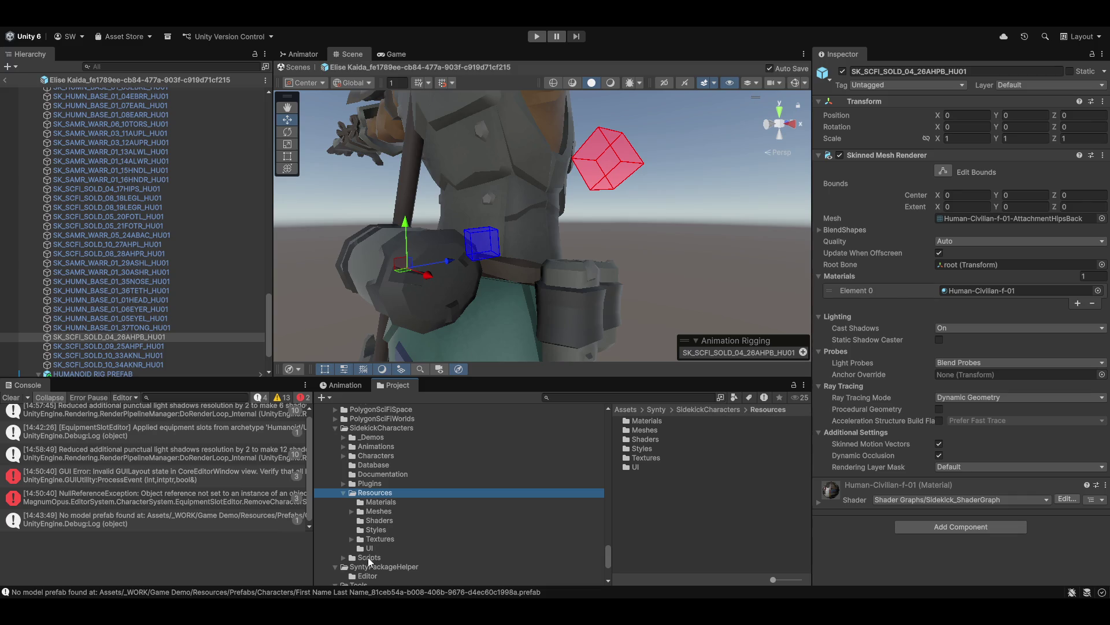
{"action": "scroll", "coordinate": [407, 498], "scroll_direction": "up", "scroll_amount": 1}
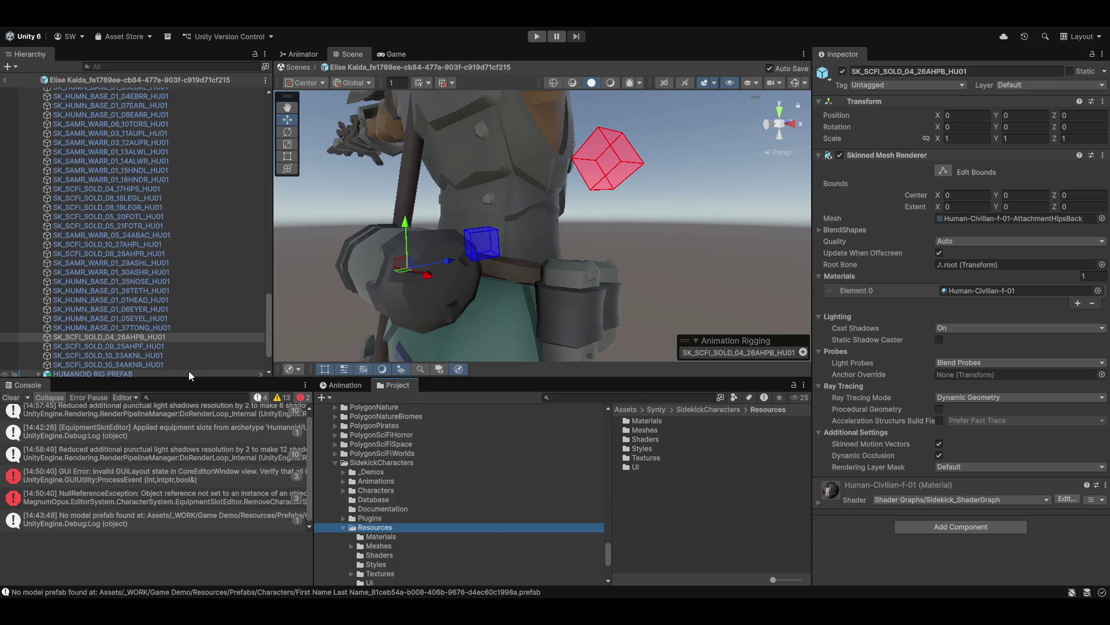
{"action": "left_click", "coordinate": [6, 80]}
{"action": "left_click", "coordinate": [596, 243]}
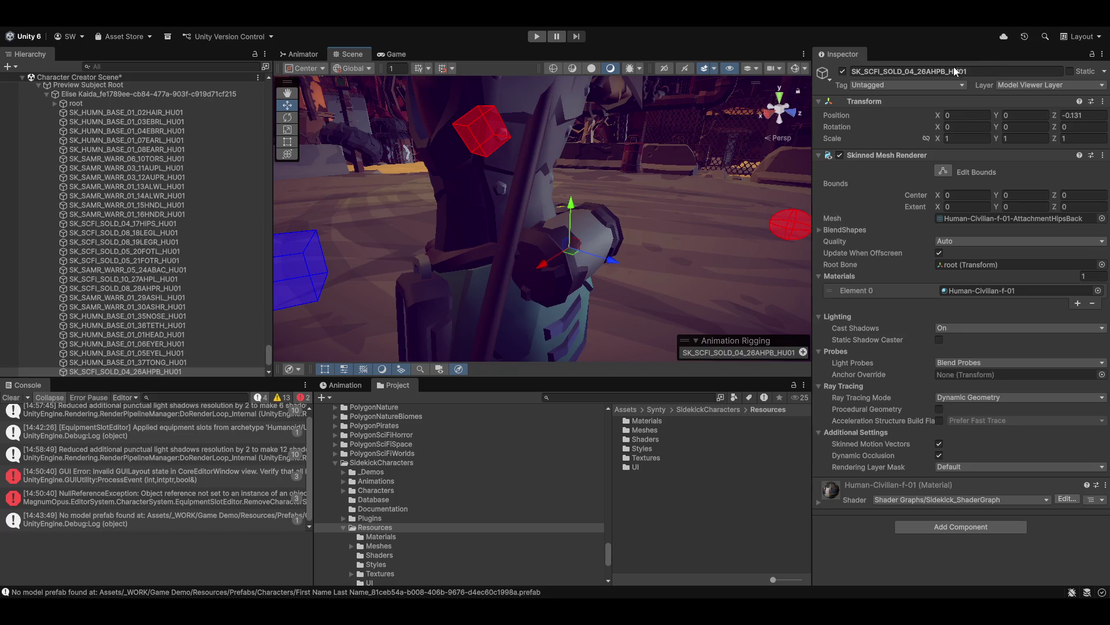
Locate the pouch's mesh and inspect the Human-Civilian-f-01-AttachmentHipsBack mesh in the preview
{"action": "left_click", "coordinate": [978, 219]}
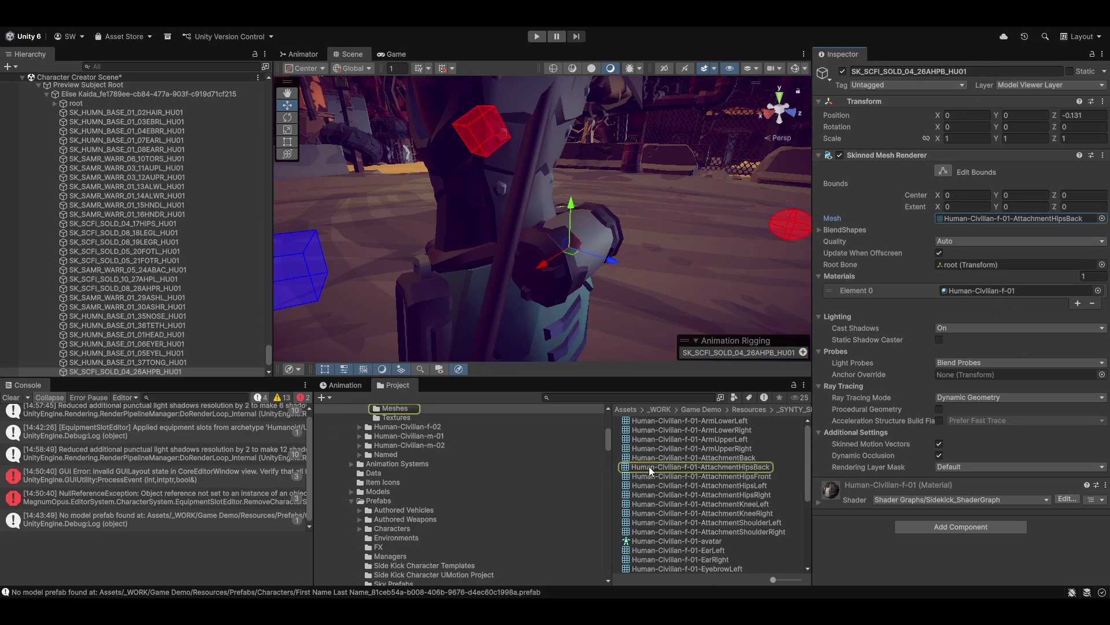
{"action": "left_click", "coordinate": [648, 466]}
{"action": "mouse_move", "coordinate": [1073, 449]}
{"action": "left_mouse_down"}
{"action": "mouse_move", "coordinate": [862, 481]}
{"action": "mouse_move", "coordinate": [956, 463]}
{"action": "mouse_move", "coordinate": [897, 491]}
{"action": "mouse_move", "coordinate": [772, 440]}
{"action": "mouse_move", "coordinate": [872, 466]}
{"action": "mouse_move", "coordinate": [1050, 464]}
{"action": "mouse_move", "coordinate": [960, 456]}
{"action": "mouse_move", "coordinate": [967, 485]}
{"action": "mouse_move", "coordinate": [882, 475]}
{"action": "left_mouse_up"}
{"action": "scroll", "coordinate": [491, 454], "scroll_direction": "up", "scroll_amount": 6}
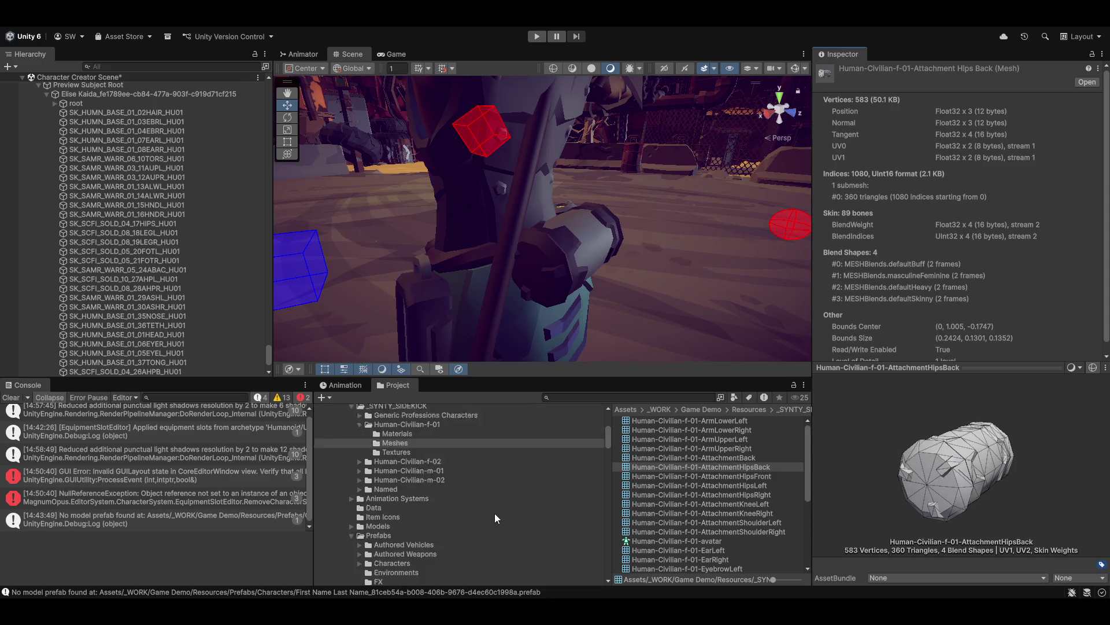
{"action": "scroll", "coordinate": [714, 463], "scroll_direction": "down", "scroll_amount": 3}
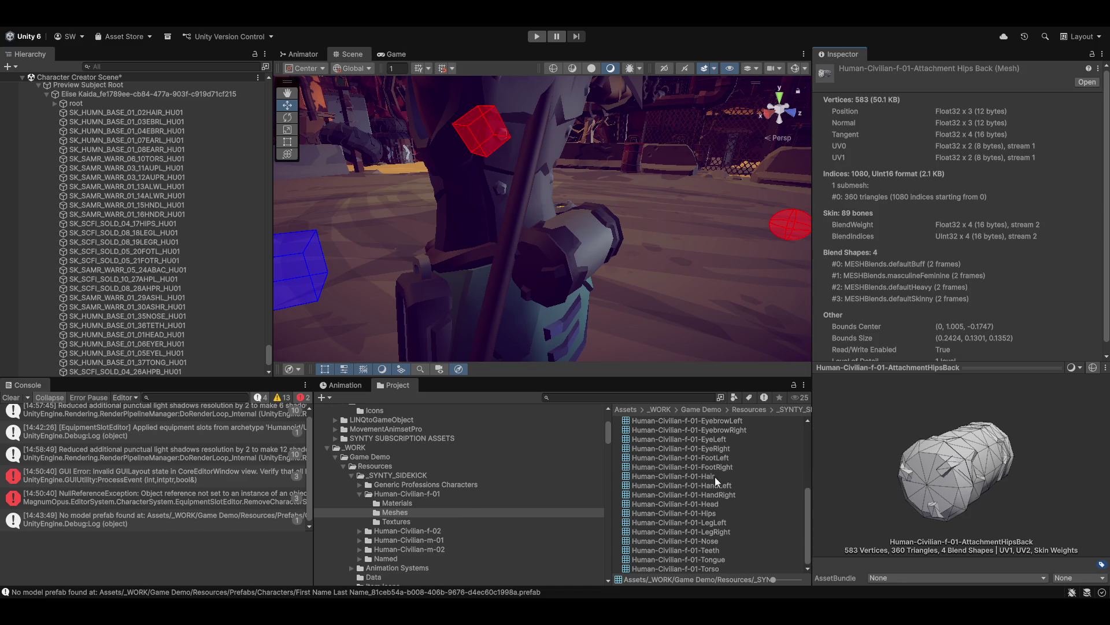
{"action": "scroll", "coordinate": [713, 477], "scroll_direction": "up", "scroll_amount": 3}
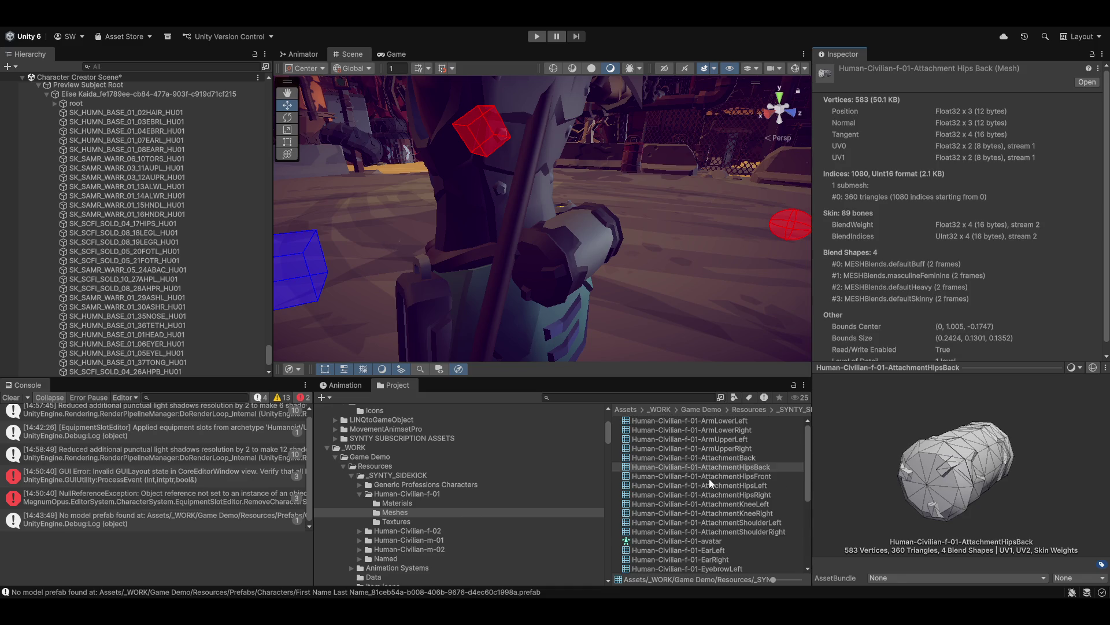
Browse the Human-Civilian-f-01 folder's Meshes and Materials contents
{"action": "left_click", "coordinate": [405, 493]}
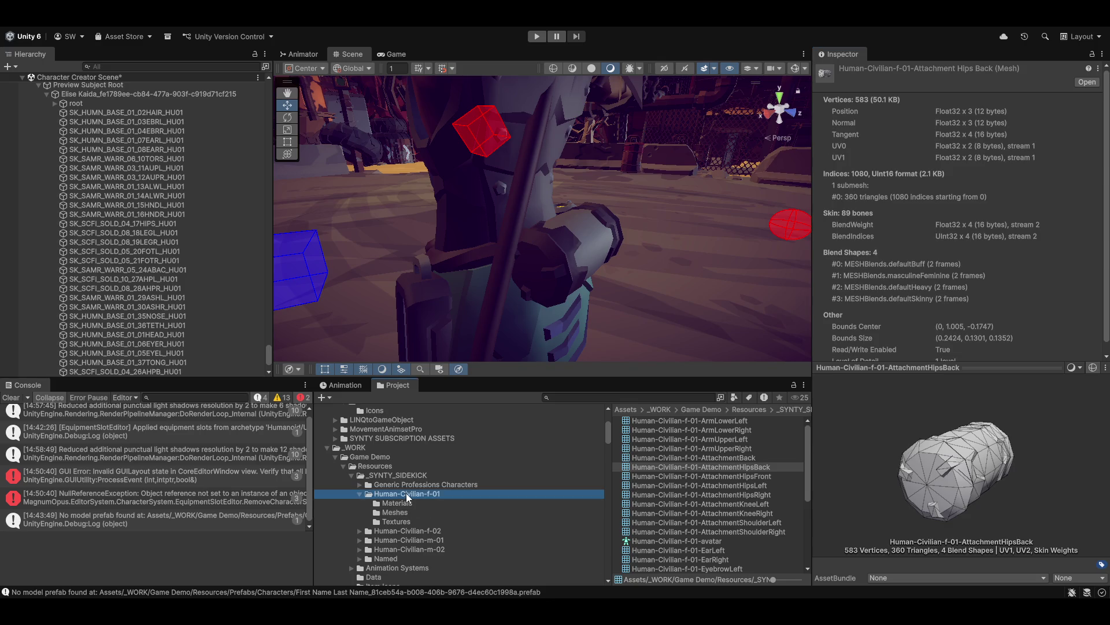
{"action": "left_click", "coordinate": [401, 512]}
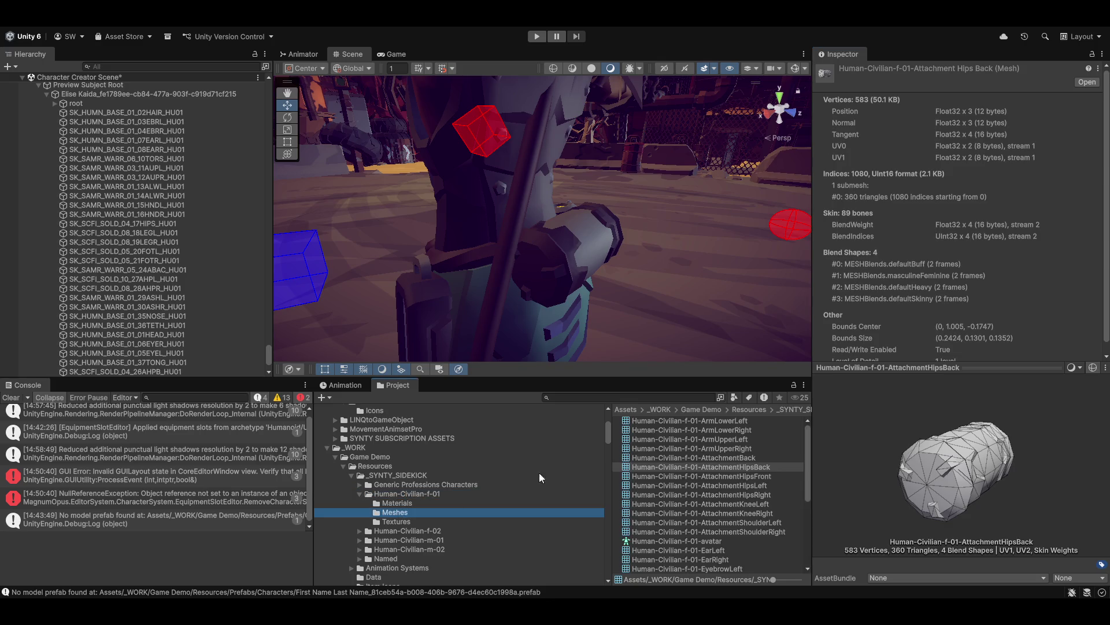
{"action": "left_click", "coordinate": [394, 504]}
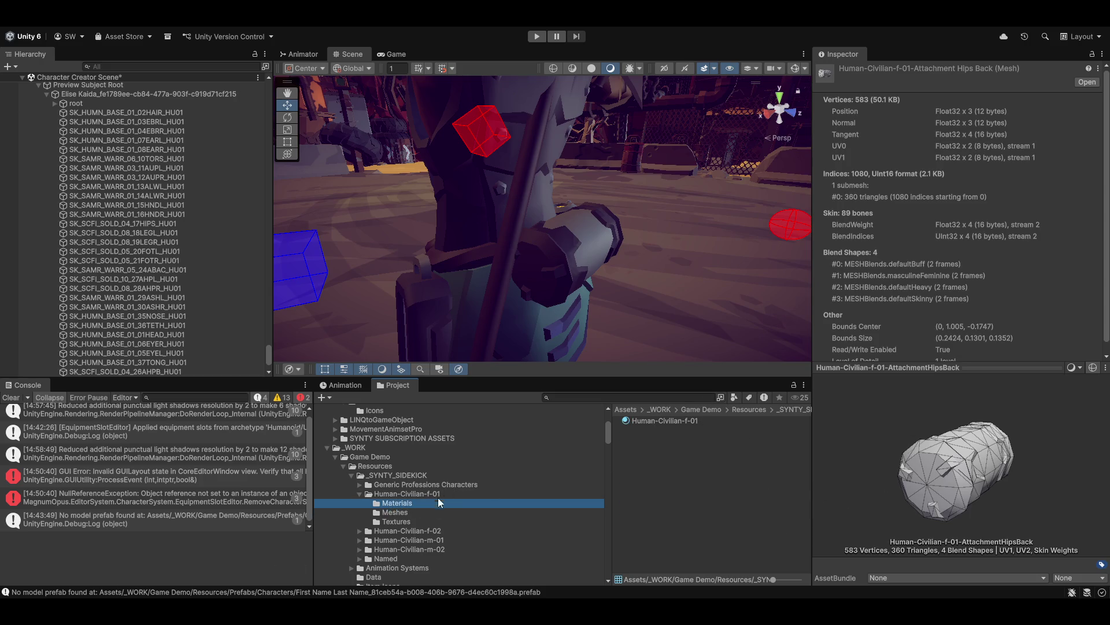
{"action": "scroll", "coordinate": [466, 503], "scroll_direction": "down", "scroll_amount": 5}
{"action": "scroll", "coordinate": [466, 504], "scroll_direction": "down", "scroll_amount": 10}
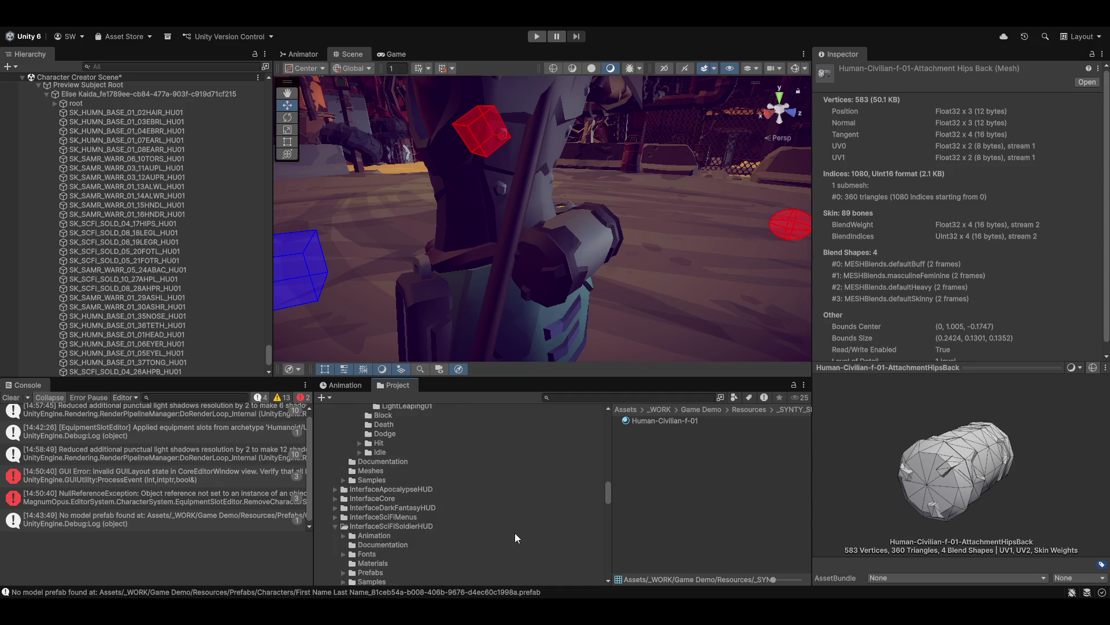
{"action": "scroll", "coordinate": [527, 543], "scroll_direction": "down", "scroll_amount": 15}
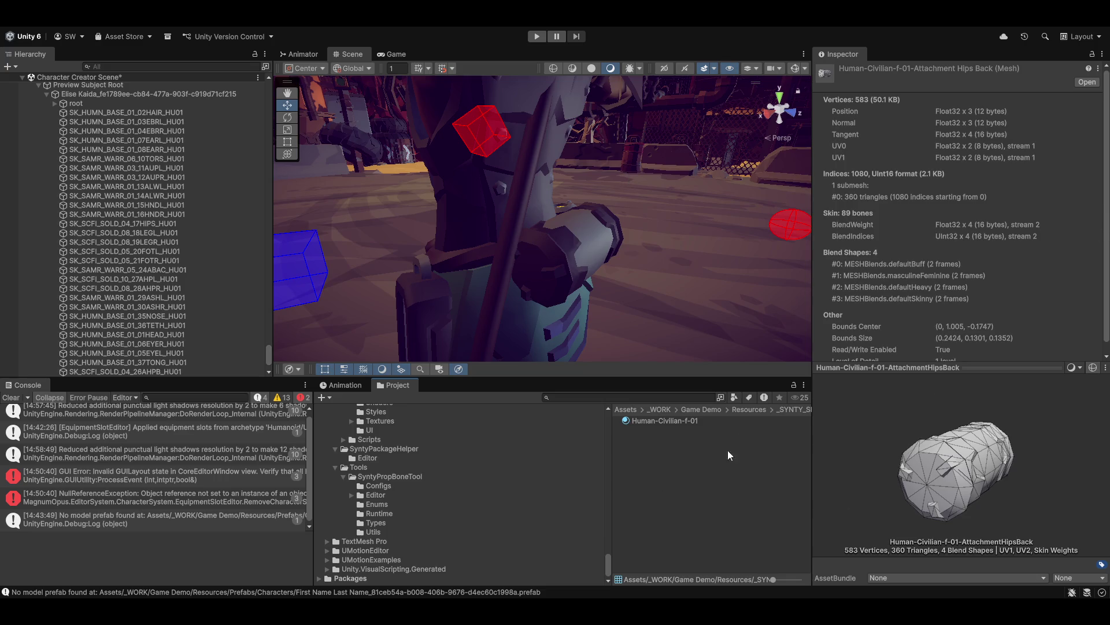
{"action": "scroll", "coordinate": [428, 503], "scroll_direction": "up", "scroll_amount": 5}
Search the project for SK_SCFI_SOLD_04_26AHPB_HU01 and drag the pouch prefab into the scene
{"action": "left_click", "coordinate": [592, 396]}
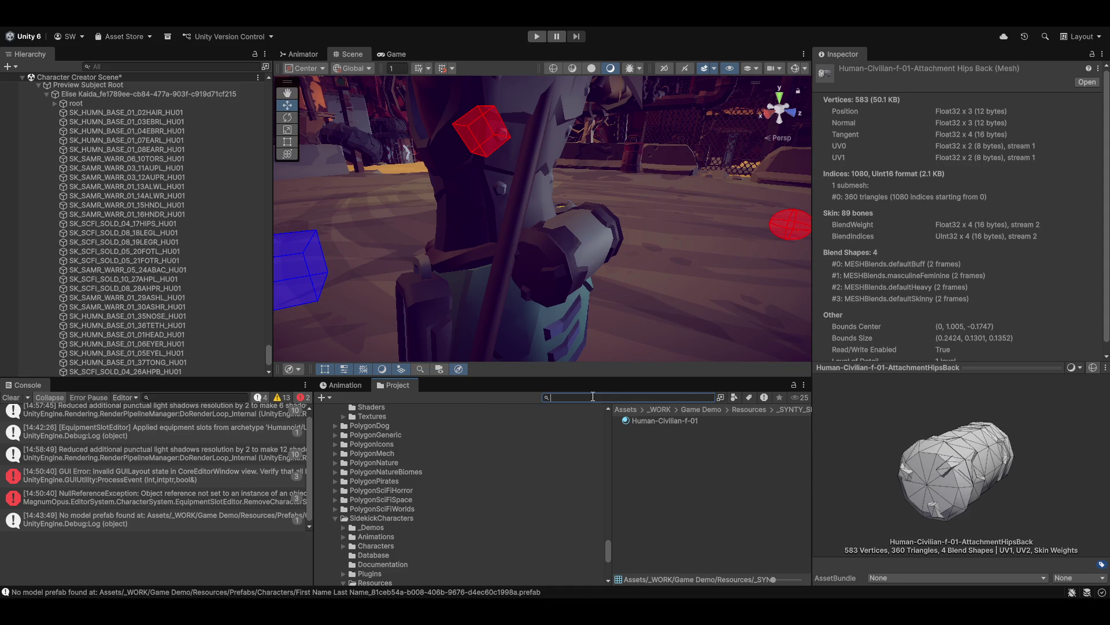
{"action": "type", "text": "SK_SCFI_SOLD_04_26AHPB_HU01"}
{"action": "mouse_move", "coordinate": [664, 422]}
{"action": "left_mouse_down"}
{"action": "mouse_move", "coordinate": [707, 266]}
{"action": "mouse_move", "coordinate": [686, 307]}
{"action": "left_mouse_up"}
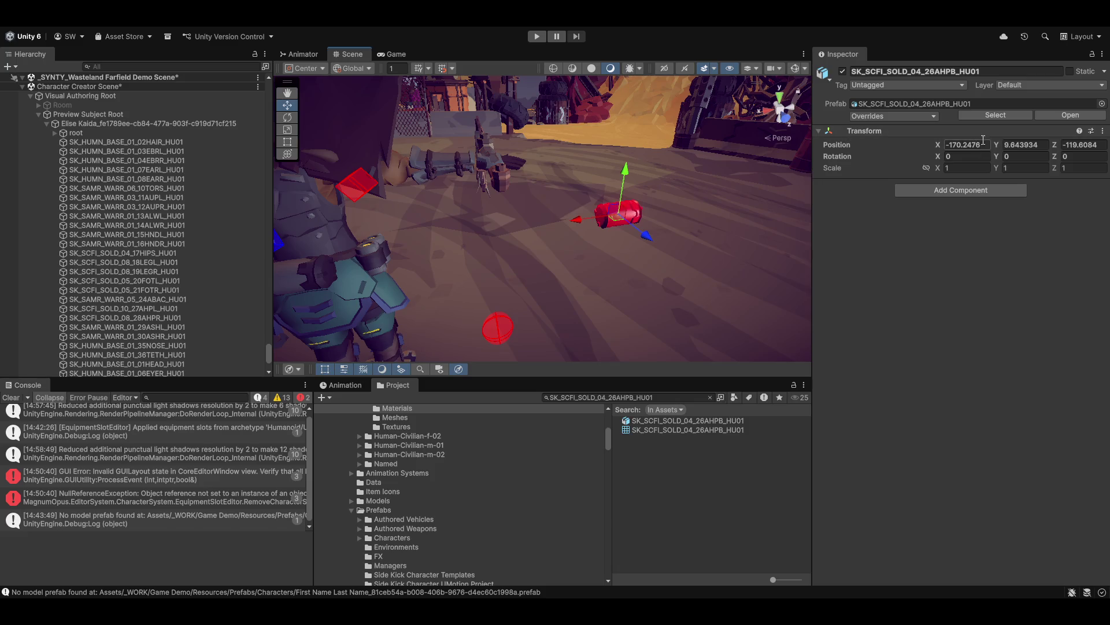
Set the placed pouch's Transform Position to 0, 0, 0
{"action": "left_click", "coordinate": [1013, 145]}
{"action": "left_click", "coordinate": [983, 145]}
{"action": "type", "text": "0"}
{"action": "key", "text": "Tab"}
{"action": "type", "text": "0"}
{"action": "key", "text": "Tab"}
{"action": "type", "text": "0"}
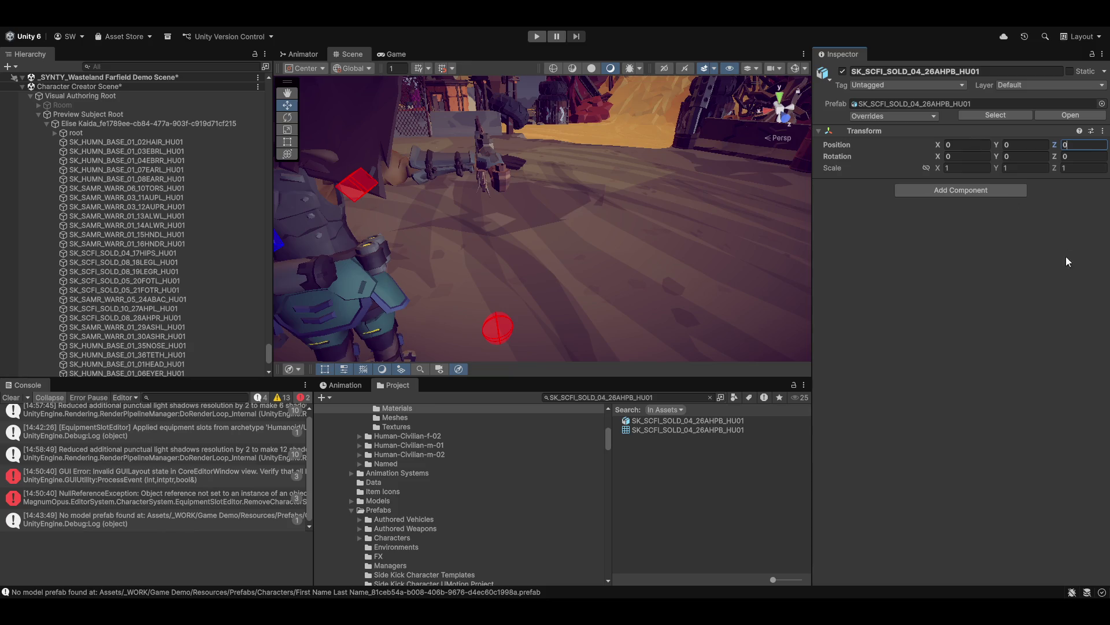
{"action": "scroll", "coordinate": [166, 178], "scroll_direction": "up", "scroll_amount": 5}
{"action": "scroll", "coordinate": [166, 178], "scroll_direction": "up", "scroll_amount": 3}
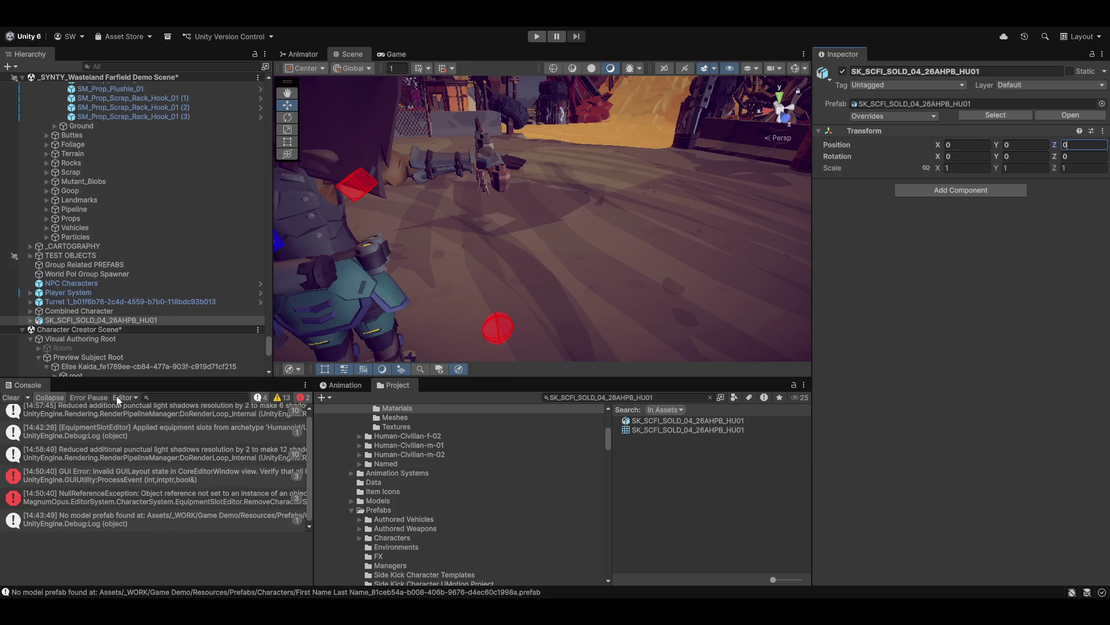
Select the pouch's source asset via Prefab > Select Asset and browse the Outfits and Sidekick Resources folders
{"action": "right_click", "coordinate": [49, 321]}
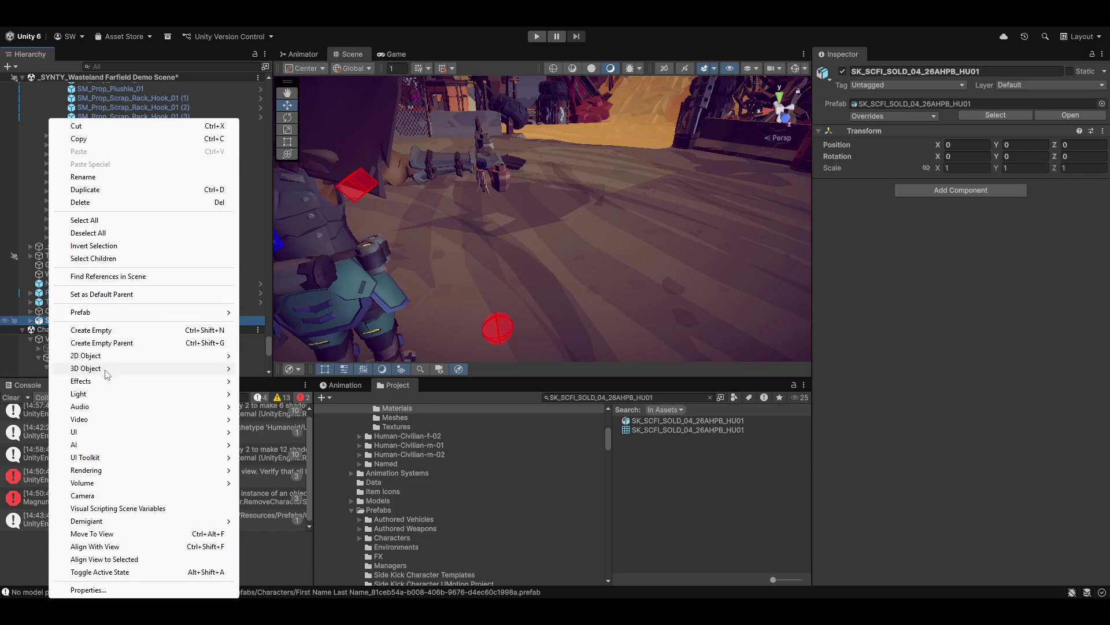
{"action": "mouse_move", "coordinate": [164, 319]}
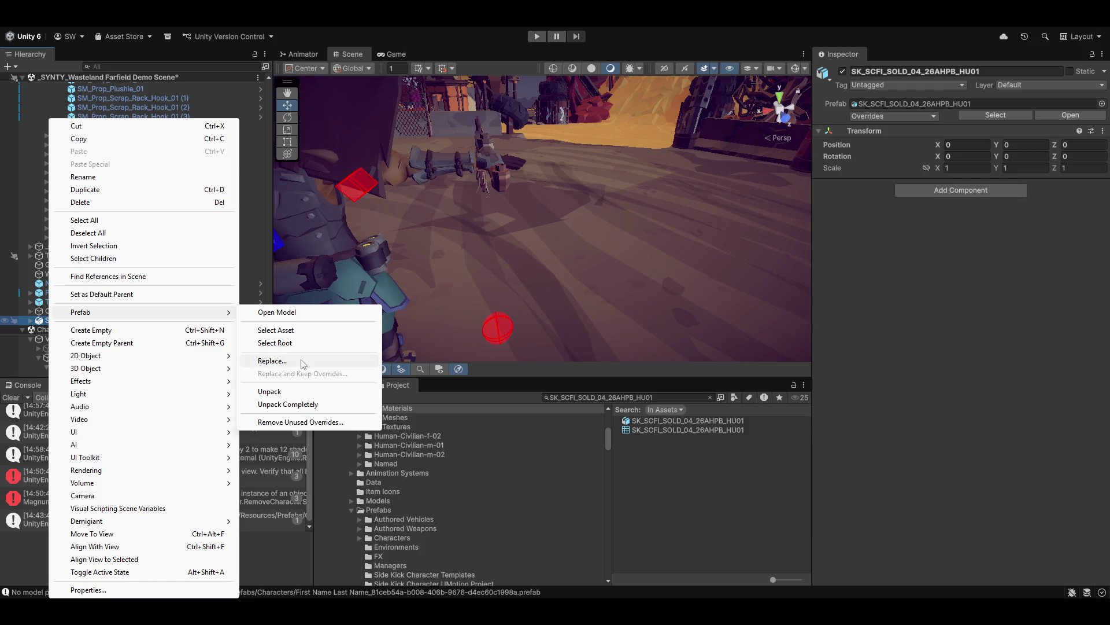
{"action": "left_click", "coordinate": [299, 330]}
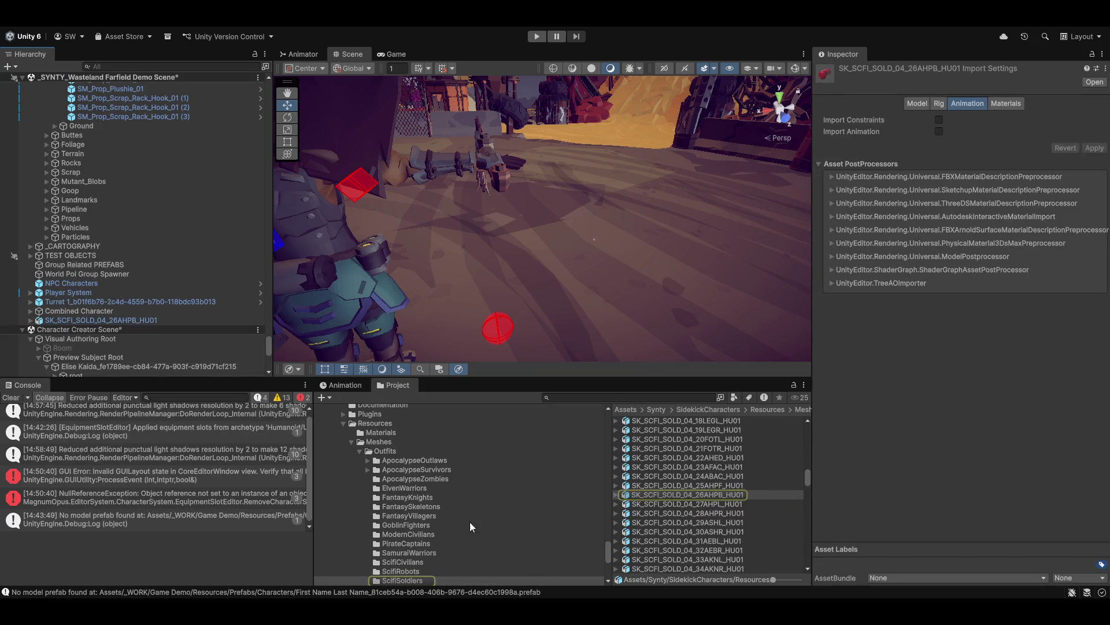
{"action": "left_click", "coordinate": [388, 452]}
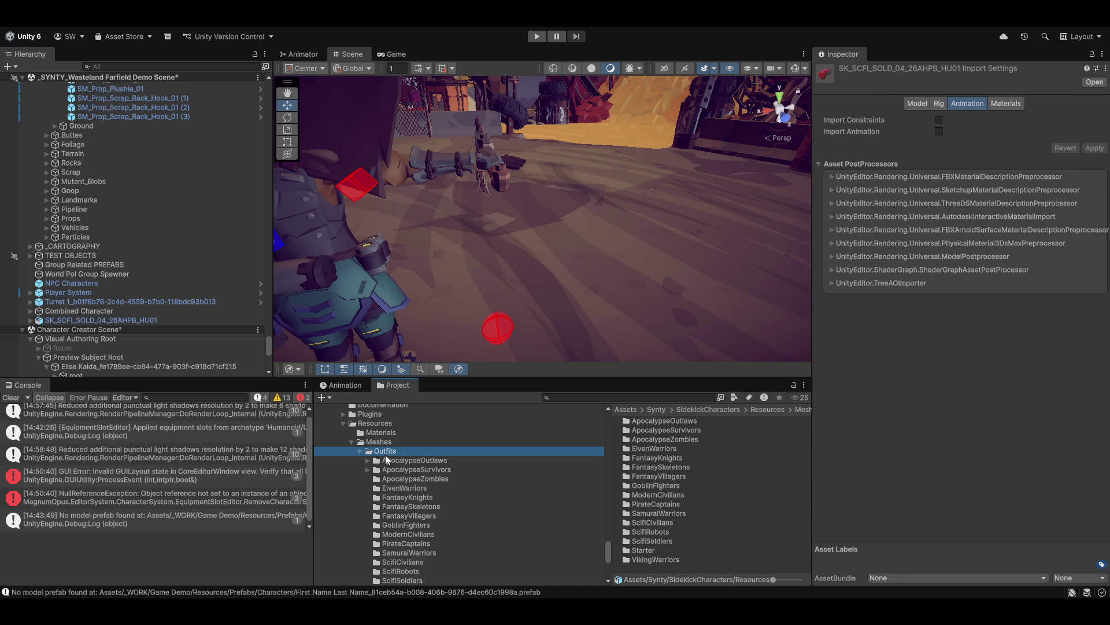
{"action": "scroll", "coordinate": [414, 563], "scroll_direction": "down", "scroll_amount": 3}
{"action": "scroll", "coordinate": [404, 543], "scroll_direction": "up", "scroll_amount": 3}
{"action": "left_click", "coordinate": [375, 424]}
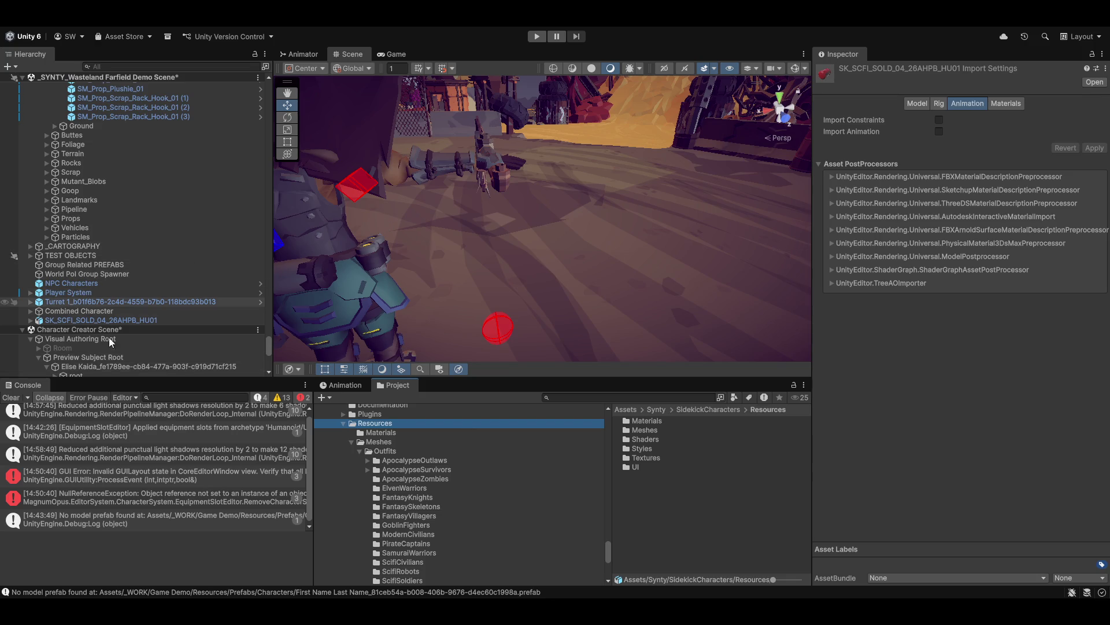
{"action": "mouse_move", "coordinate": [444, 258]}
{"action": "left_mouse_down"}
{"action": "mouse_move", "coordinate": [491, 249]}
{"action": "mouse_move", "coordinate": [605, 154]}
{"action": "mouse_move", "coordinate": [553, 335]}
{"action": "left_mouse_up"}
Pick the pouch mesh on the character, orbit out to the whole character, and maximize the Magnum Opus Editor
{"action": "left_click", "coordinate": [612, 310]}
{"action": "scroll", "coordinate": [566, 263], "scroll_direction": "down", "scroll_amount": 5}
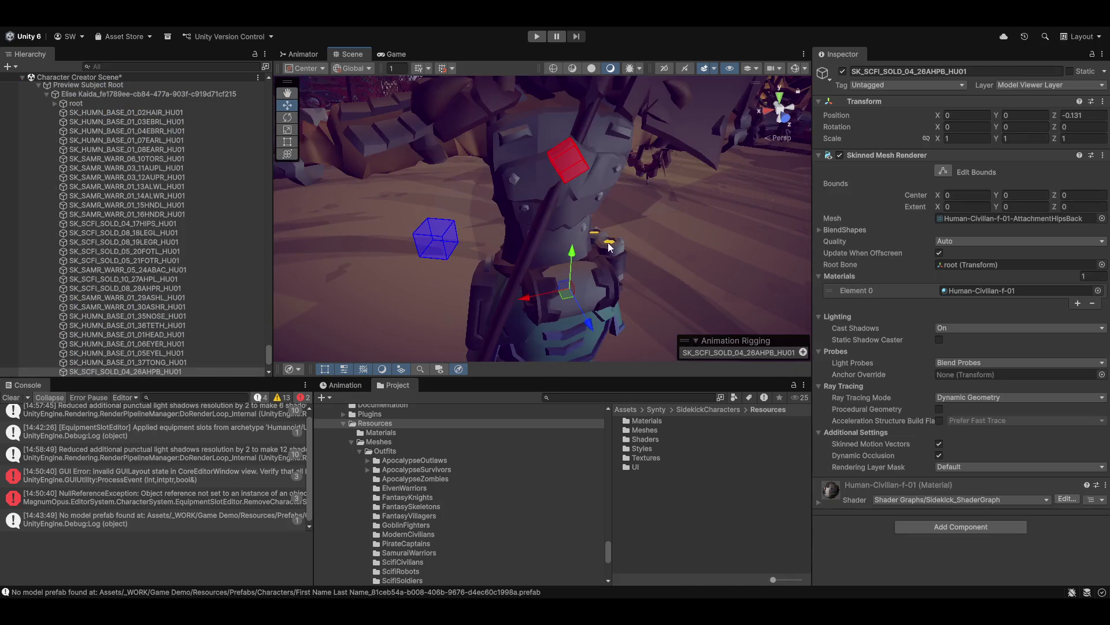
{"action": "scroll", "coordinate": [169, 200], "scroll_direction": "down", "scroll_amount": 4}
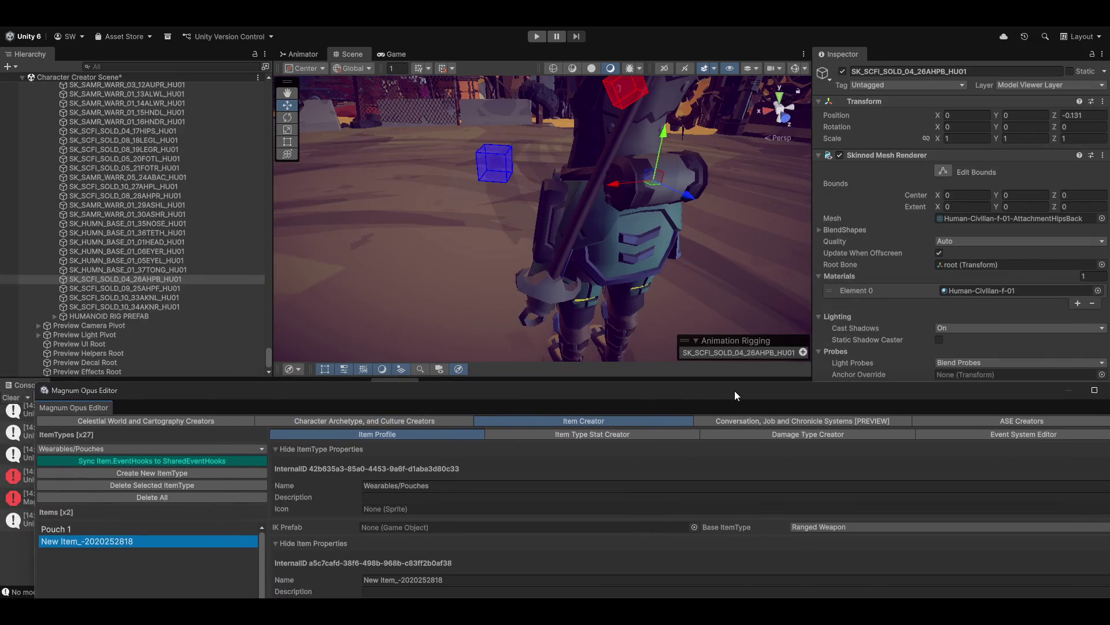
{"action": "scroll", "coordinate": [522, 248], "scroll_direction": "down", "scroll_amount": 3}
{"action": "mouse_move", "coordinate": [535, 251]}
{"action": "left_mouse_down"}
{"action": "mouse_move", "coordinate": [643, 165]}
{"action": "mouse_move", "coordinate": [605, 198]}
{"action": "mouse_move", "coordinate": [613, 224]}
{"action": "mouse_move", "coordinate": [653, 218]}
{"action": "mouse_move", "coordinate": [636, 217]}
{"action": "mouse_move", "coordinate": [646, 202]}
{"action": "mouse_move", "coordinate": [616, 344]}
{"action": "mouse_move", "coordinate": [577, 273]}
{"action": "mouse_move", "coordinate": [484, 238]}
{"action": "mouse_move", "coordinate": [502, 231]}
{"action": "mouse_move", "coordinate": [520, 282]}
{"action": "mouse_move", "coordinate": [557, 233]}
{"action": "mouse_move", "coordinate": [567, 324]}
{"action": "left_mouse_up"}
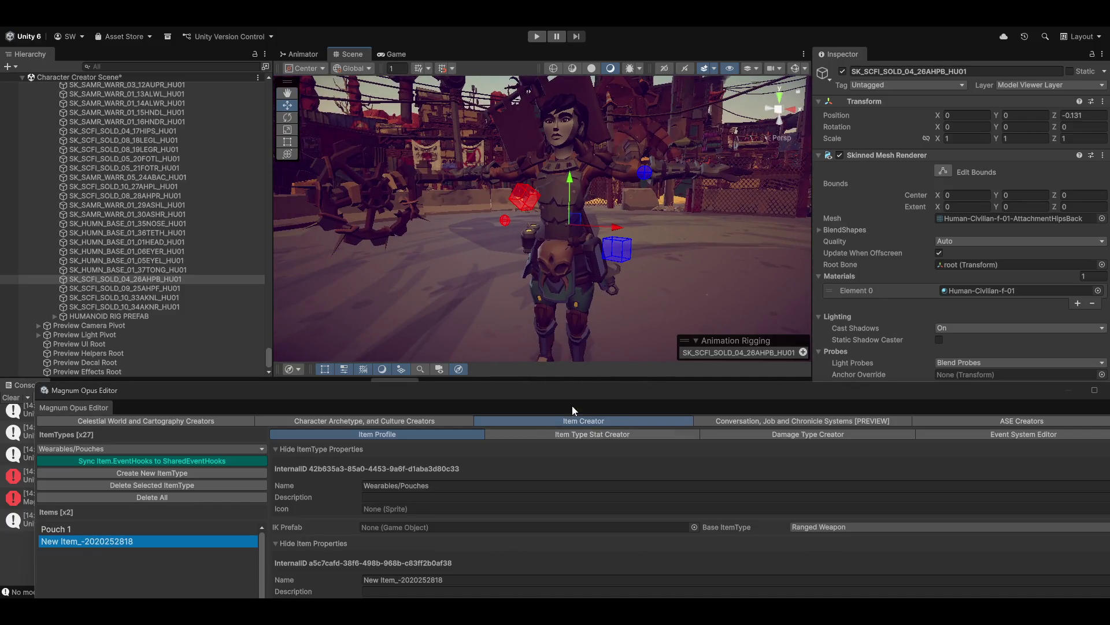
{"action": "double_click", "coordinate": [384, 390]}
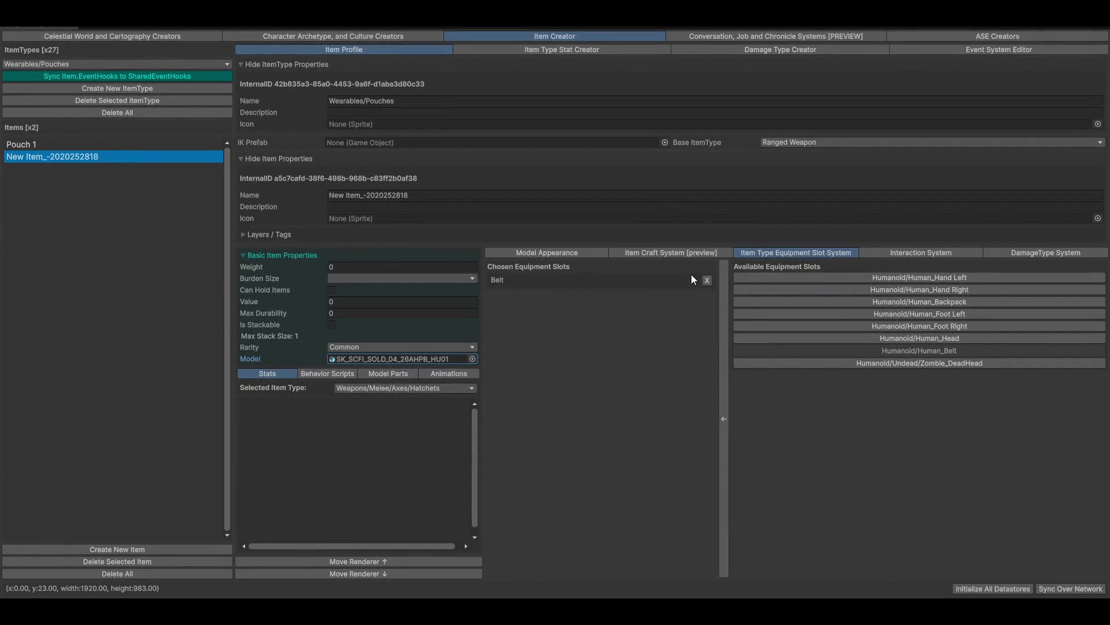
Rename the new pouch item to 'Sci Fi Soldier Pouch 04 - MESH' and bring the scene view back
{"action": "left_click", "coordinate": [30, 141]}
{"action": "left_click", "coordinate": [38, 157]}
{"action": "left_click", "coordinate": [442, 192]}
{"action": "type", "text": "Sci Fi"}
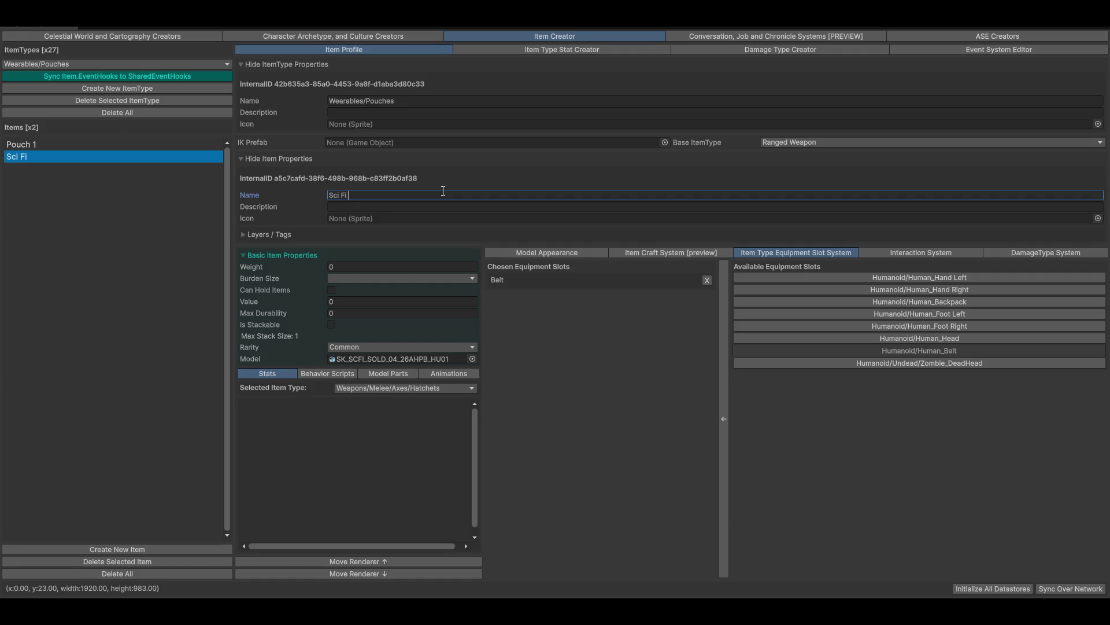
{"action": "type", "text": "uch 04"}
{"action": "left_click", "coordinate": [425, 194]}
{"action": "key", "text": "ctrl+Left"}
{"action": "type", "text": "Soldier"}
{"action": "left_click", "coordinate": [423, 194]}
{"action": "type", "text": "MESH"}
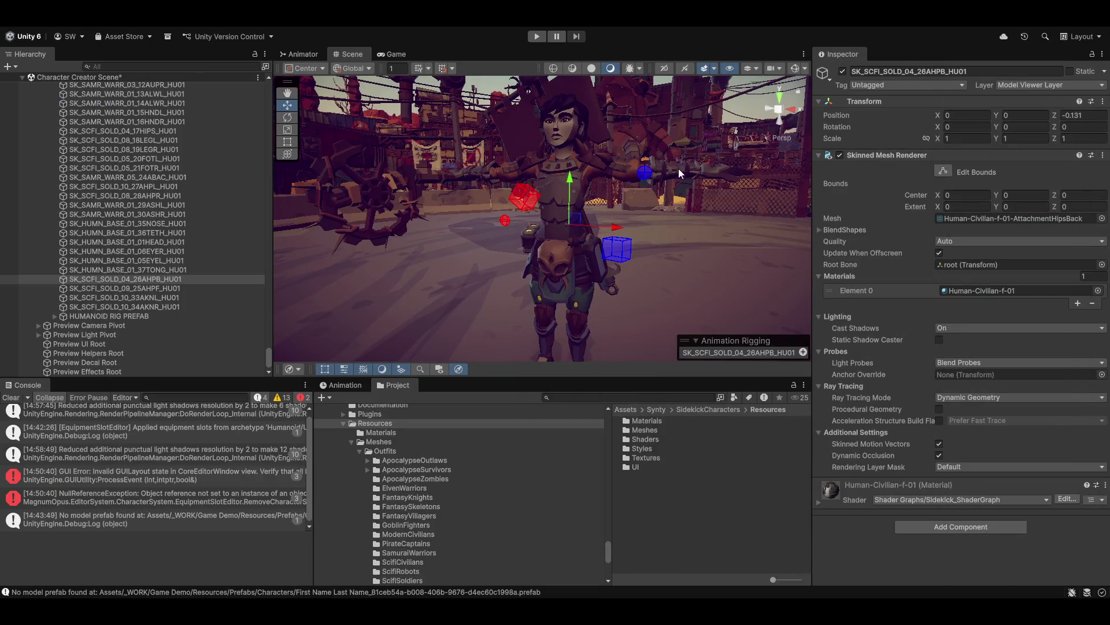
{"action": "mouse_move", "coordinate": [678, 168]}
{"action": "left_mouse_down"}
{"action": "mouse_move", "coordinate": [636, 191]}
{"action": "mouse_move", "coordinate": [609, 297]}
{"action": "mouse_move", "coordinate": [586, 217]}
{"action": "mouse_move", "coordinate": [391, 181]}
{"action": "mouse_move", "coordinate": [12, 283]}
{"action": "left_mouse_up"}
Clear all messages from the Console
{"action": "scroll", "coordinate": [150, 263], "scroll_direction": "up", "scroll_amount": 6}
{"action": "scroll", "coordinate": [150, 264], "scroll_direction": "up", "scroll_amount": 8}
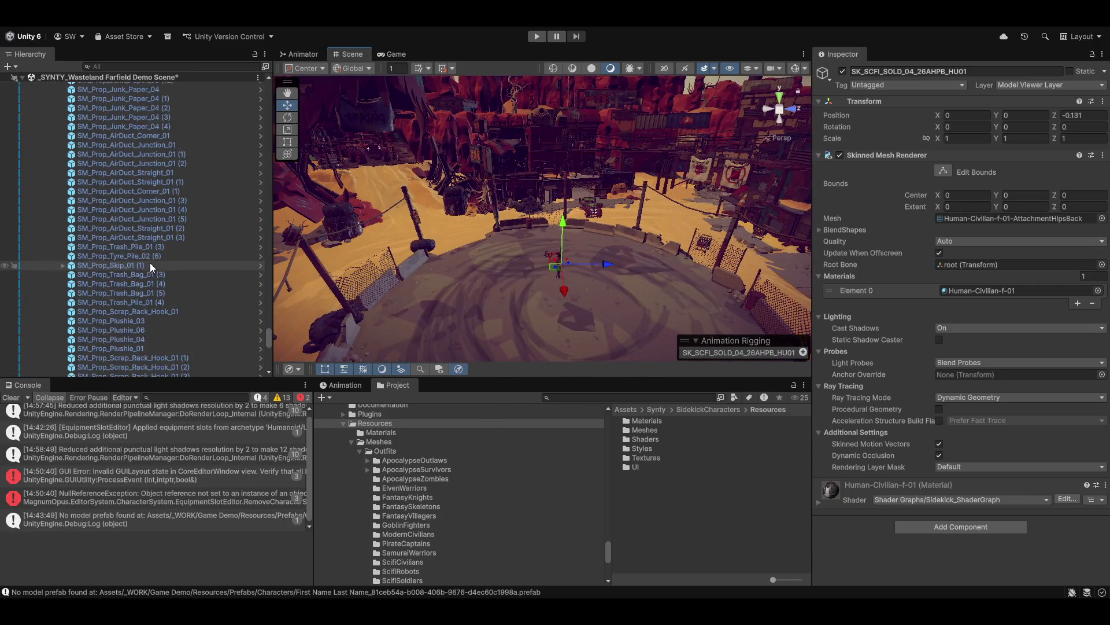
{"action": "scroll", "coordinate": [156, 284], "scroll_direction": "down", "scroll_amount": 15}
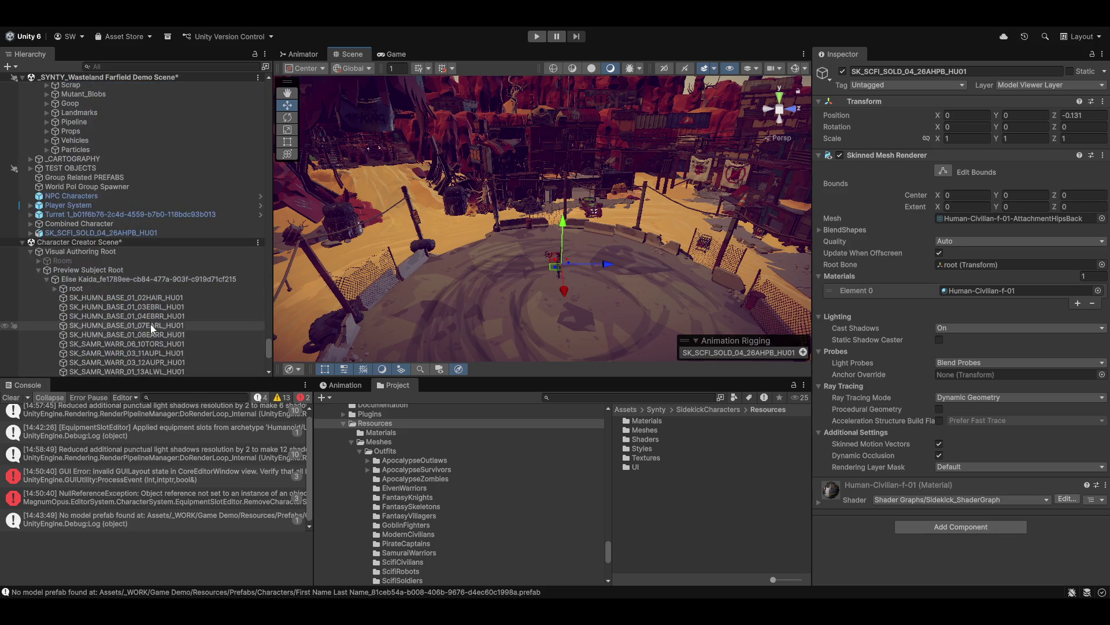
{"action": "left_click", "coordinate": [8, 398]}
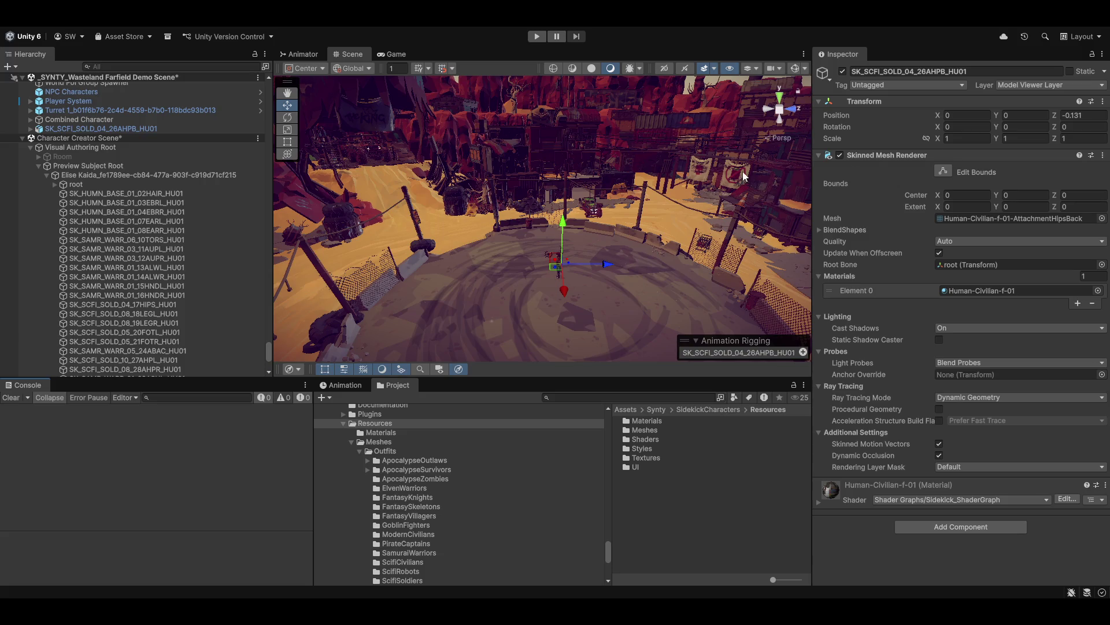
Select the SK_SCFI_SOLD_04_26AHPB_HU01 object and frame the red pouch model in the scene view
{"action": "left_click", "coordinate": [82, 130]}
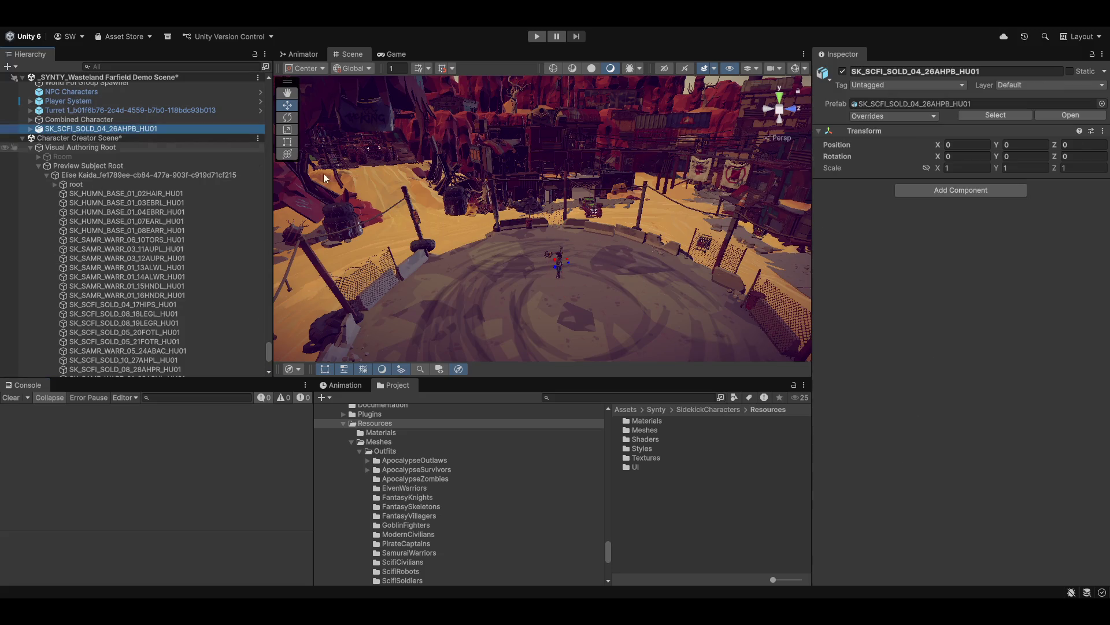
{"action": "left_click_drag", "start_coordinate": [456, 204], "coordinate": [447, 195]}
{"action": "key", "text": "f"}
{"action": "mouse_move", "coordinate": [671, 198]}
{"action": "left_mouse_down"}
{"action": "mouse_move", "coordinate": [503, 163]}
{"action": "mouse_move", "coordinate": [320, 210]}
{"action": "mouse_move", "coordinate": [280, 261]}
{"action": "mouse_move", "coordinate": [512, 154]}
{"action": "mouse_move", "coordinate": [540, 198]}
{"action": "mouse_move", "coordinate": [403, 298]}
{"action": "mouse_move", "coordinate": [439, 255]}
{"action": "mouse_move", "coordinate": [354, 141]}
{"action": "mouse_move", "coordinate": [681, 133]}
{"action": "mouse_move", "coordinate": [587, 213]}
{"action": "mouse_move", "coordinate": [541, 235]}
{"action": "left_mouse_up"}
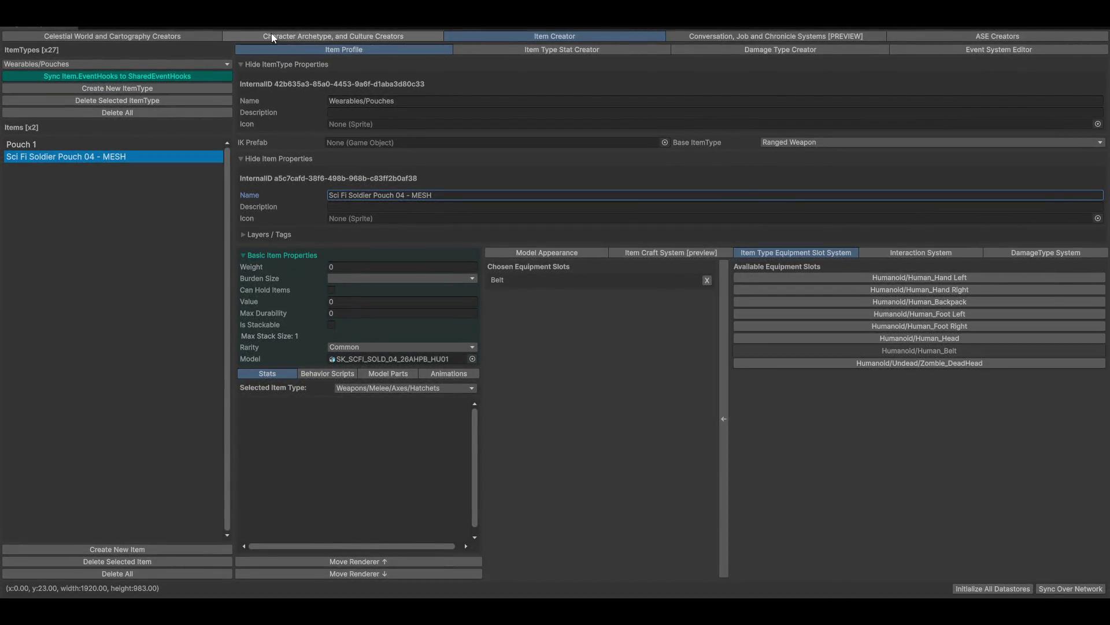
{"action": "left_click", "coordinate": [80, 35]}
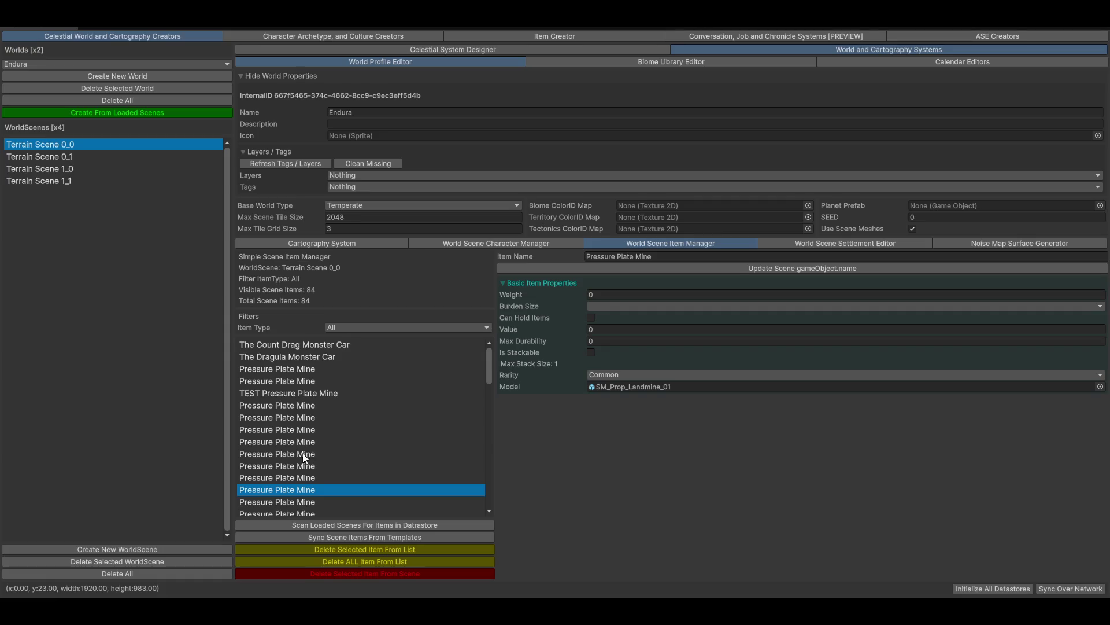
Delete all items from the scene item list and rescan loaded scenes for datastore items
{"action": "scroll", "coordinate": [303, 453], "scroll_direction": "down", "scroll_amount": 10}
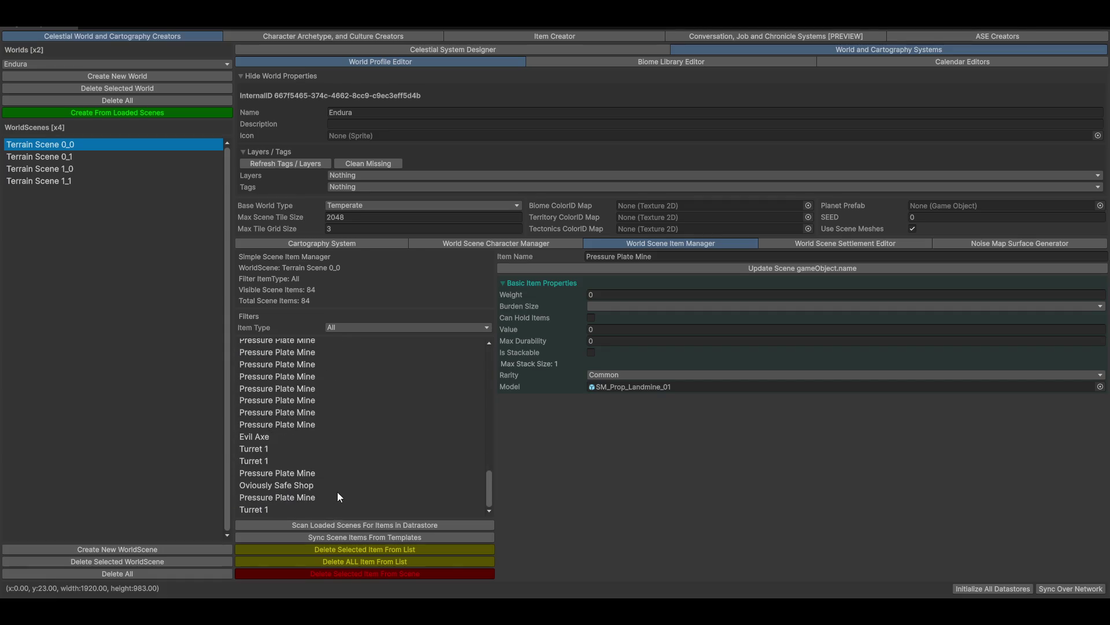
{"action": "left_click", "coordinate": [369, 559]}
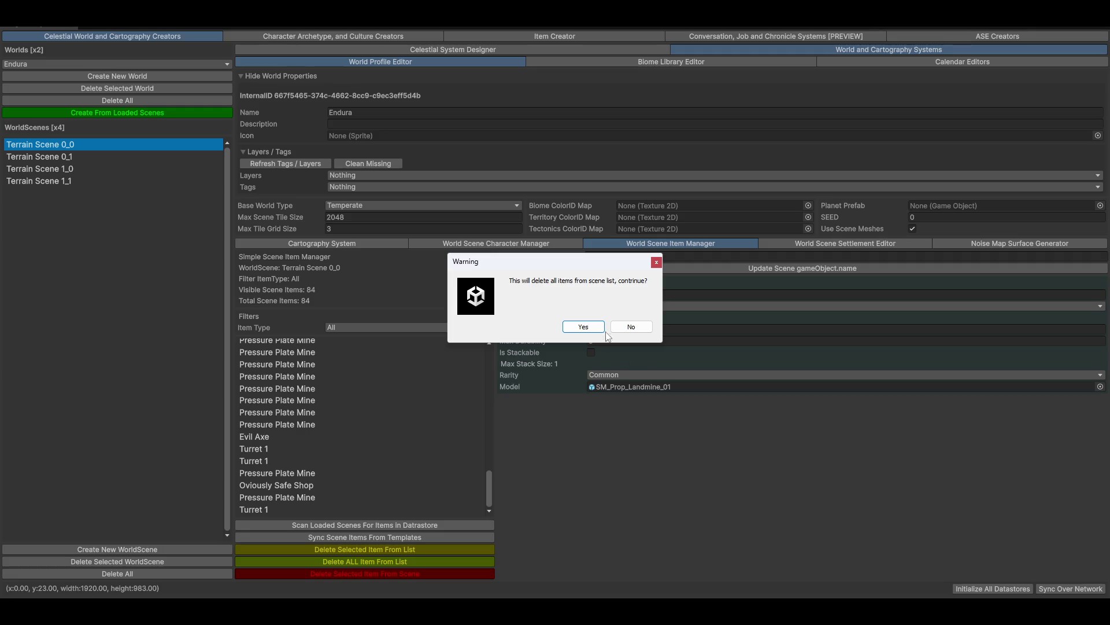
{"action": "left_click", "coordinate": [583, 326]}
{"action": "left_click", "coordinate": [334, 525]}
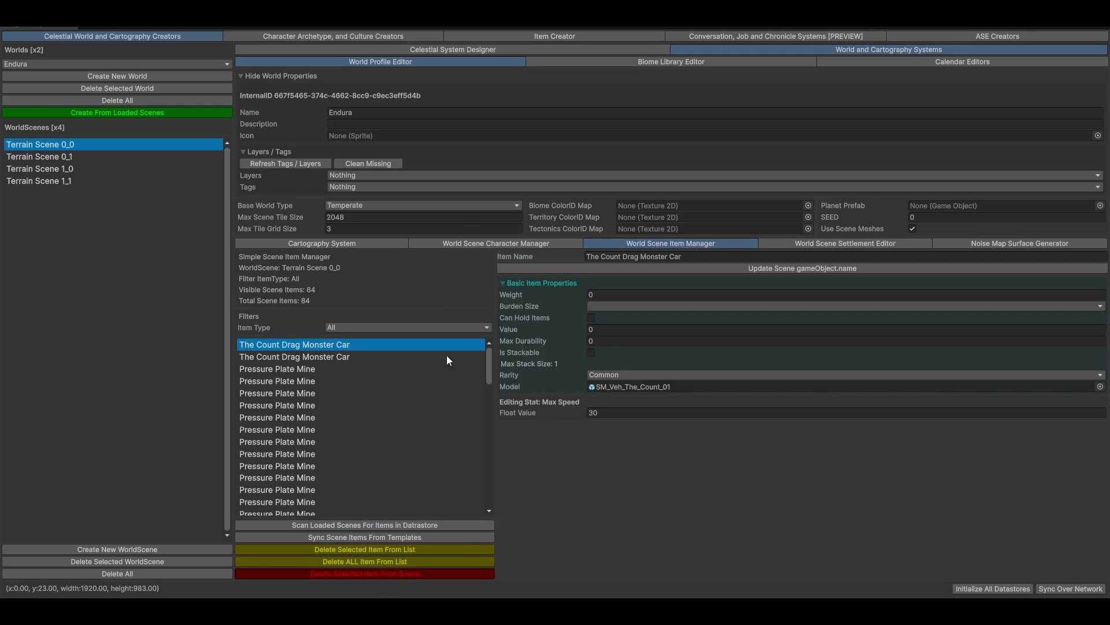
Show the details of the Sci Fi Soldier Pouch 04 - MESH entry
{"action": "scroll", "coordinate": [342, 417], "scroll_direction": "down", "scroll_amount": 10}
{"action": "scroll", "coordinate": [349, 436], "scroll_direction": "down", "scroll_amount": 8}
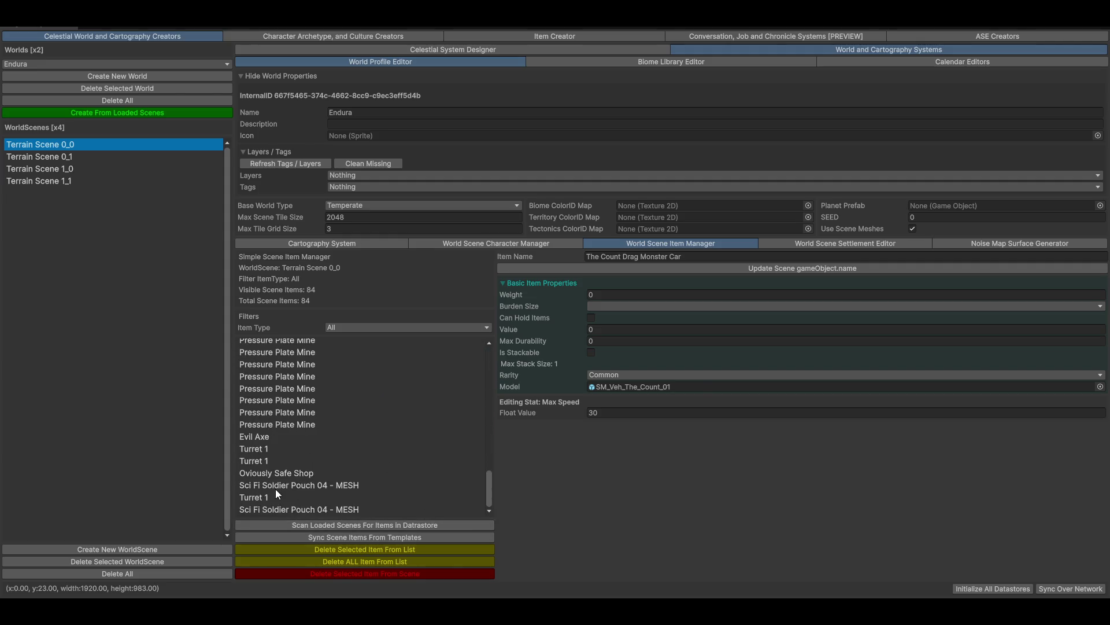
{"action": "left_click", "coordinate": [276, 488]}
{"action": "key", "text": "shift+space"}
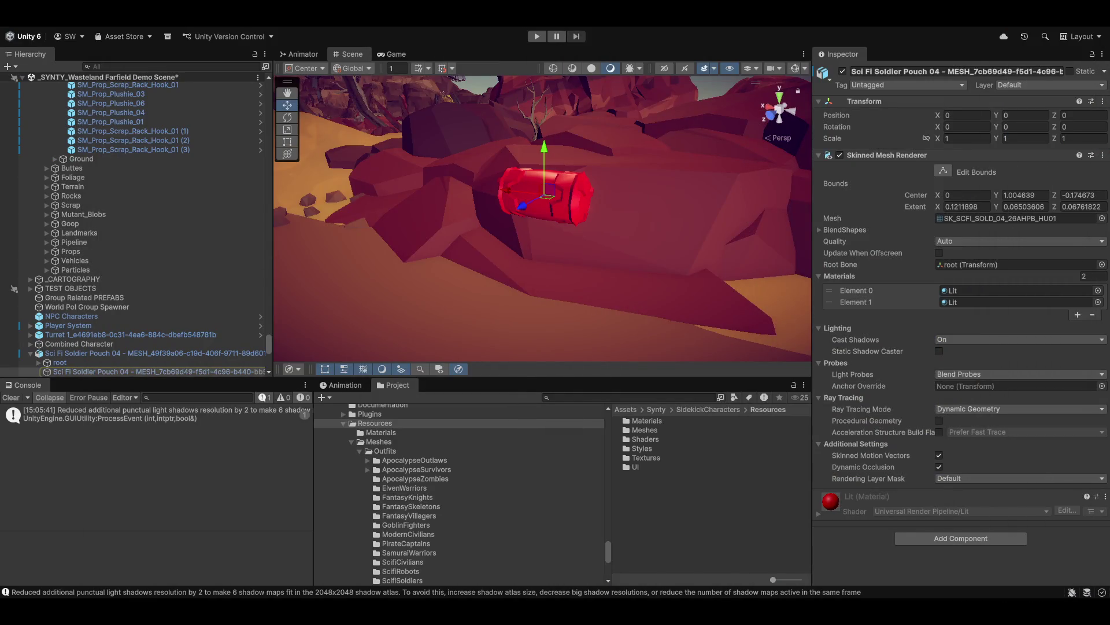
Check the Pressure Plate Mine and Sci Fi Soldier Pouch 04 objects, then focus the pouch in the list
{"action": "key", "text": "ctrl+z"}
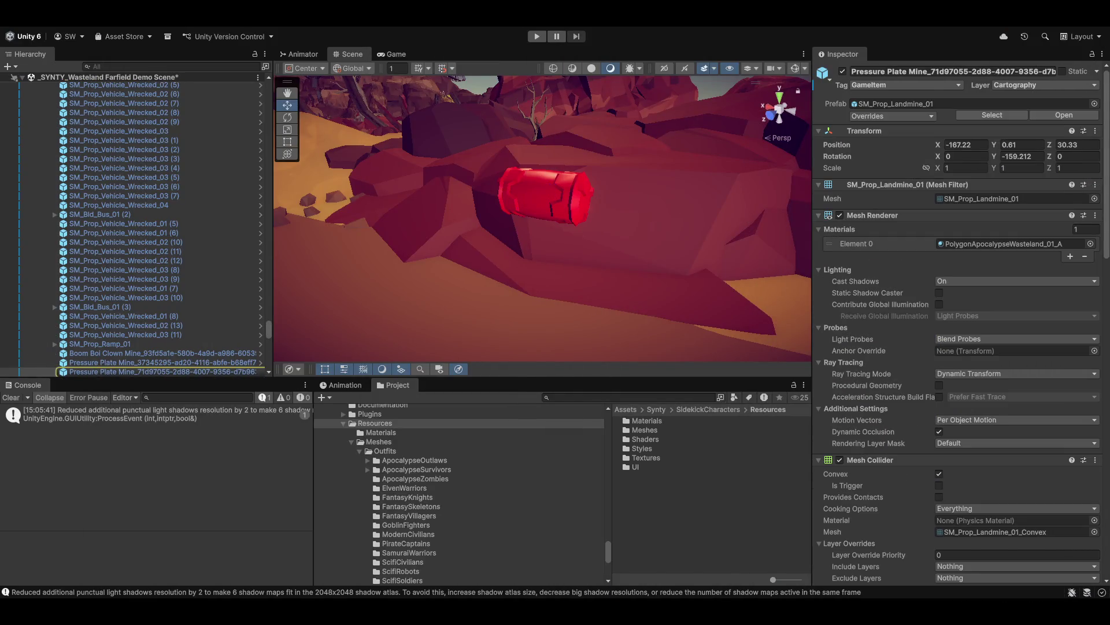
{"action": "key", "text": "ctrl+y"}
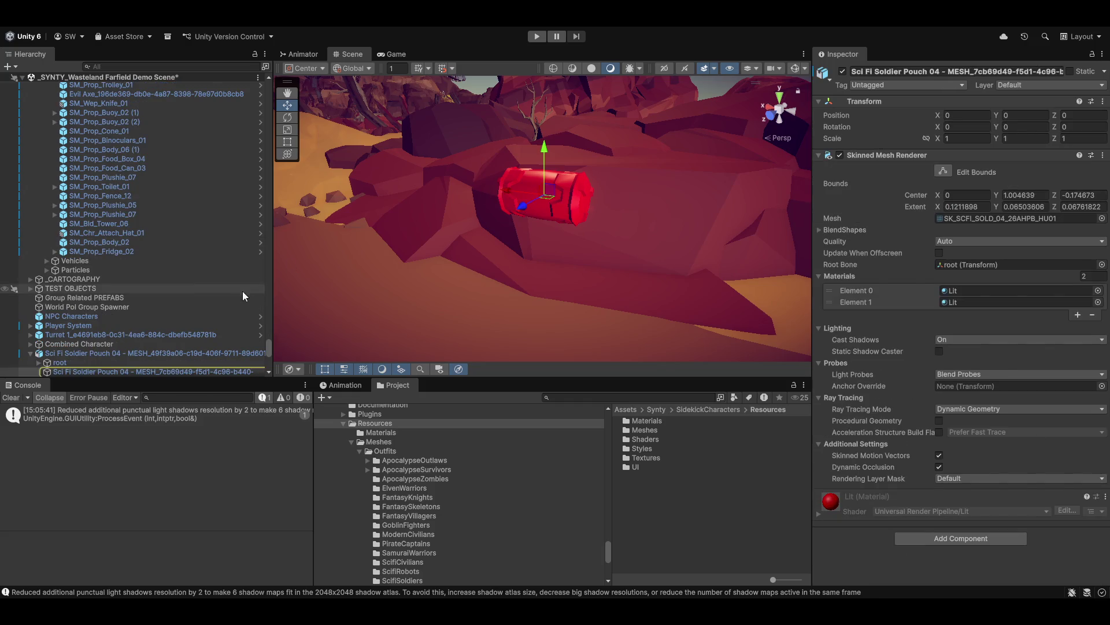
{"action": "scroll", "coordinate": [68, 335], "scroll_direction": "down", "scroll_amount": 2}
{"action": "scroll", "coordinate": [68, 335], "scroll_direction": "down", "scroll_amount": 2}
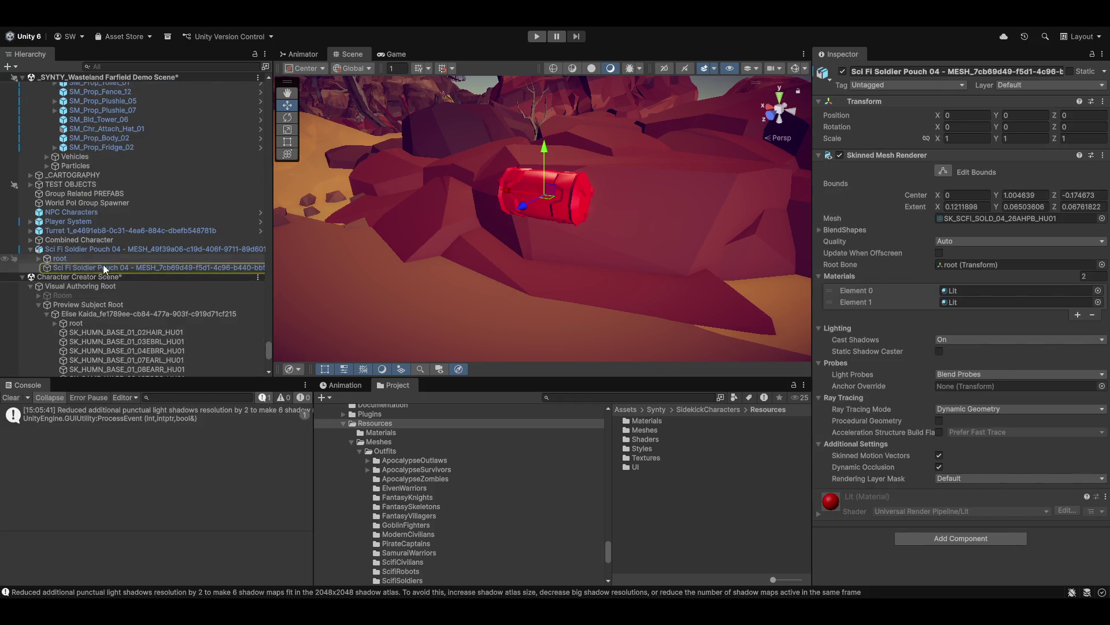
{"action": "left_click", "coordinate": [122, 269]}
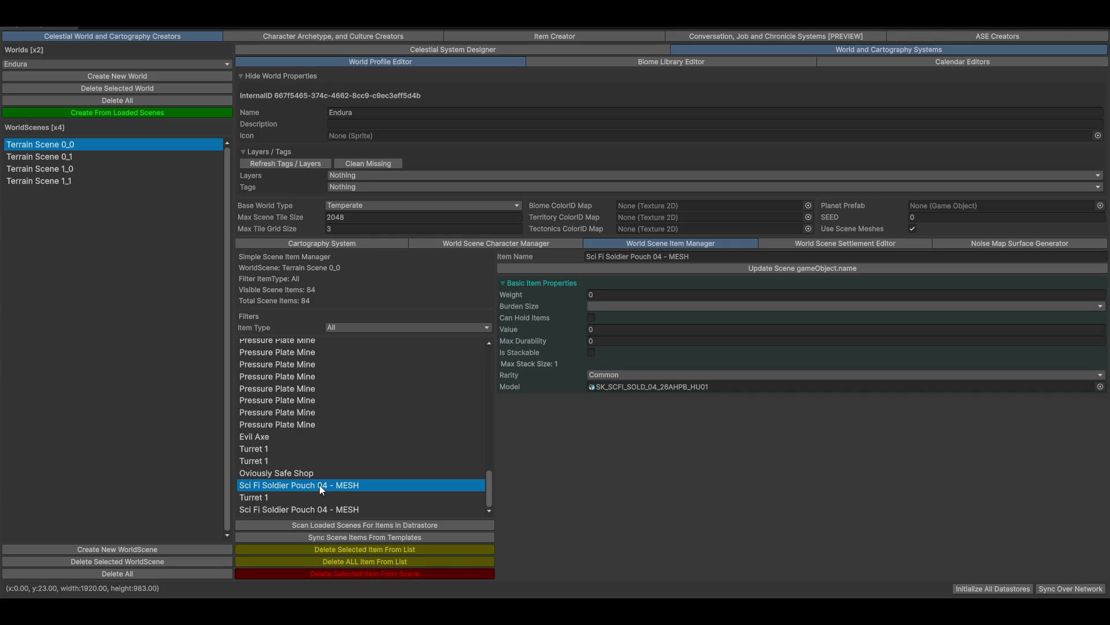
{"action": "left_click", "coordinate": [356, 505]}
{"action": "left_click", "coordinate": [362, 483]}
{"action": "left_click", "coordinate": [934, 38]}
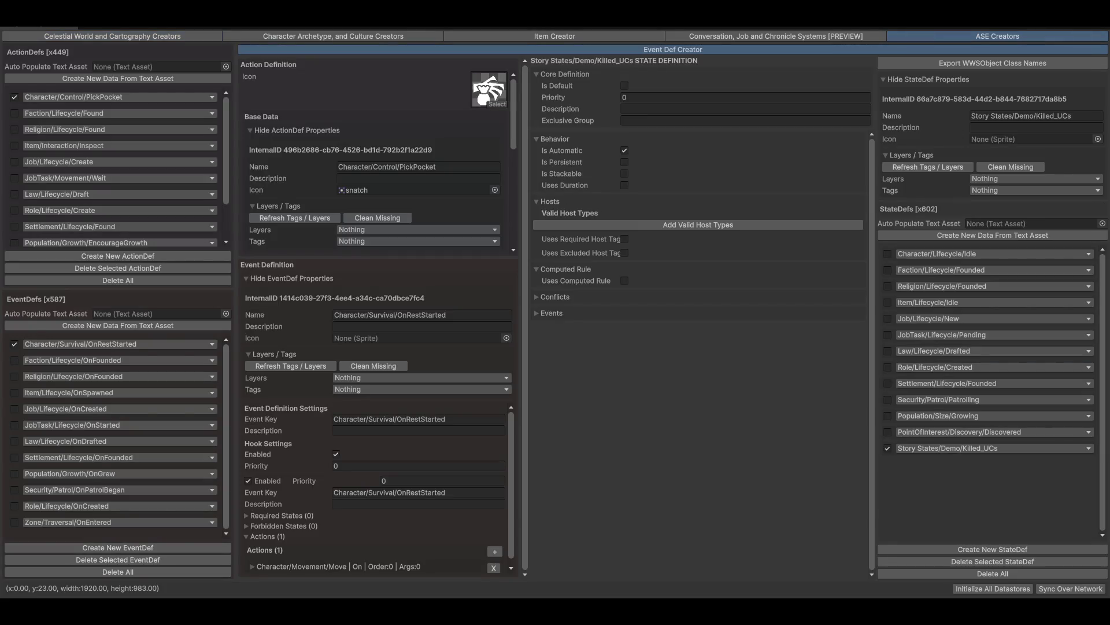
Look through the item state options and close them without changing anything
{"action": "left_click", "coordinate": [943, 304]}
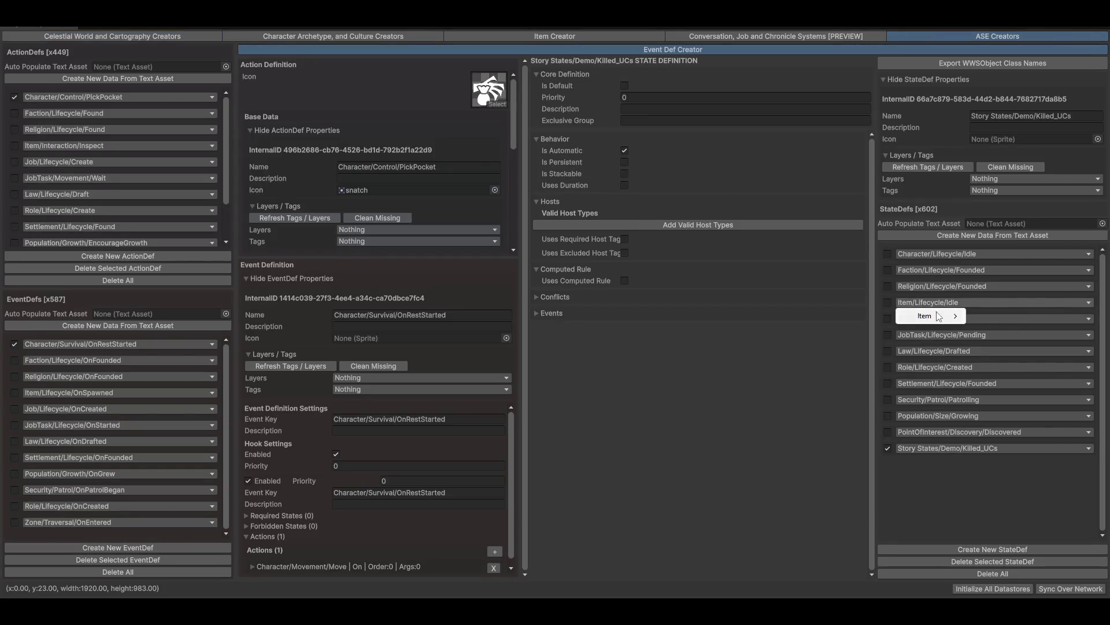
{"action": "mouse_move", "coordinate": [940, 317]}
{"action": "mouse_move", "coordinate": [1011, 386]}
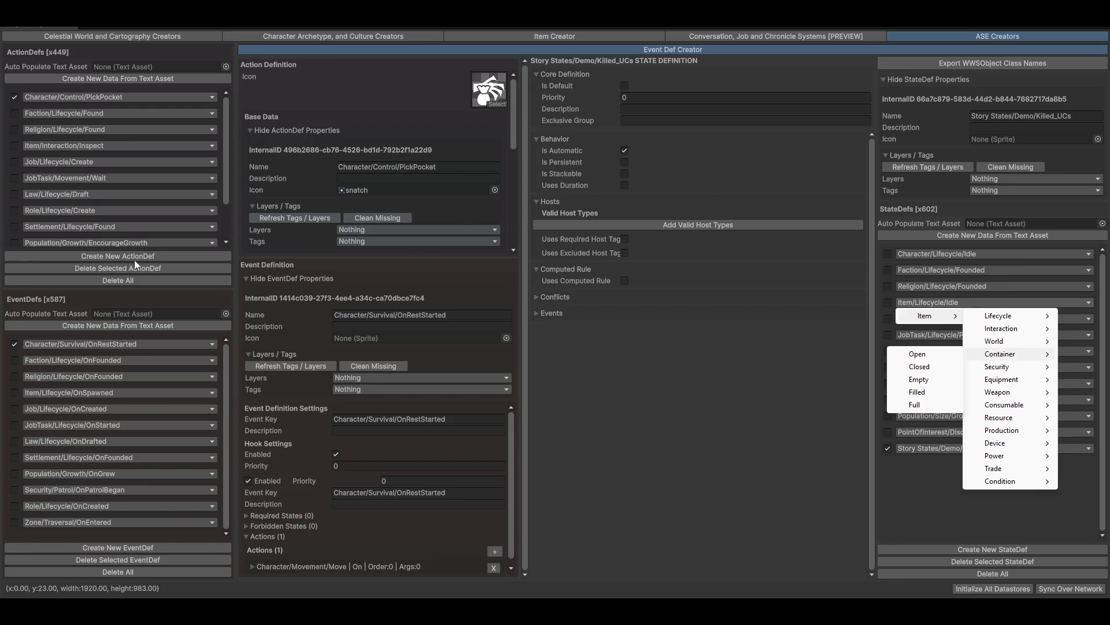
{"action": "left_click", "coordinate": [433, 99]}
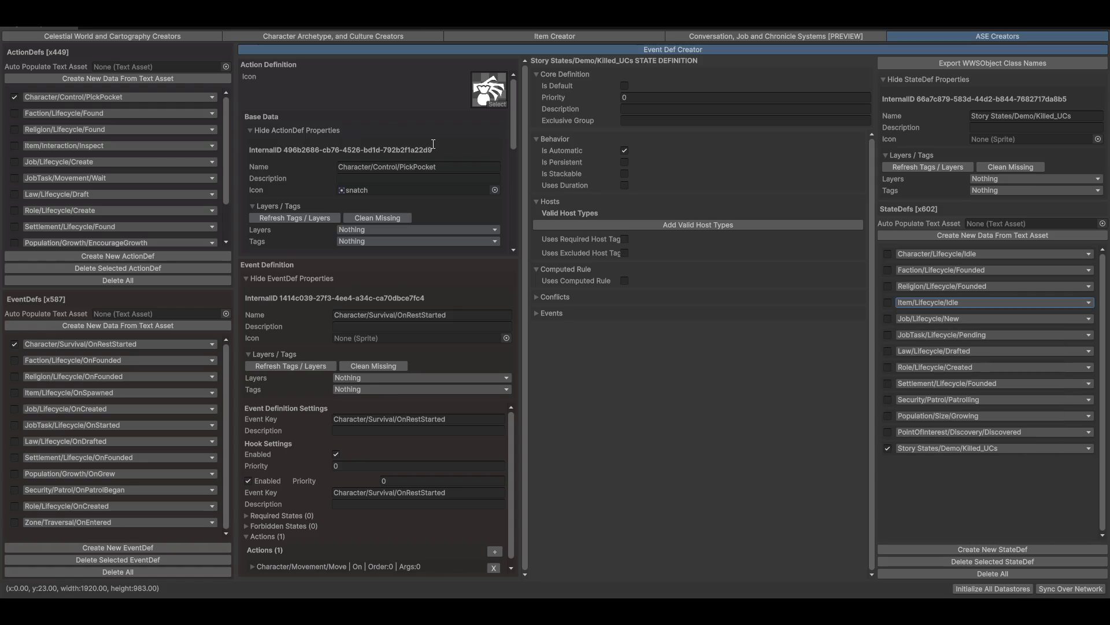
{"action": "scroll", "coordinate": [485, 176], "scroll_direction": "down", "scroll_amount": 5}
{"action": "scroll", "coordinate": [489, 185], "scroll_direction": "up", "scroll_amount": 5}
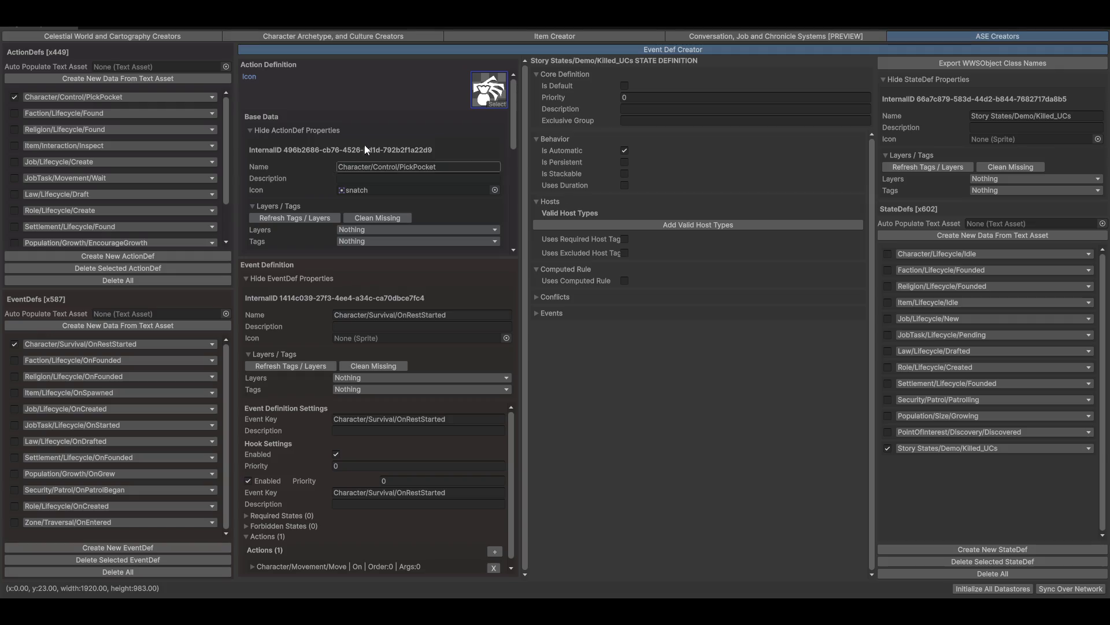
{"action": "scroll", "coordinate": [365, 128], "scroll_direction": "down", "scroll_amount": 3}
{"action": "scroll", "coordinate": [490, 97], "scroll_direction": "up", "scroll_amount": 3}
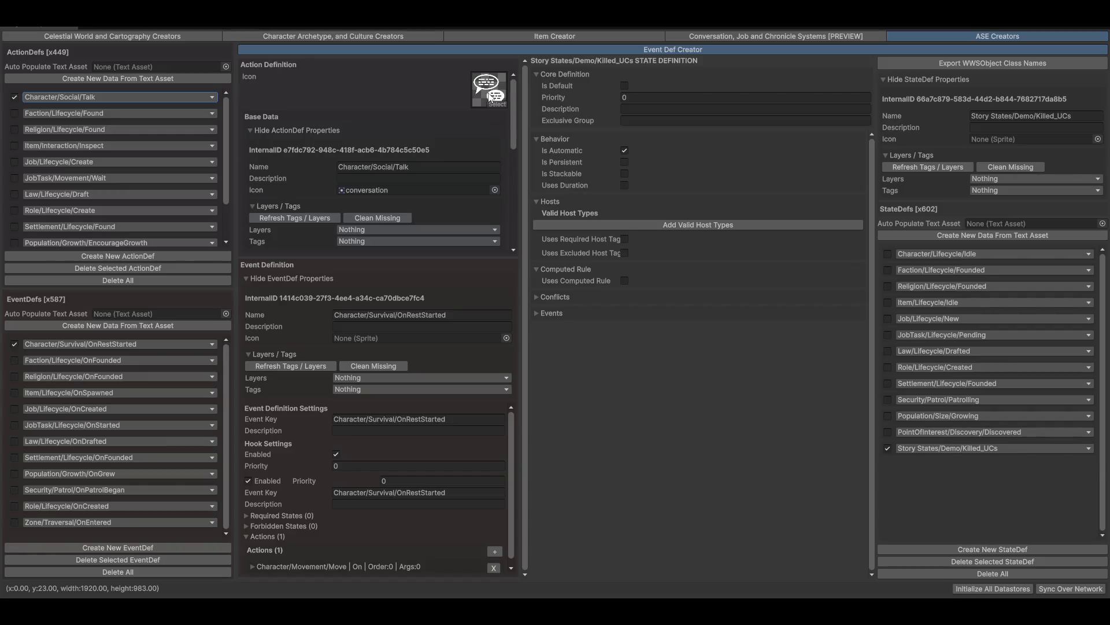
Switch the action definition to Character/Combat/Attack, then to Character/Combat/Target
{"action": "left_click", "coordinate": [116, 99]}
{"action": "mouse_move", "coordinate": [63, 111]}
{"action": "mouse_move", "coordinate": [145, 110]}
{"action": "mouse_move", "coordinate": [162, 161]}
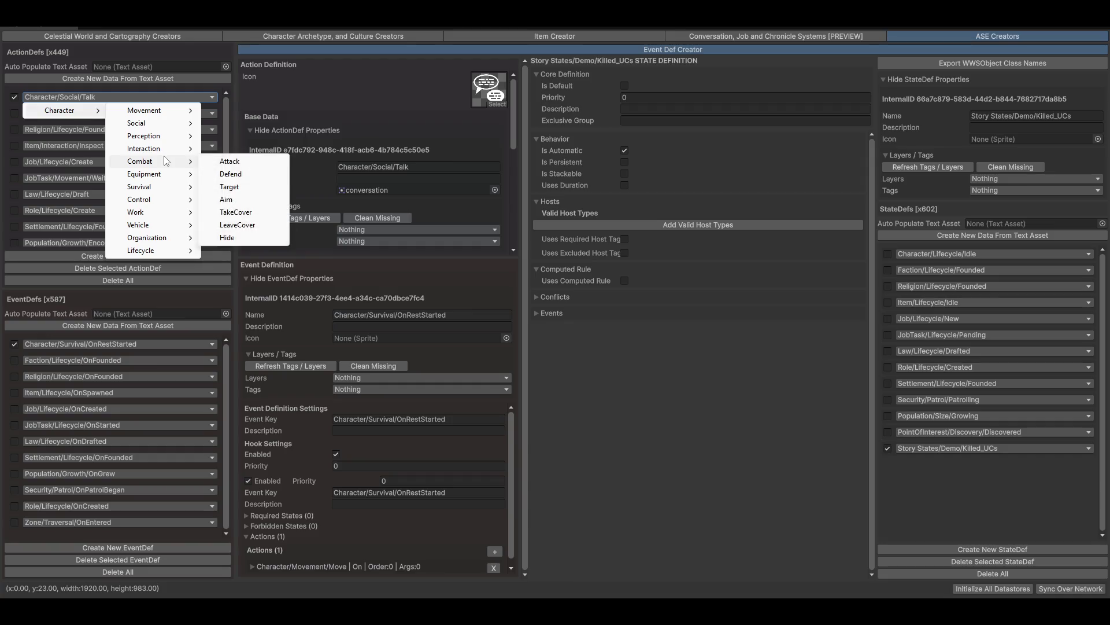
{"action": "left_click", "coordinate": [228, 162]}
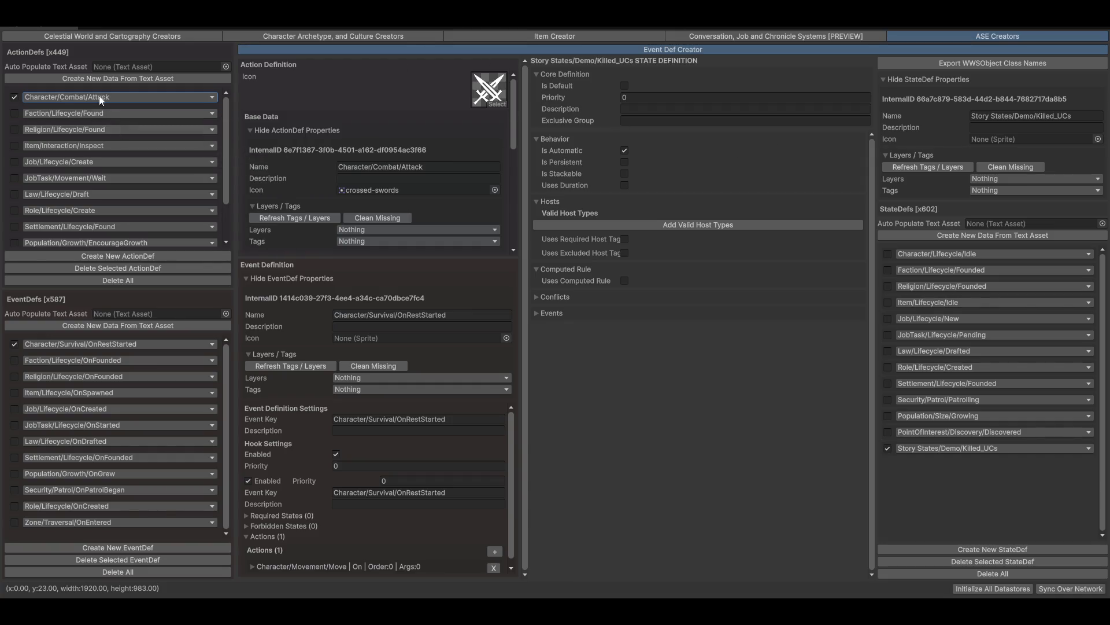
{"action": "left_click", "coordinate": [75, 96]}
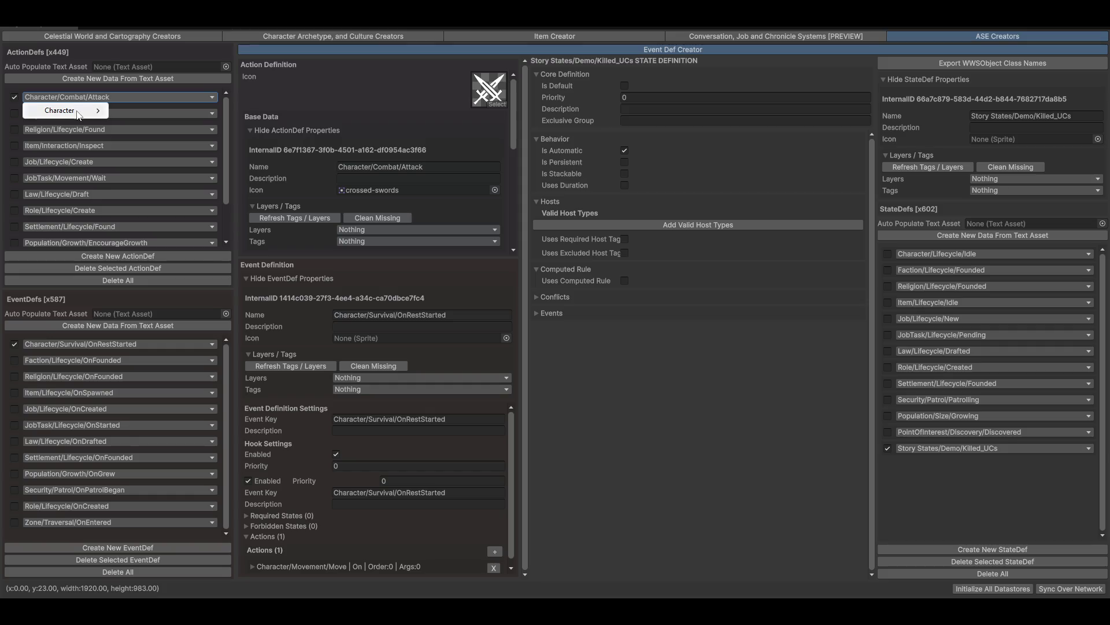
{"action": "mouse_move", "coordinate": [81, 110]}
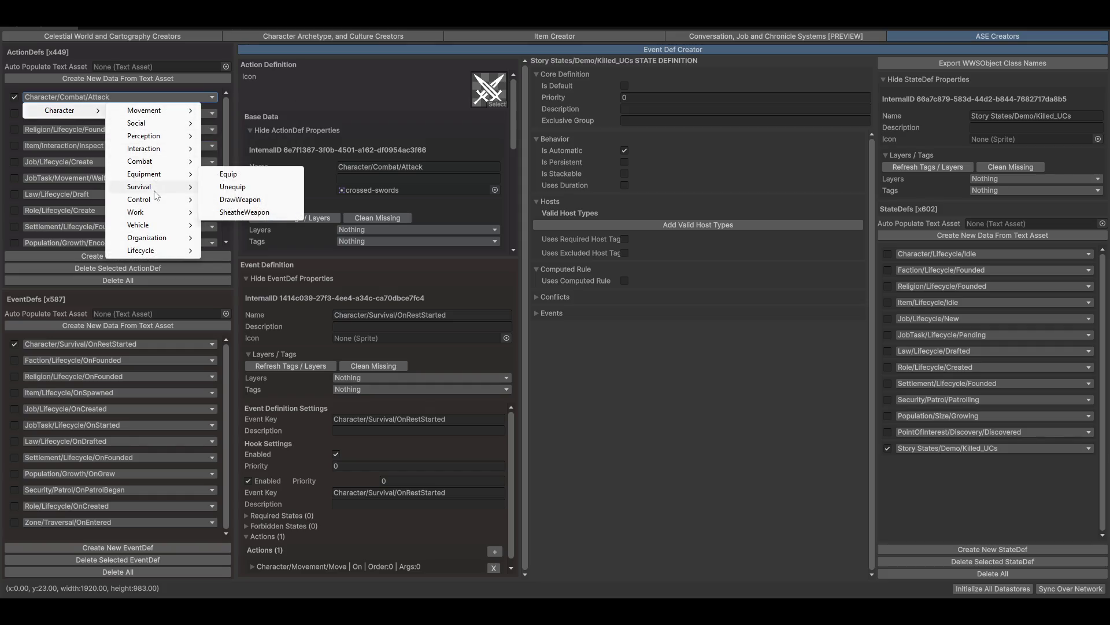
{"action": "mouse_move", "coordinate": [155, 189]}
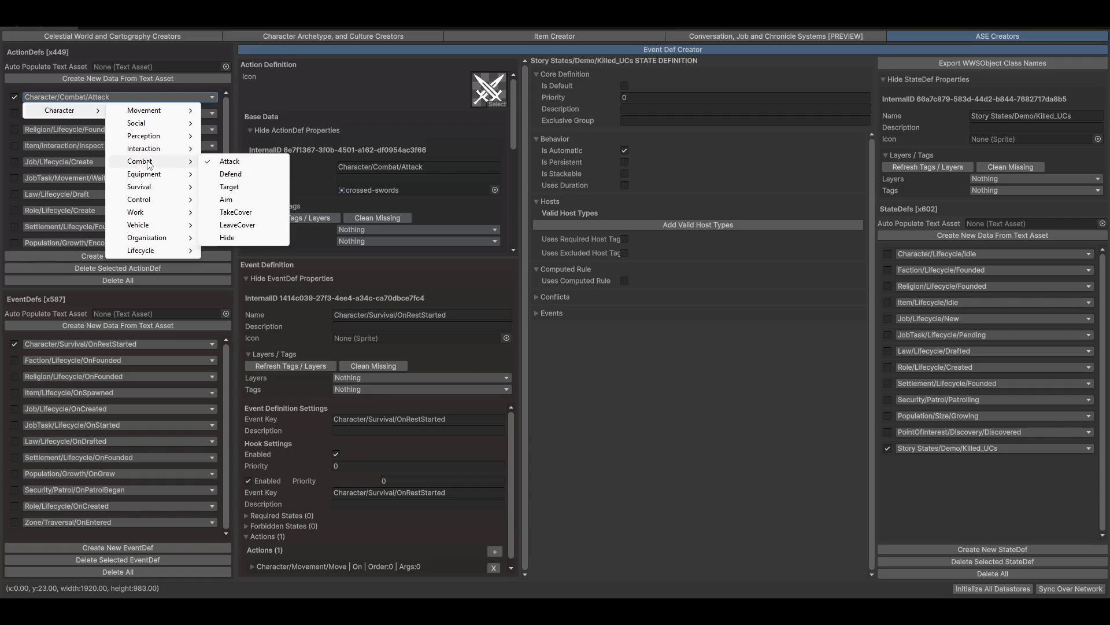
{"action": "left_click", "coordinate": [242, 189]}
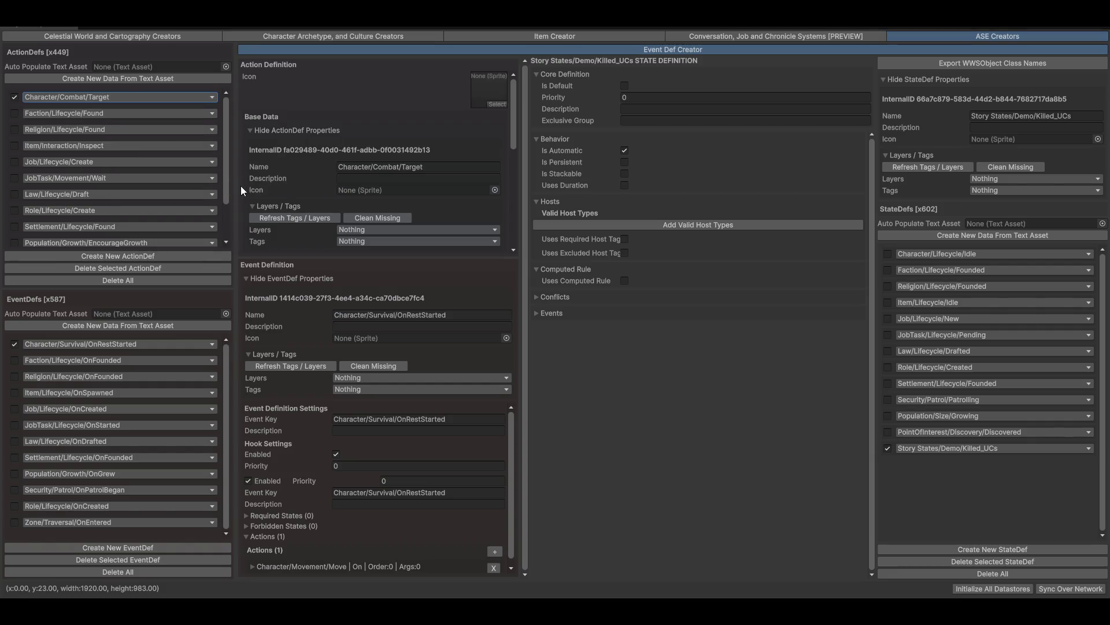
Give Character/Combat/Target the human-target icon and the display name Target
{"action": "left_click", "coordinate": [491, 106]}
{"action": "type", "text": "target"}
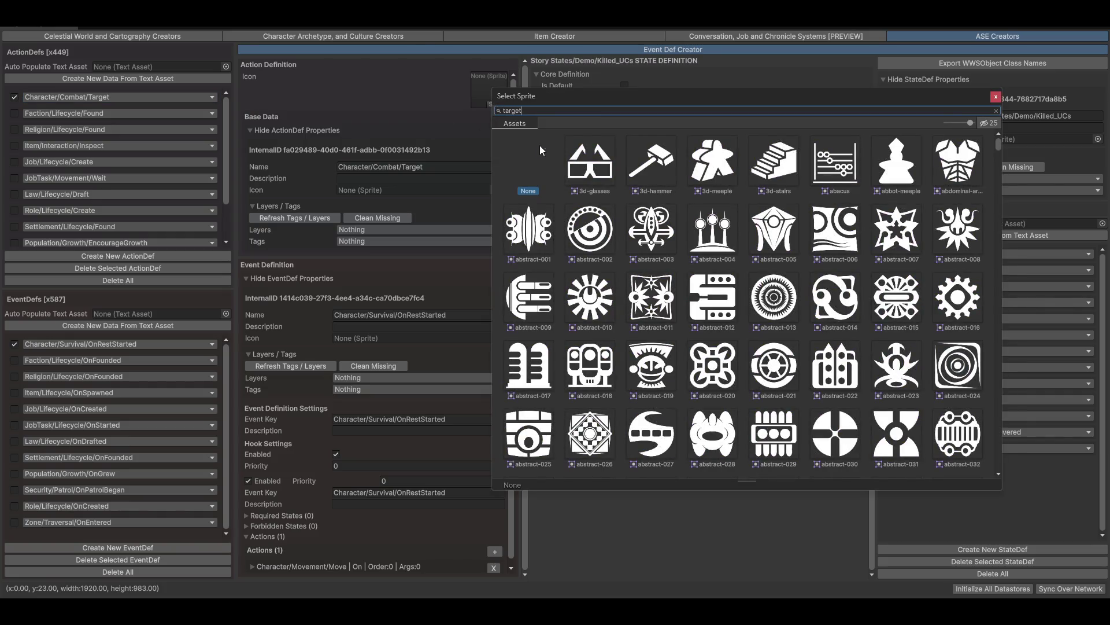
{"action": "left_click", "coordinate": [925, 169]}
{"action": "left_click", "coordinate": [549, 185]}
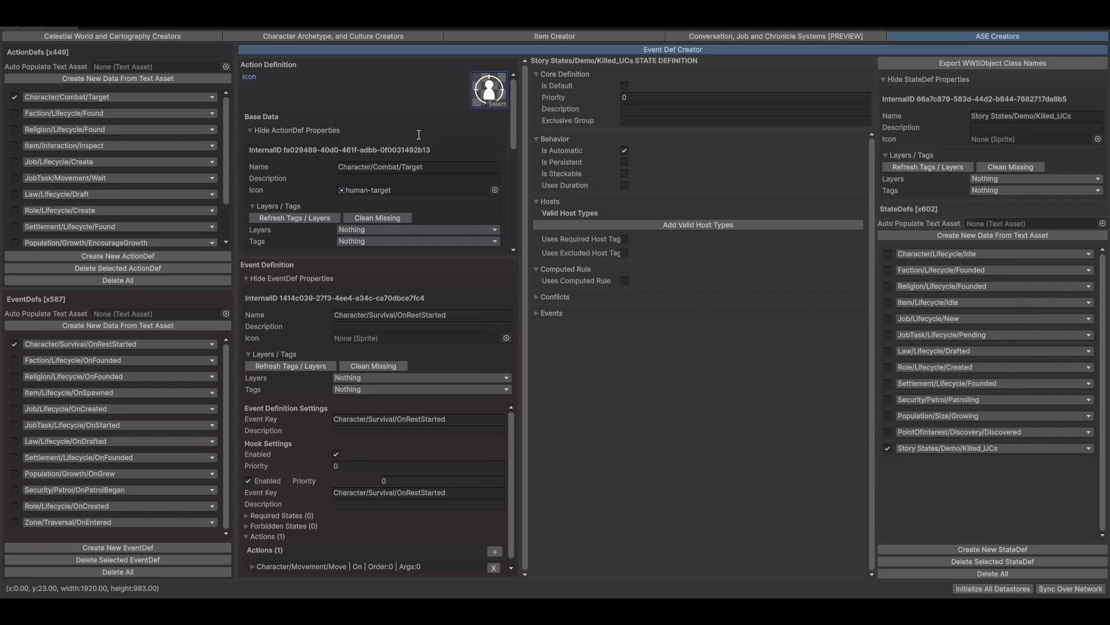
{"action": "scroll", "coordinate": [405, 142], "scroll_direction": "down", "scroll_amount": 3}
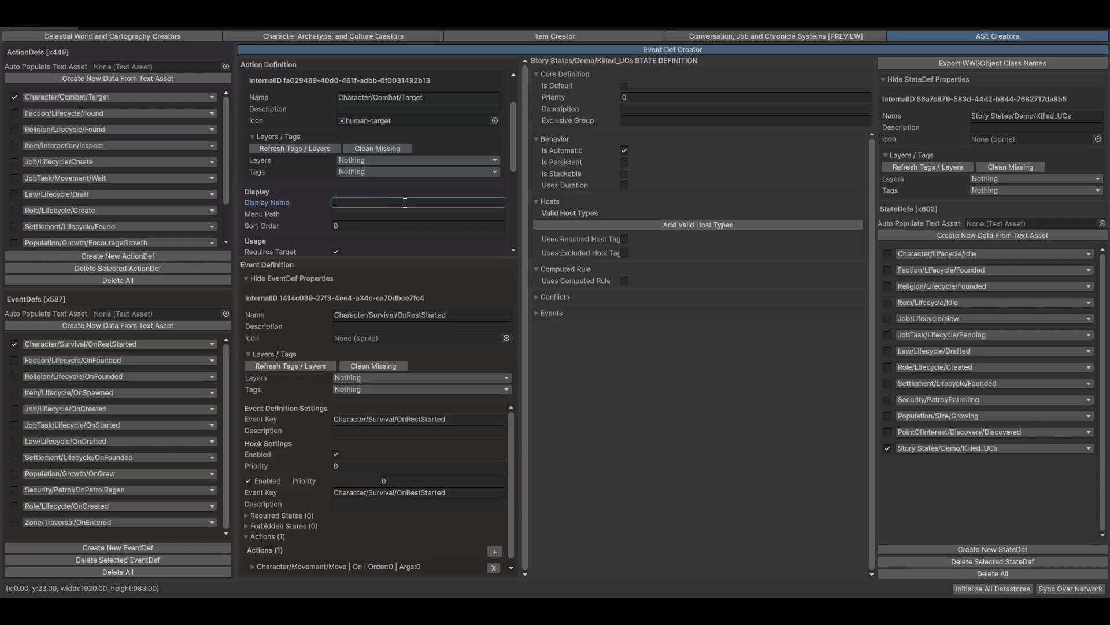
{"action": "type", "text": "Target"}
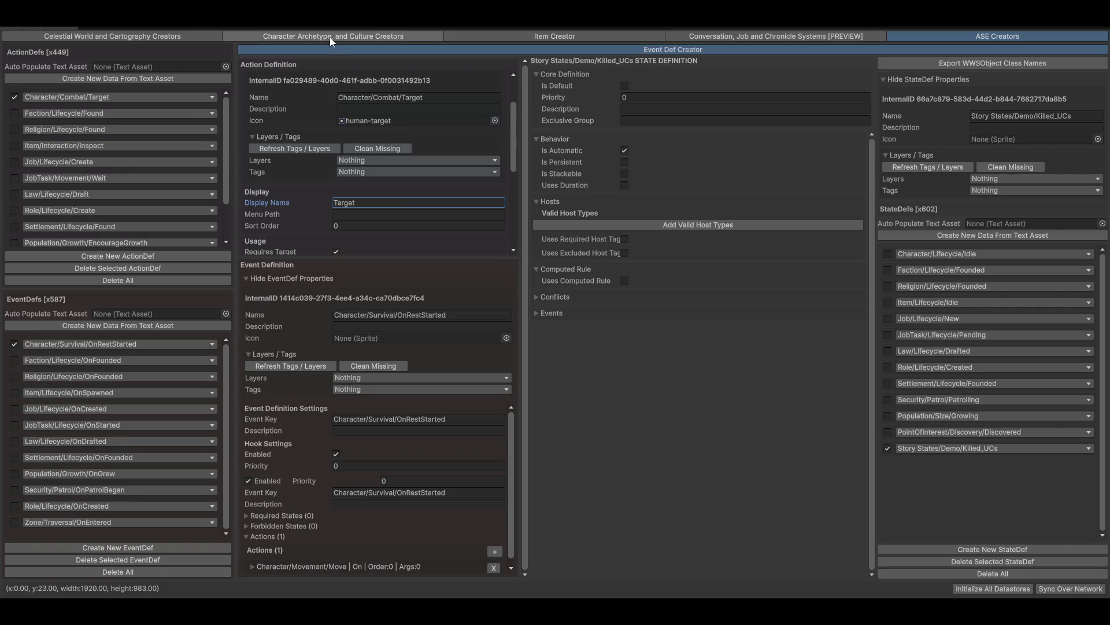
{"action": "left_click", "coordinate": [295, 37]}
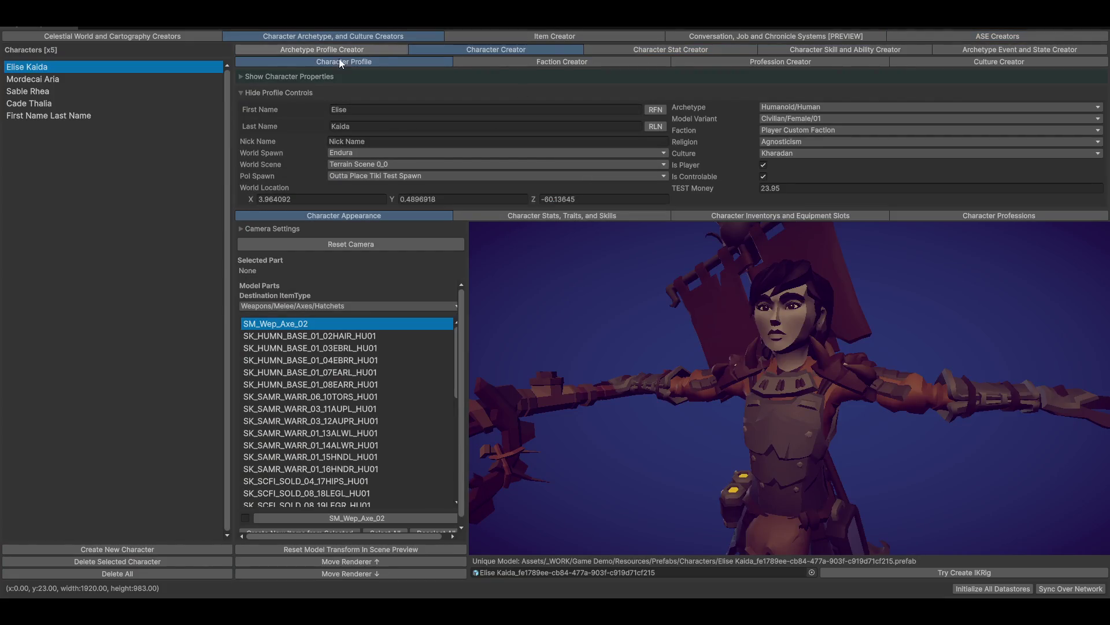
Add Character/Combat/Target to Humanoid/Human's chosen contextual actions in the Archetype Event and State Creator
{"action": "left_click", "coordinate": [316, 50]}
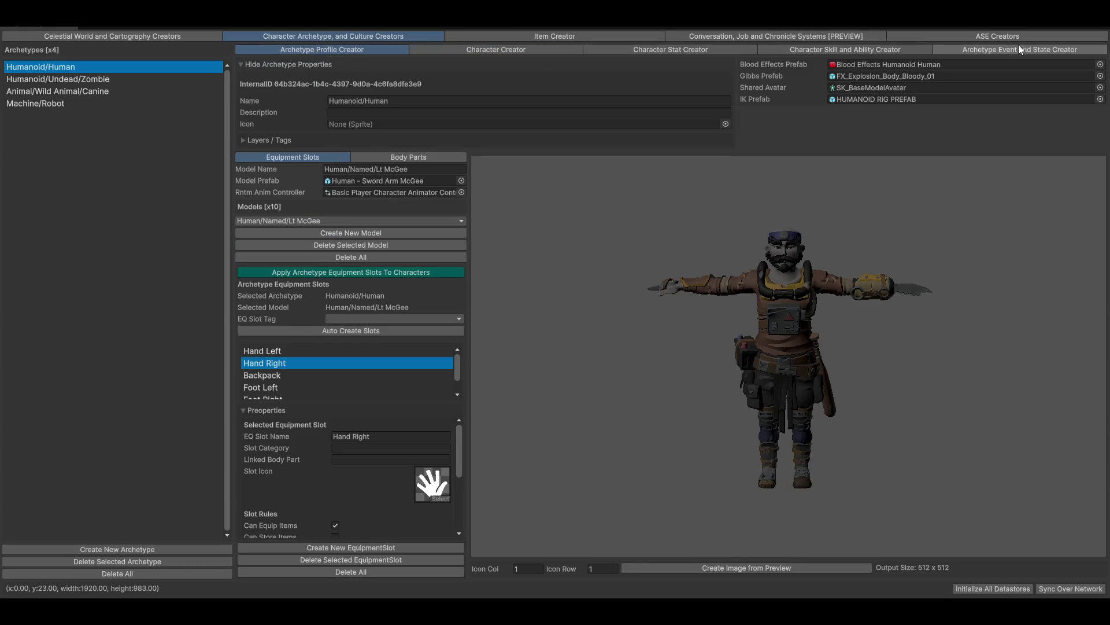
{"action": "left_click", "coordinate": [995, 51]}
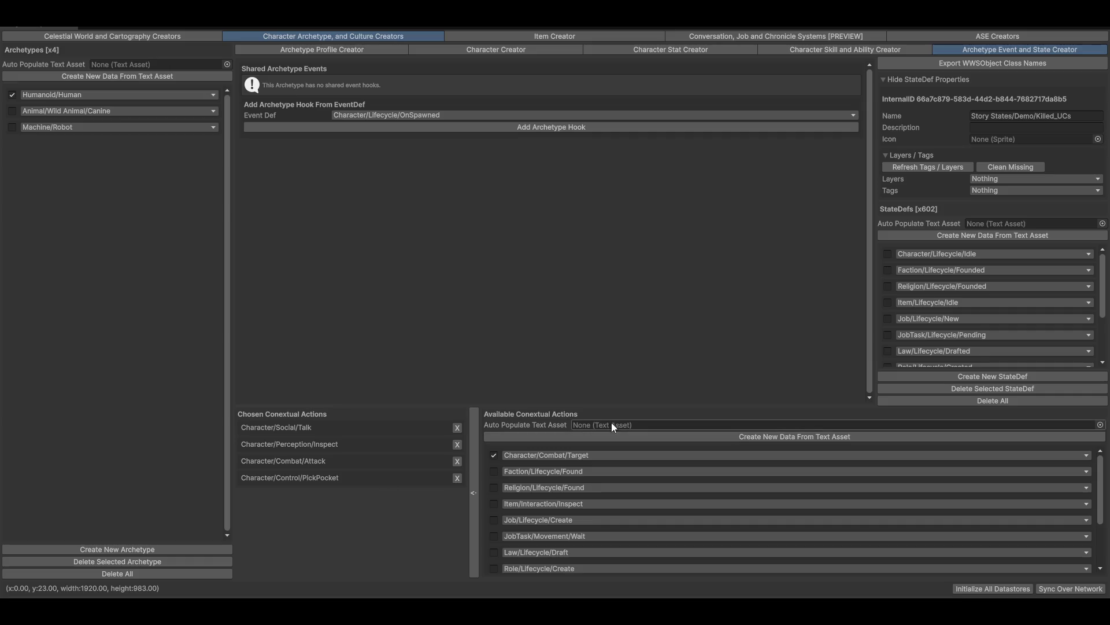
{"action": "left_click", "coordinate": [591, 454]}
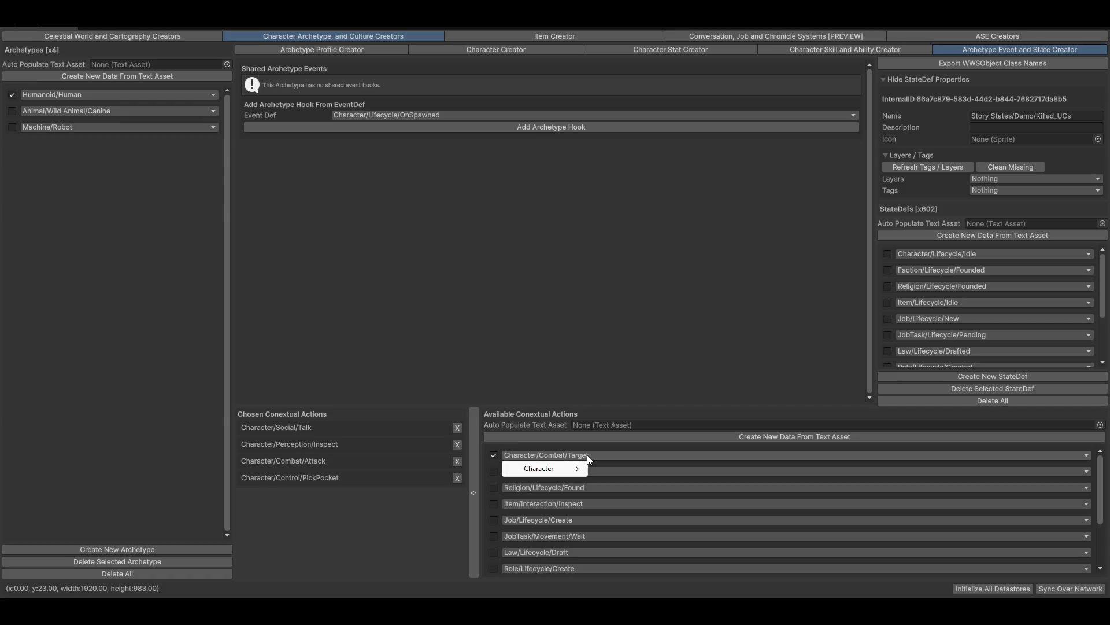
{"action": "left_click", "coordinate": [459, 493]}
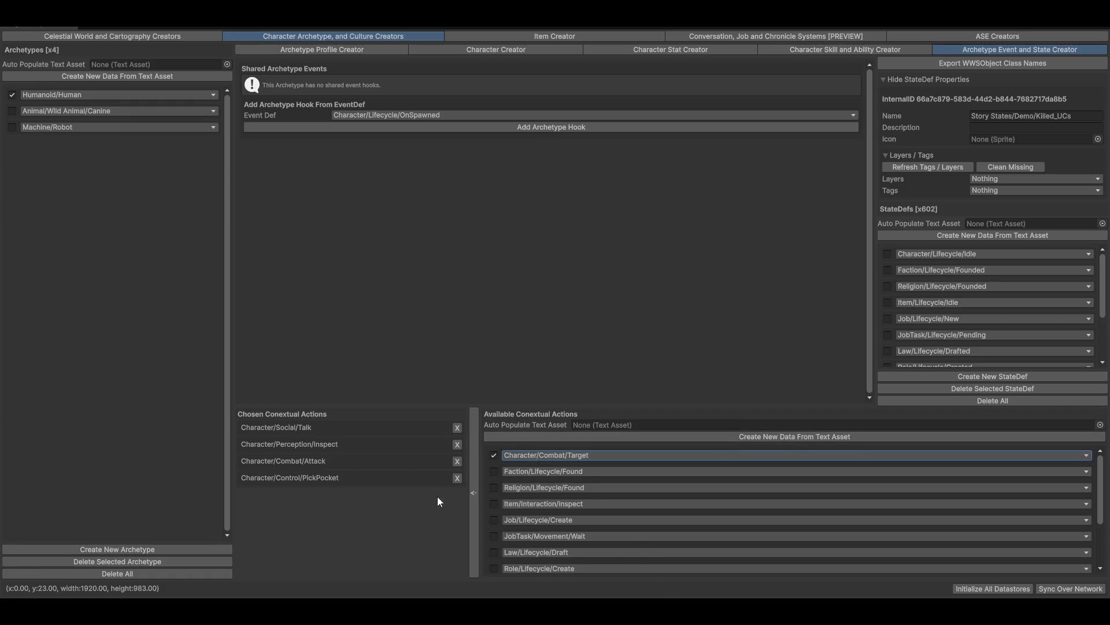
{"action": "left_click", "coordinate": [476, 483]}
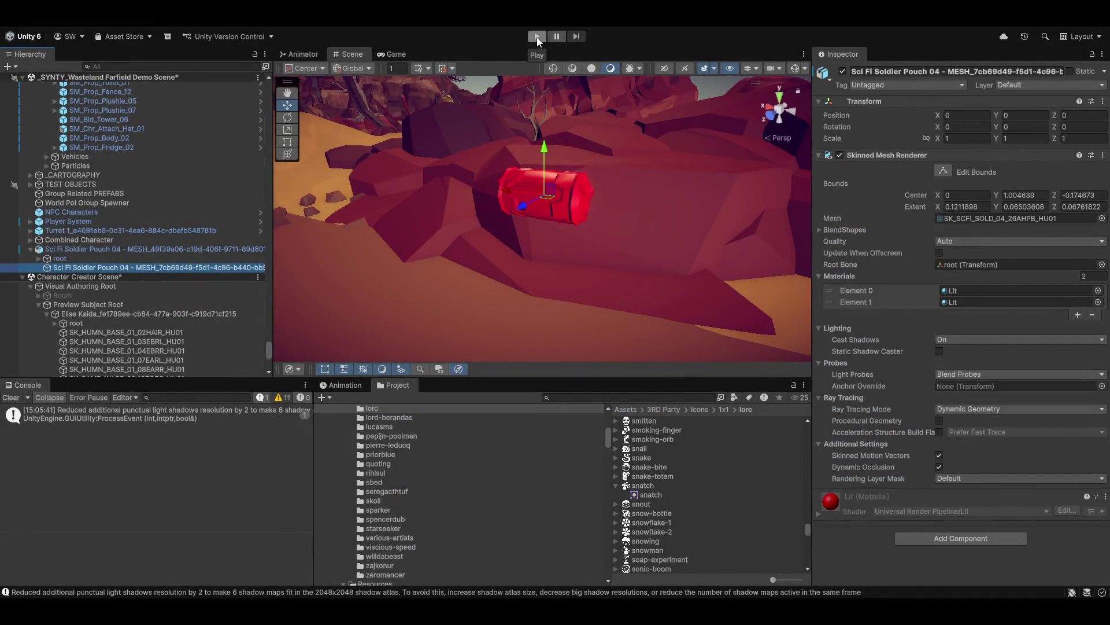
Start Play mode so the Inventory Inspector appears with its empty item grid
{"action": "left_click", "coordinate": [536, 37]}
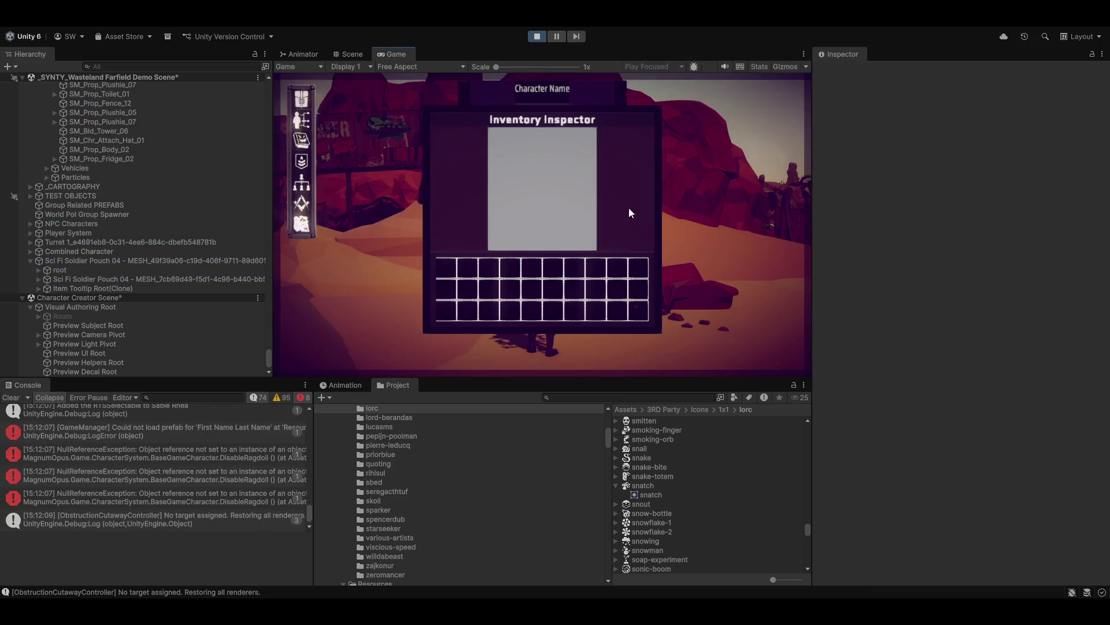
{"action": "scroll", "coordinate": [47, 234], "scroll_direction": "up", "scroll_amount": 10}
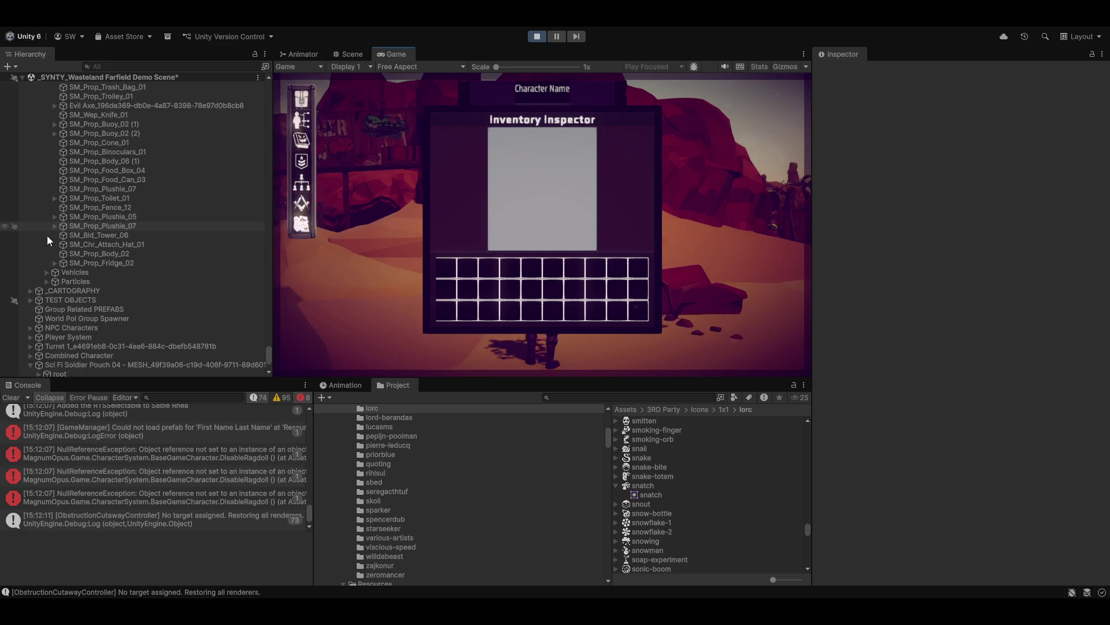
{"action": "scroll", "coordinate": [117, 234], "scroll_direction": "up", "scroll_amount": 5}
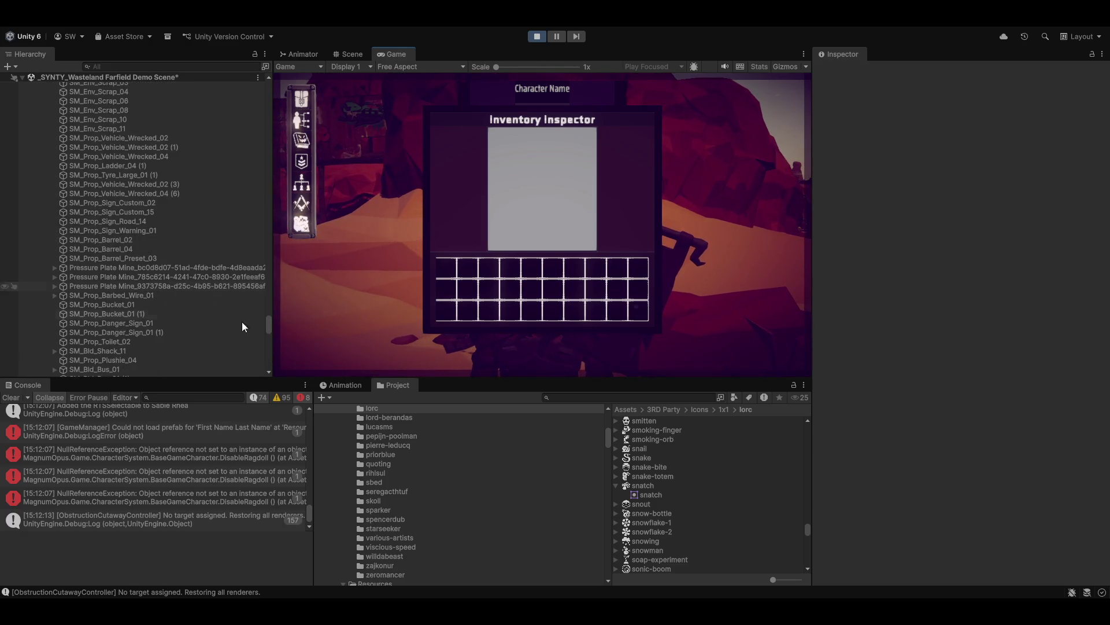
Collapse Environment, expand MANAGERS and review Sci Fi Soldier Pouch 04 - MESH's Game Item tooltip settings
{"action": "scroll", "coordinate": [263, 325], "scroll_direction": "up", "scroll_amount": 3}
{"action": "left_click_drag", "start_coordinate": [269, 312], "coordinate": [275, 50]}
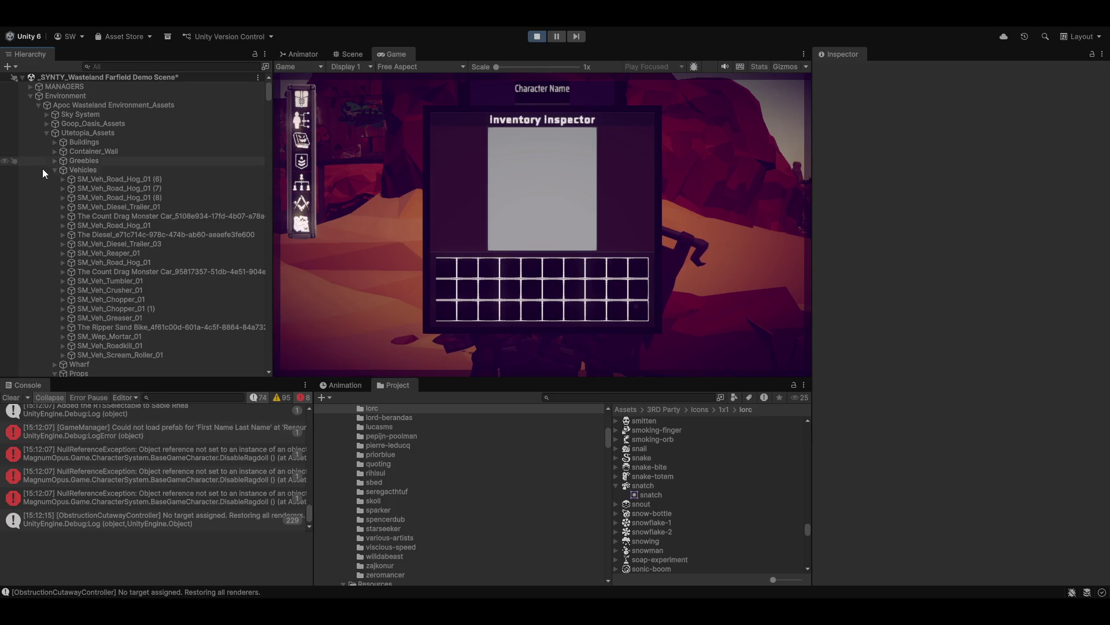
{"action": "left_click", "coordinate": [29, 96]}
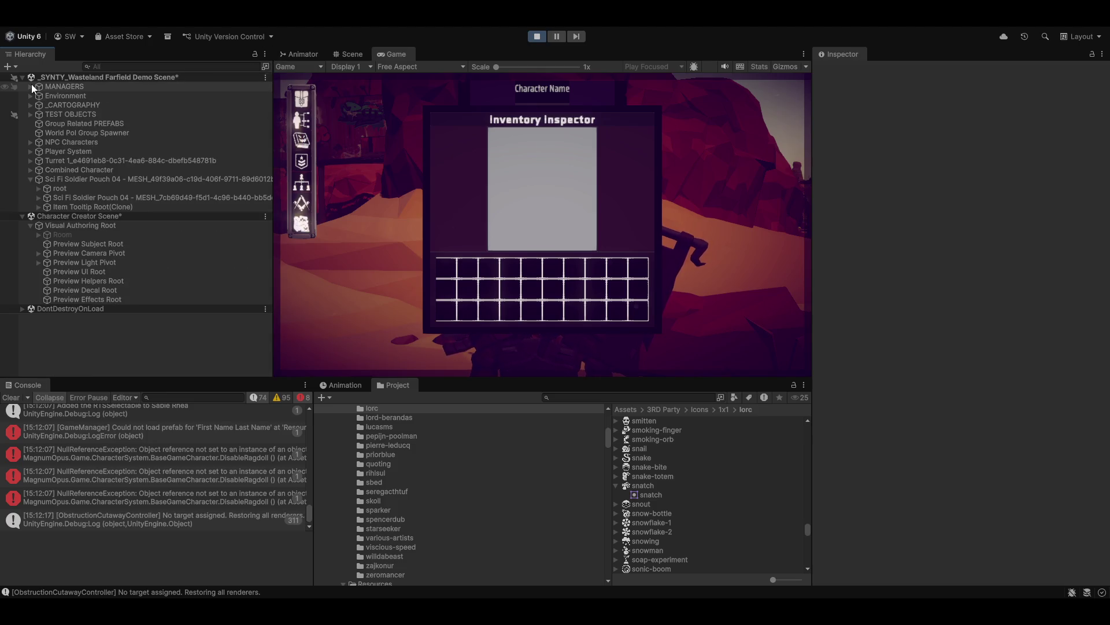
{"action": "left_click", "coordinate": [28, 86]}
{"action": "left_click", "coordinate": [76, 253]}
{"action": "scroll", "coordinate": [1028, 278], "scroll_direction": "down", "scroll_amount": 15}
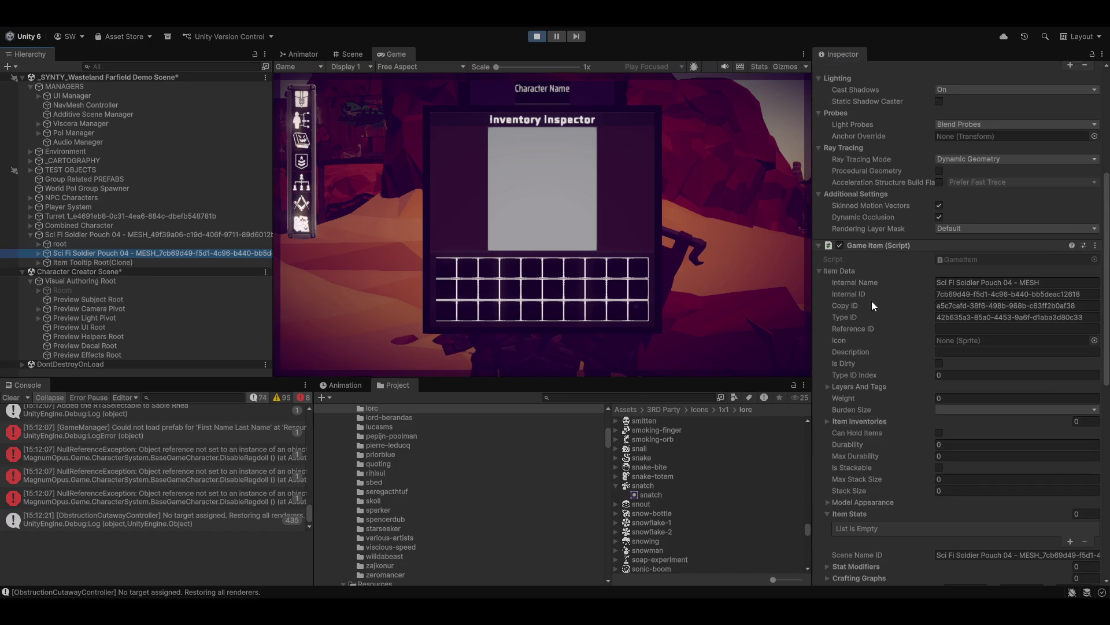
{"action": "scroll", "coordinate": [878, 352], "scroll_direction": "down", "scroll_amount": 10}
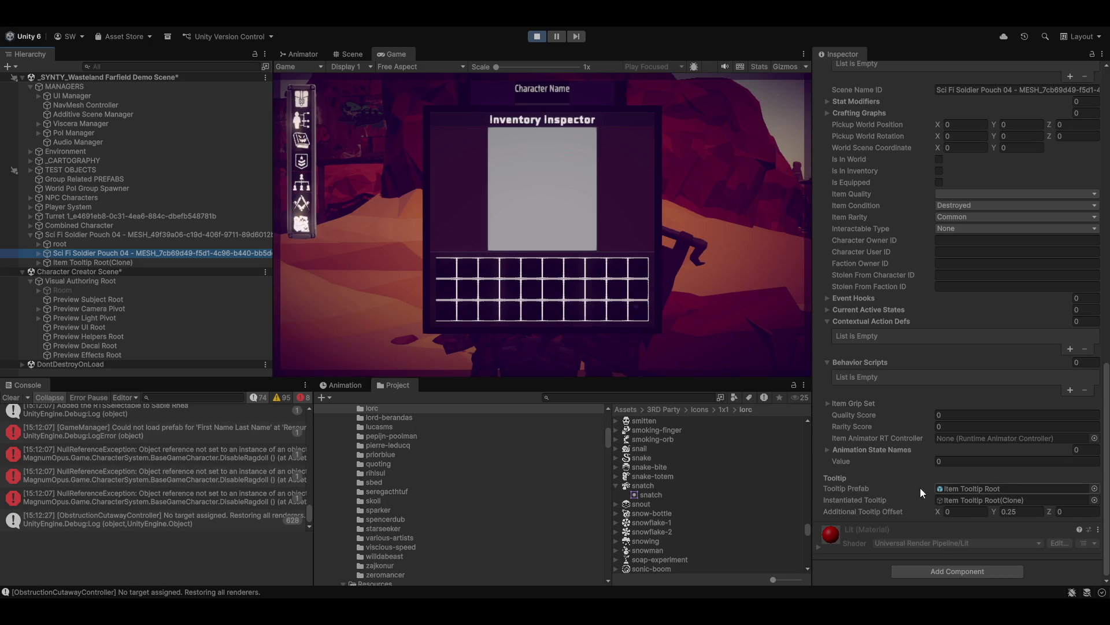
{"action": "scroll", "coordinate": [935, 364], "scroll_direction": "up", "scroll_amount": 15}
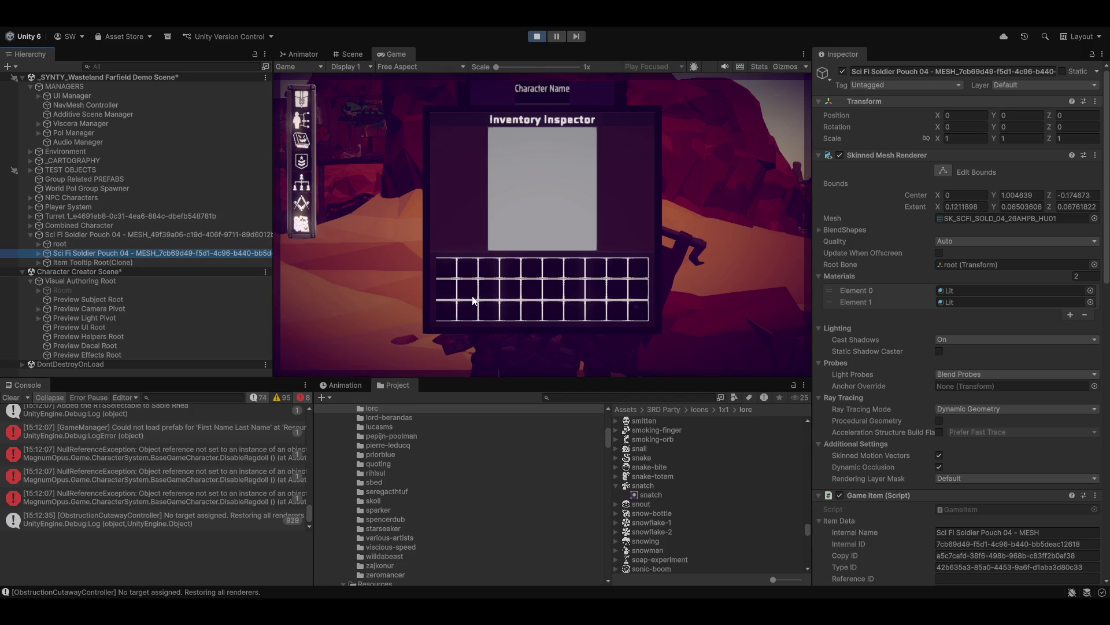
{"action": "left_click", "coordinate": [432, 214]}
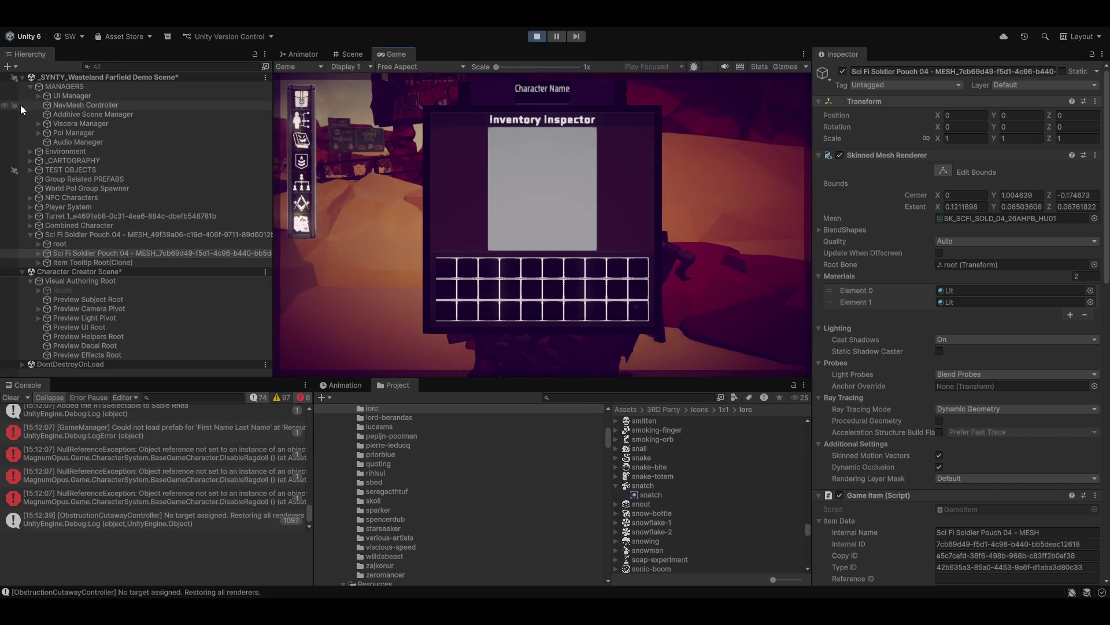
Under UI Manager > Main UI Container > Canvas, set Inventory Stat System's Canvas Group Alpha to 0
{"action": "left_click", "coordinate": [38, 96]}
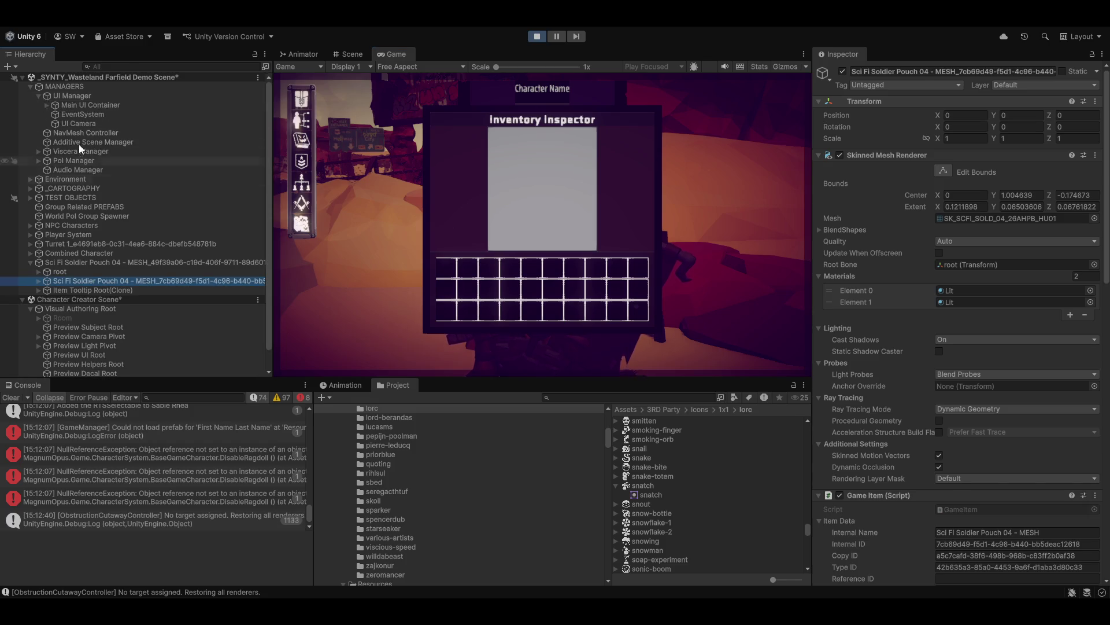
{"action": "left_click", "coordinate": [46, 105]}
{"action": "left_click", "coordinate": [50, 115]}
{"action": "left_click", "coordinate": [55, 114]}
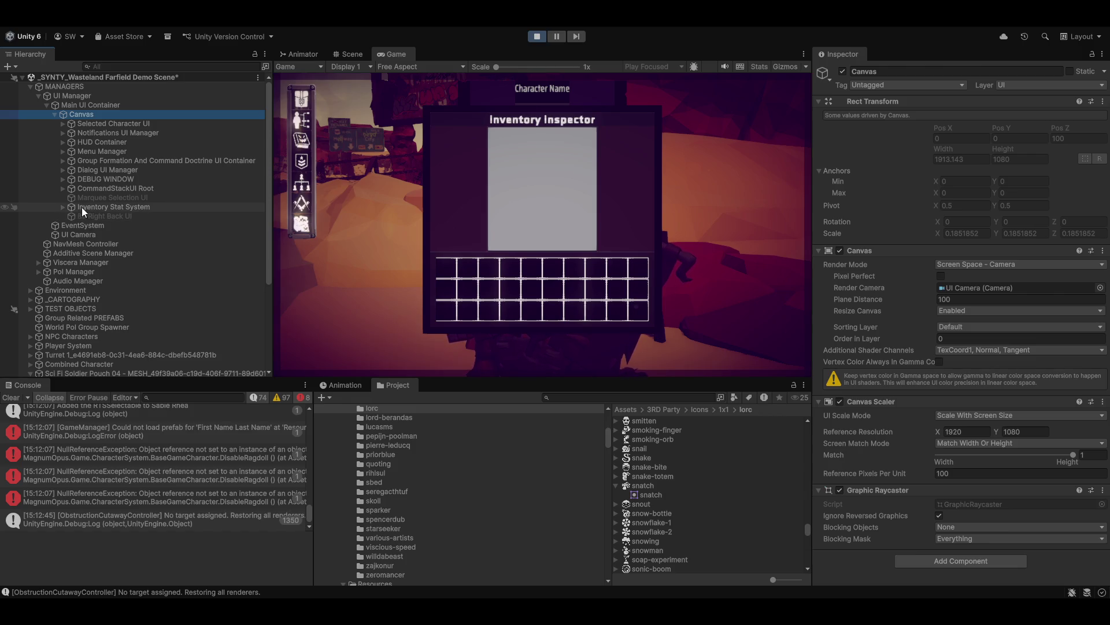
{"action": "left_click", "coordinate": [62, 207]}
{"action": "left_click", "coordinate": [110, 207]}
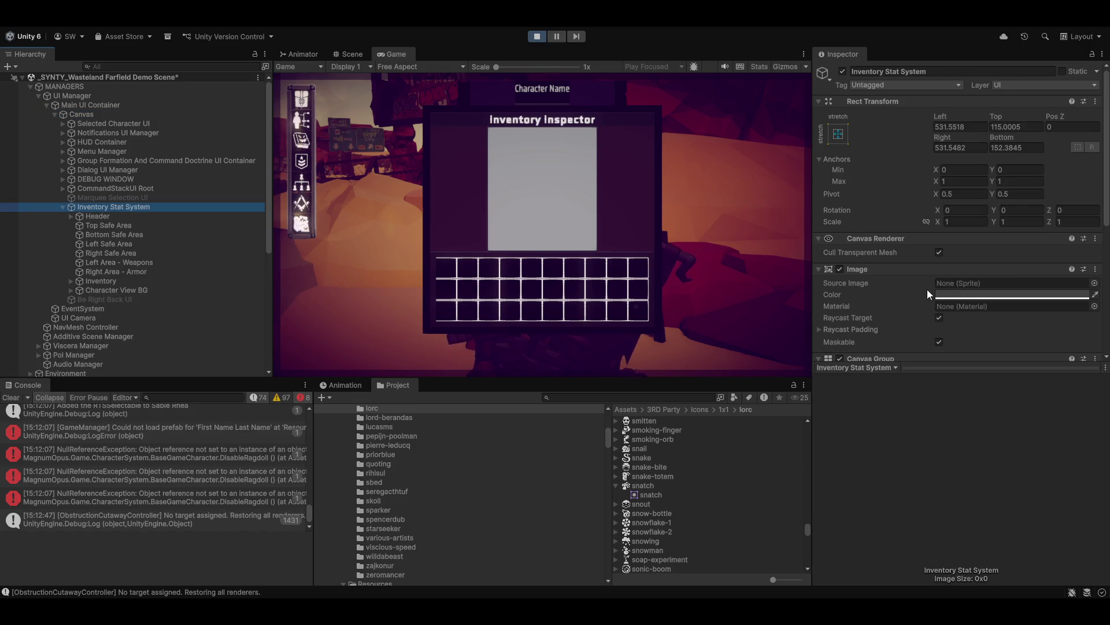
{"action": "scroll", "coordinate": [925, 292], "scroll_direction": "down", "scroll_amount": 5}
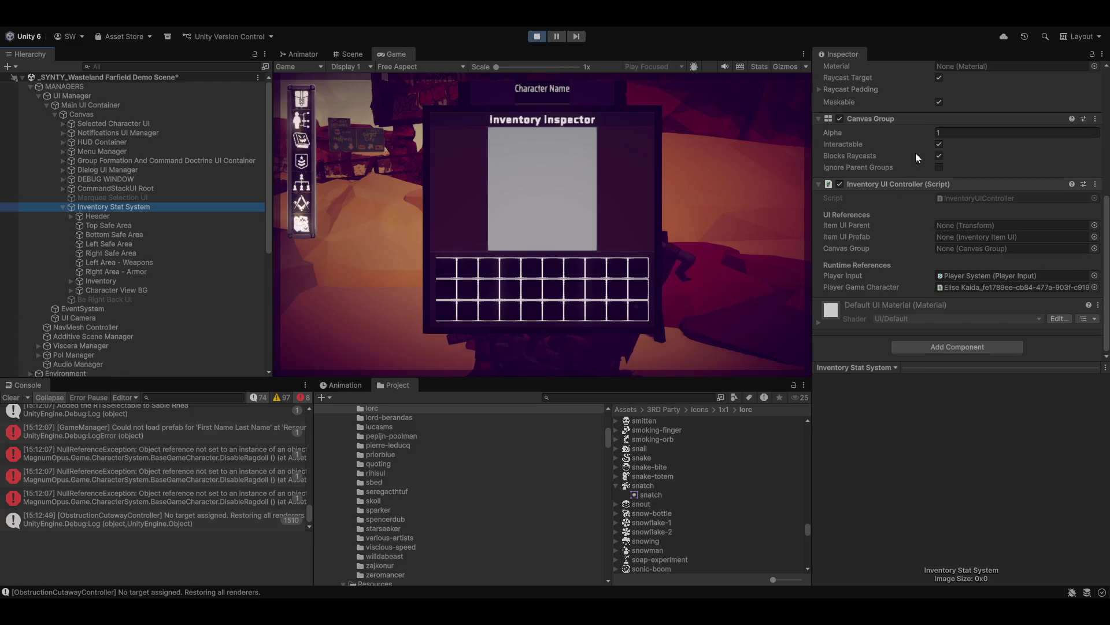
{"action": "left_click_drag", "start_coordinate": [925, 131], "coordinate": [899, 138]}
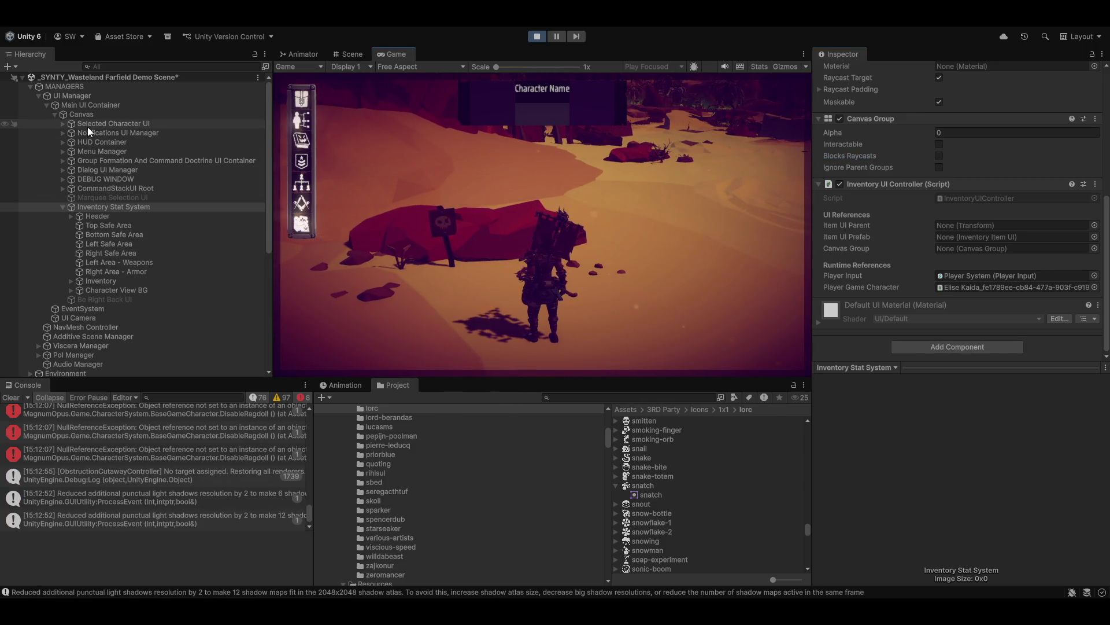
Select Selected Character UI, playtest in the maximized Game view, then restore the editor layout with Shift+Space
{"action": "left_click", "coordinate": [102, 125]}
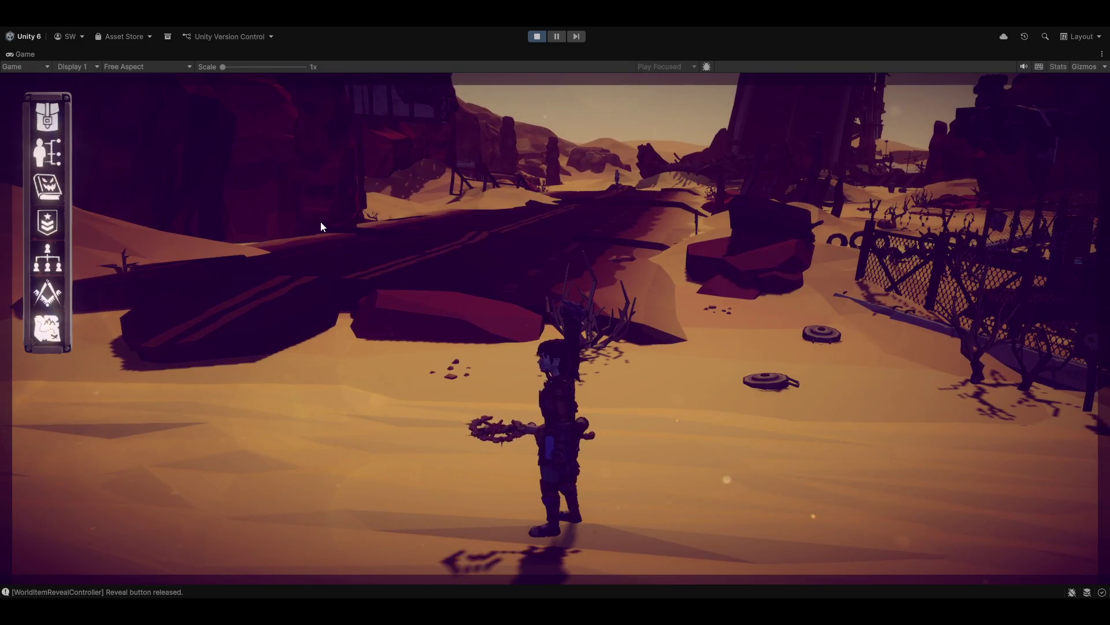
{"action": "key", "text": "shift+space"}
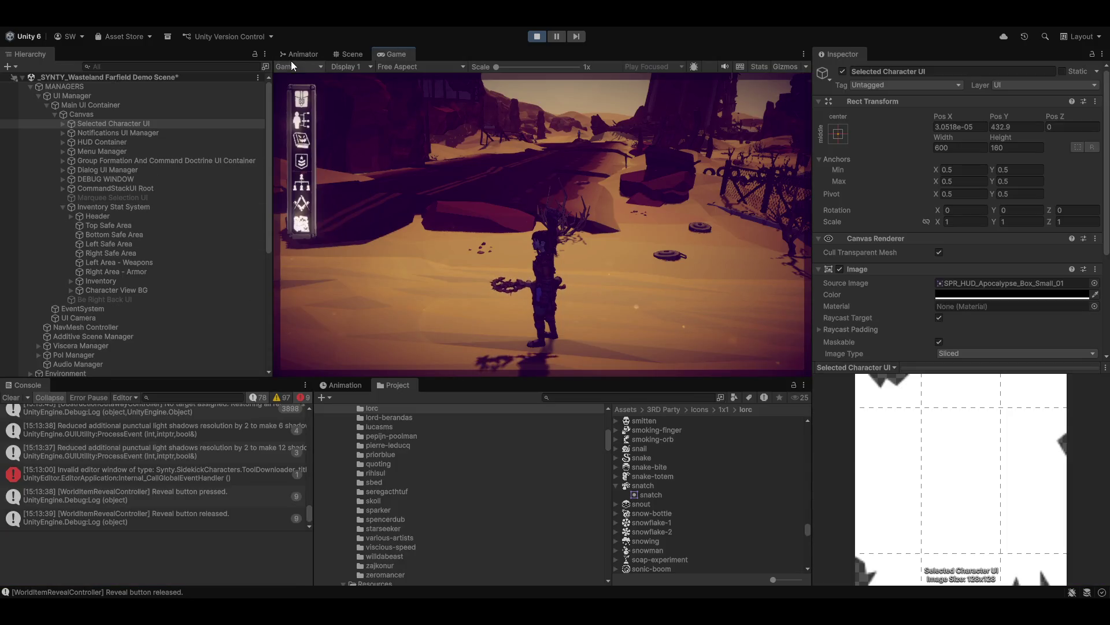
{"action": "left_click", "coordinate": [348, 55]}
Move the Scene view toward the landmines and select the Pressure Plate Mine
{"action": "mouse_move", "coordinate": [548, 243]}
{"action": "left_mouse_down"}
{"action": "mouse_move", "coordinate": [451, 316]}
{"action": "mouse_move", "coordinate": [218, 366]}
{"action": "mouse_move", "coordinate": [155, 417]}
{"action": "mouse_move", "coordinate": [365, 336]}
{"action": "left_mouse_up"}
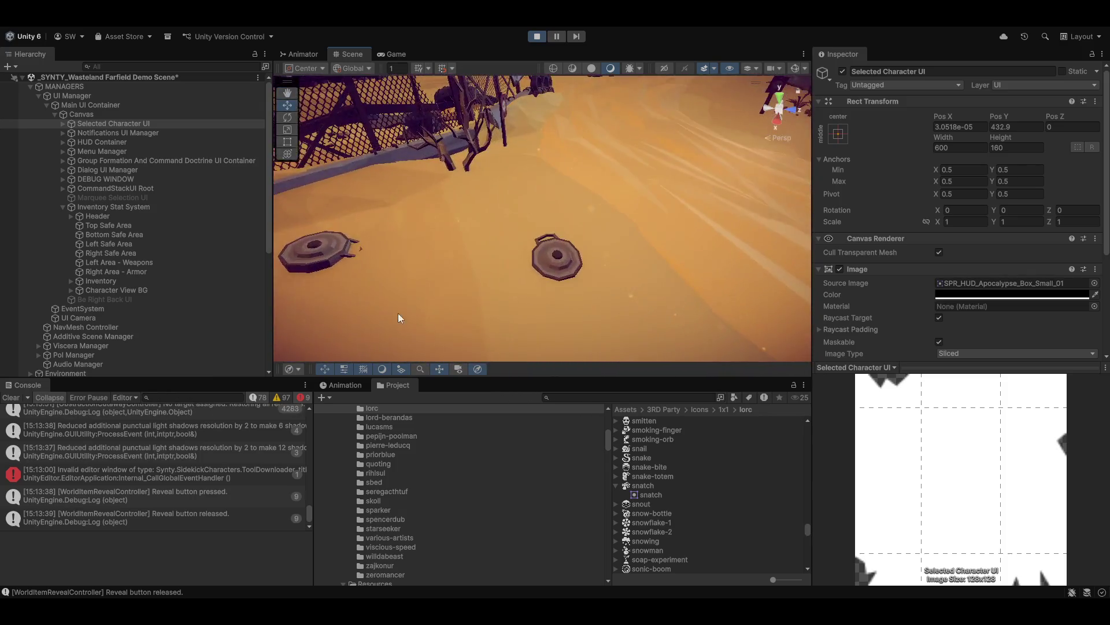
{"action": "left_click", "coordinate": [565, 259]}
{"action": "scroll", "coordinate": [983, 286], "scroll_direction": "down", "scroll_amount": 8}
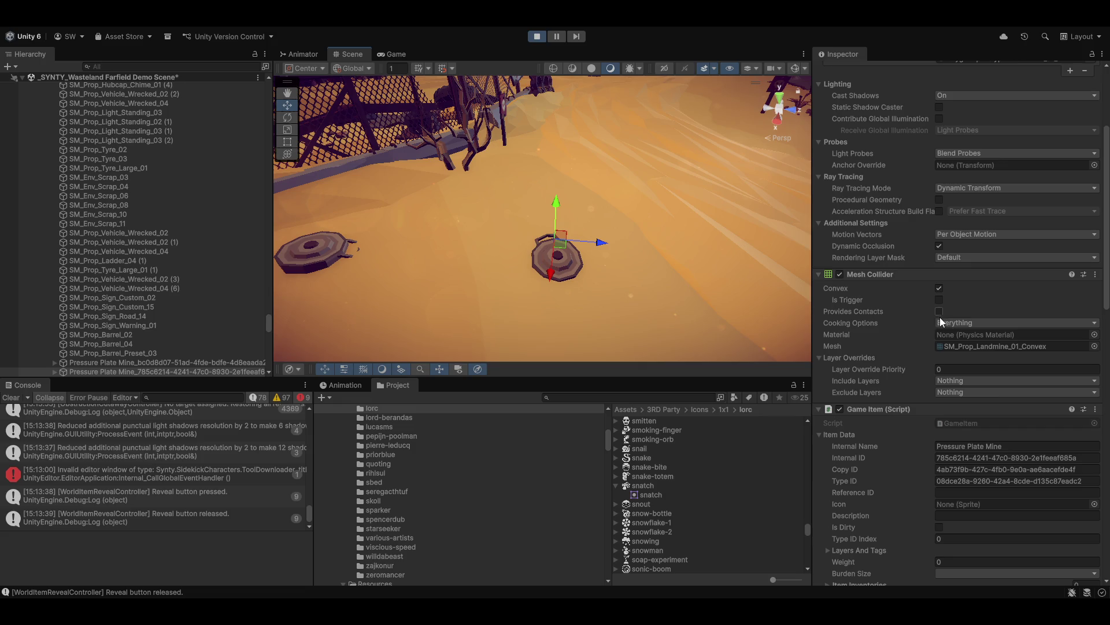
{"action": "scroll", "coordinate": [938, 346], "scroll_direction": "down", "scroll_amount": 20}
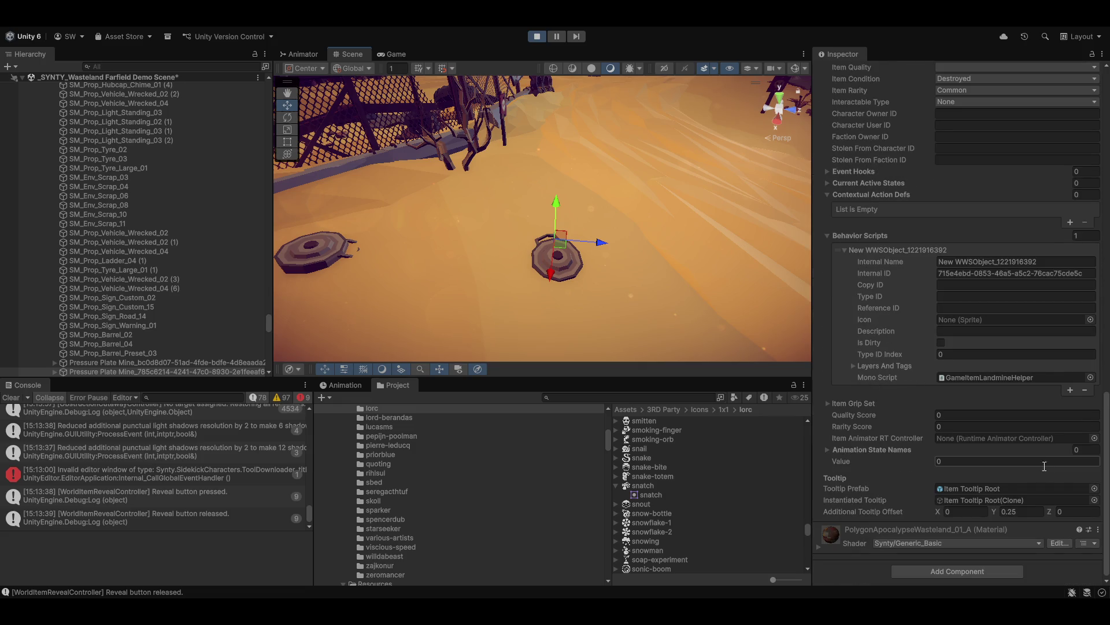
{"action": "scroll", "coordinate": [892, 376], "scroll_direction": "up", "scroll_amount": 2}
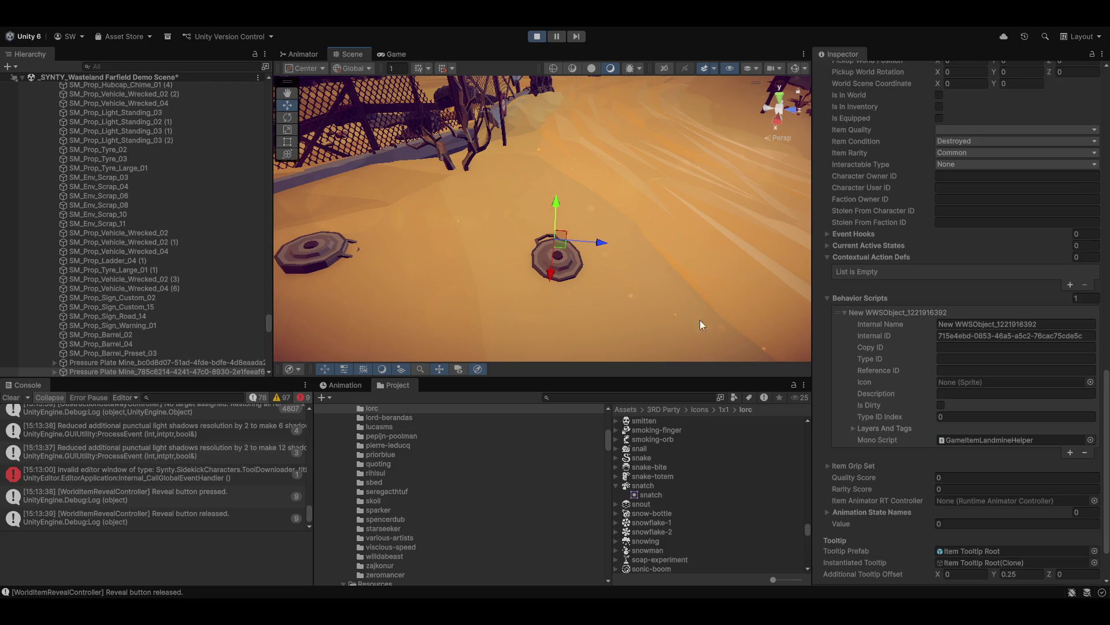
{"action": "mouse_move", "coordinate": [575, 242]}
{"action": "left_mouse_down"}
{"action": "mouse_move", "coordinate": [615, 258]}
{"action": "mouse_move", "coordinate": [683, 188]}
{"action": "mouse_move", "coordinate": [851, 174]}
{"action": "mouse_move", "coordinate": [769, 209]}
{"action": "left_mouse_up"}
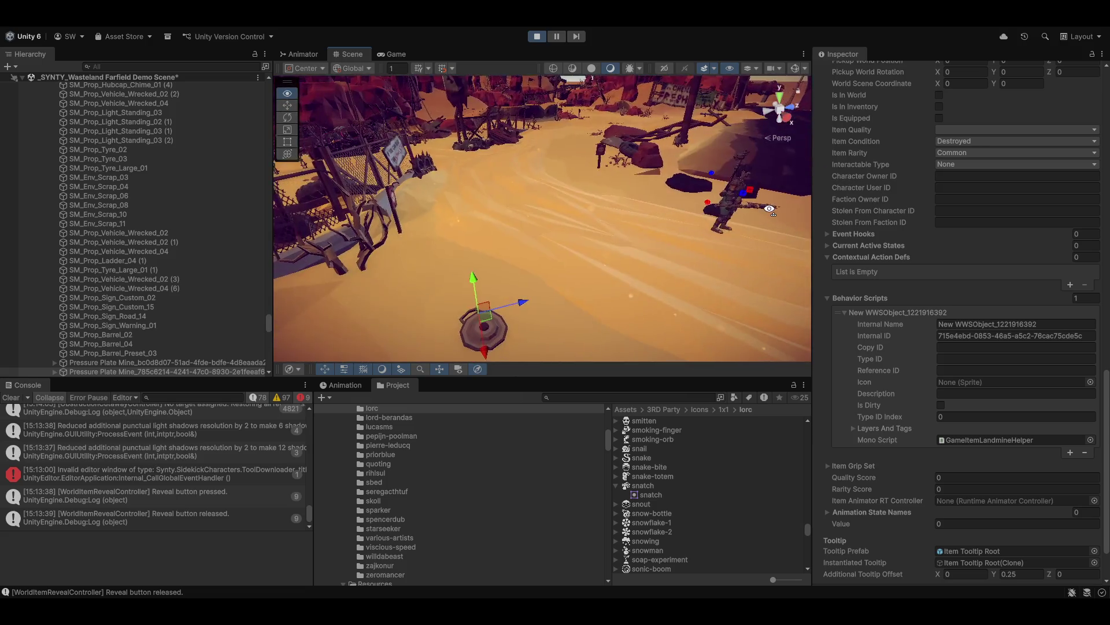
{"action": "left_click_drag", "start_coordinate": [545, 282], "coordinate": [542, 261]}
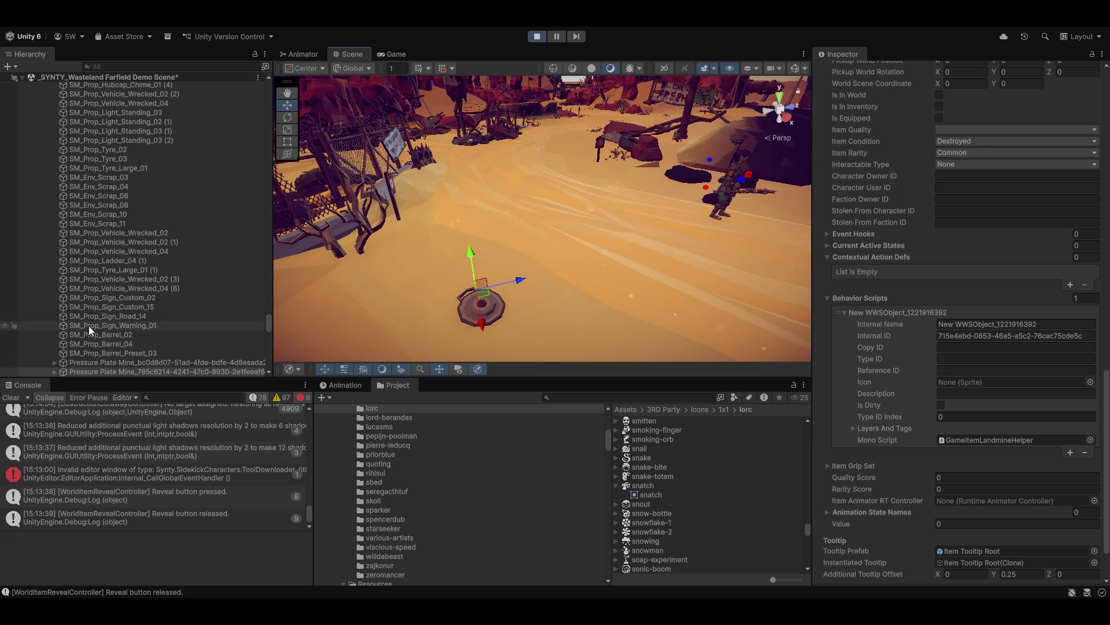
Inspect the mine's spawned Item Tooltip Root(Clone), then return to the Game view
{"action": "left_click", "coordinate": [54, 372]}
{"action": "scroll", "coordinate": [96, 326], "scroll_direction": "down", "scroll_amount": 8}
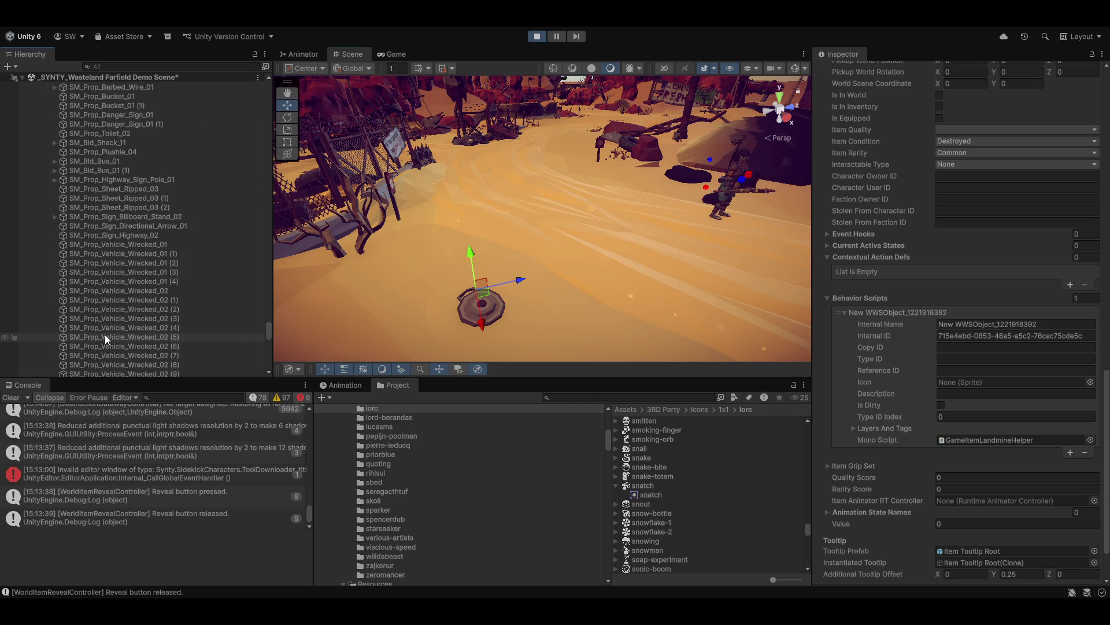
{"action": "left_click", "coordinate": [84, 172]}
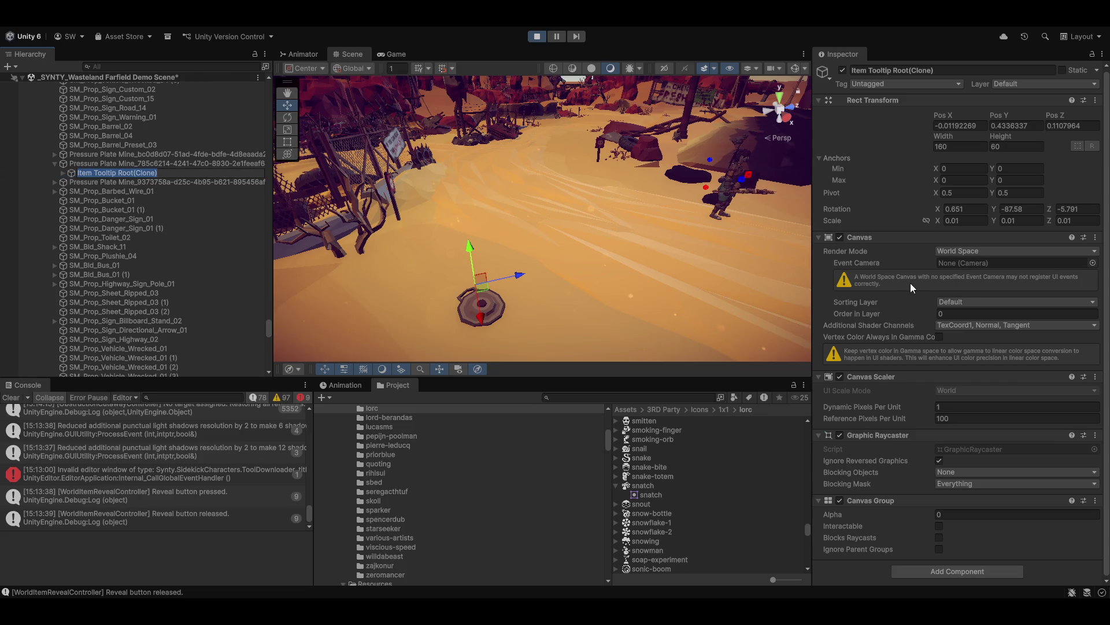
{"action": "left_click_drag", "start_coordinate": [633, 198], "coordinate": [623, 200]}
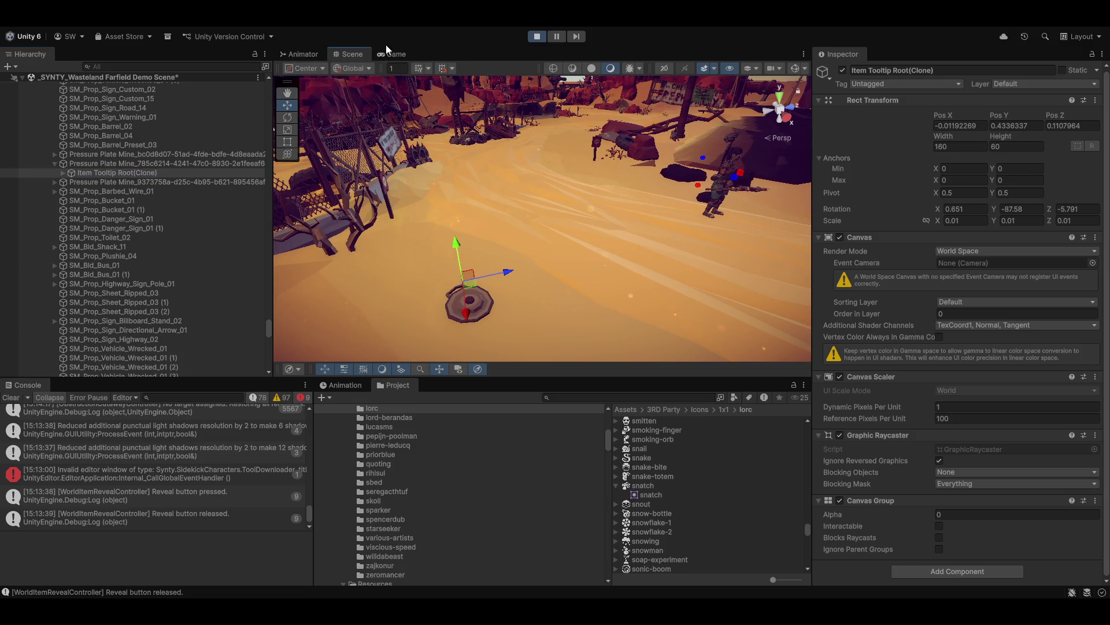
{"action": "left_click", "coordinate": [396, 55]}
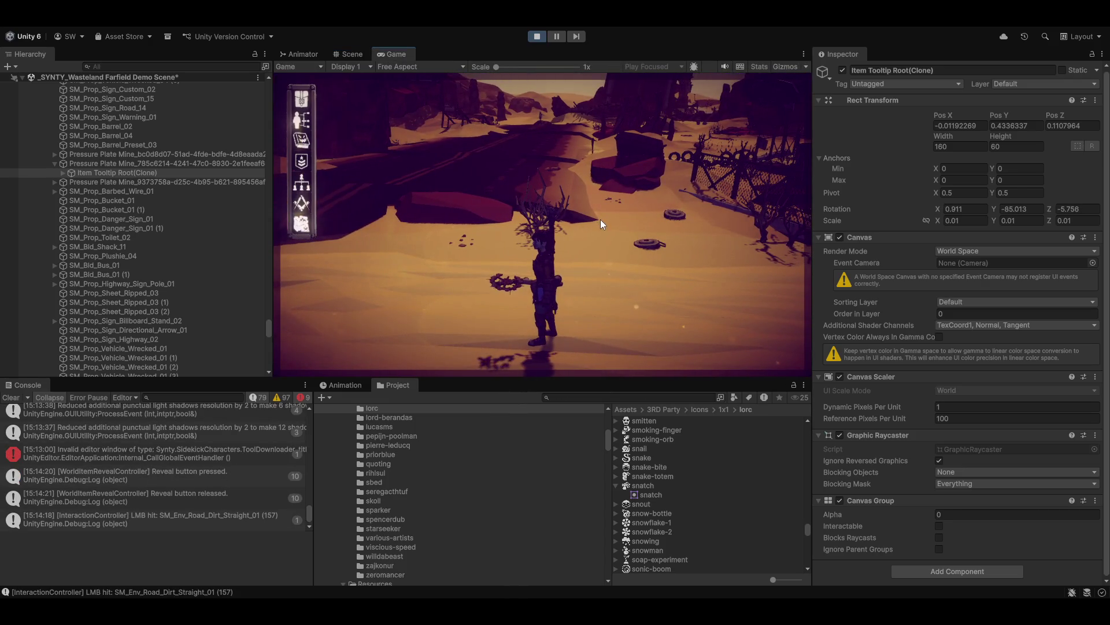
Reveal item name labels with Alt and widen the Game view by dragging the Inspector splitter
{"action": "key", "text": "alt"}
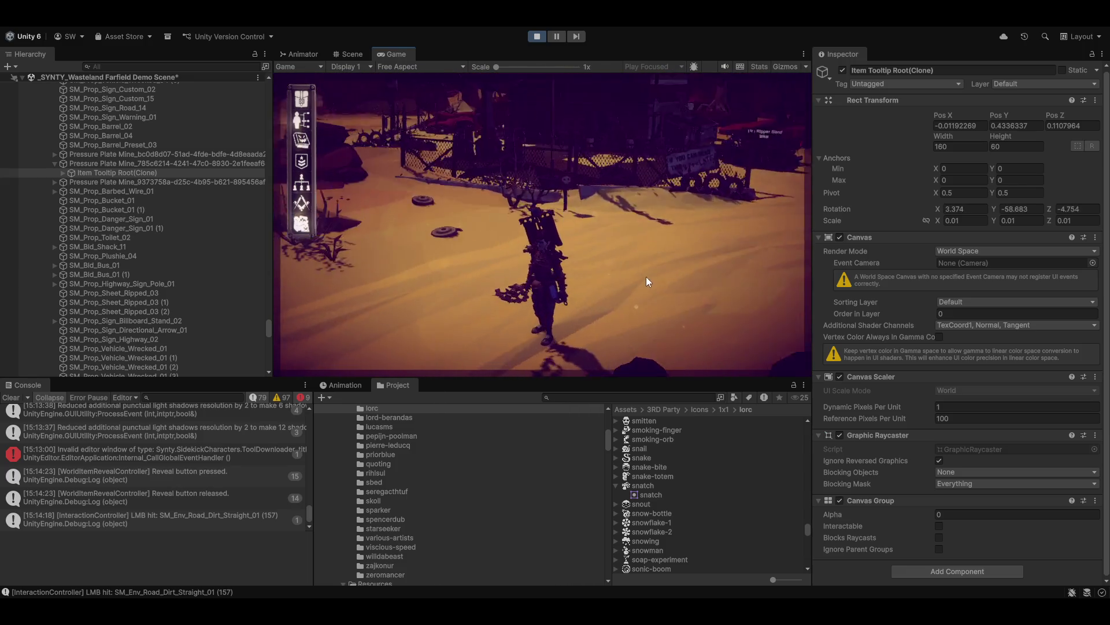
{"action": "key", "text": "alt"}
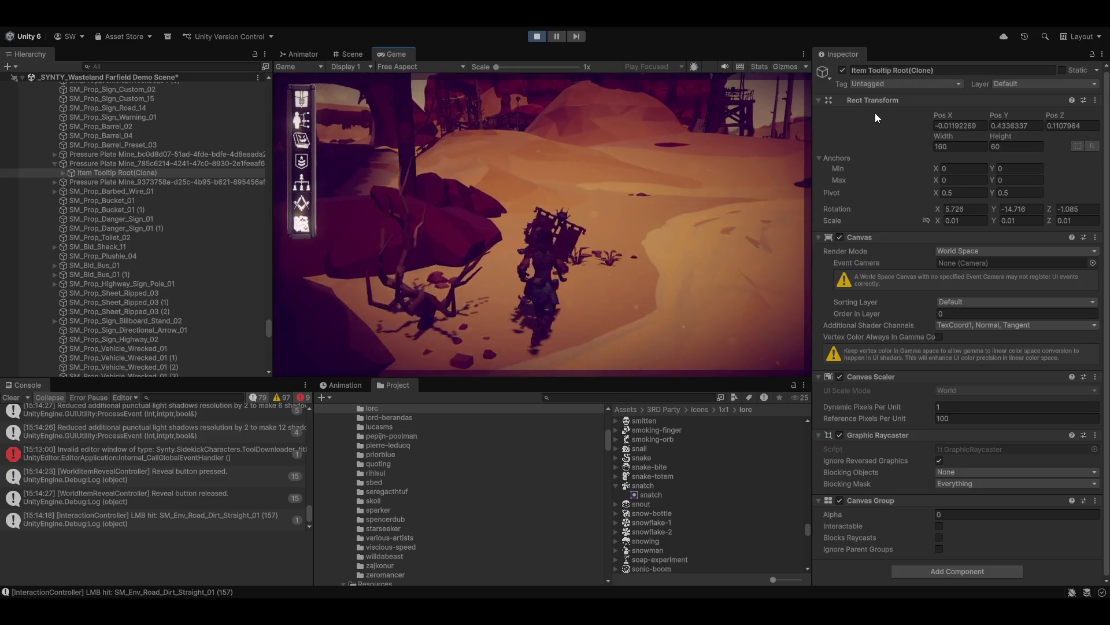
{"action": "left_click_drag", "start_coordinate": [813, 113], "coordinate": [865, 116]}
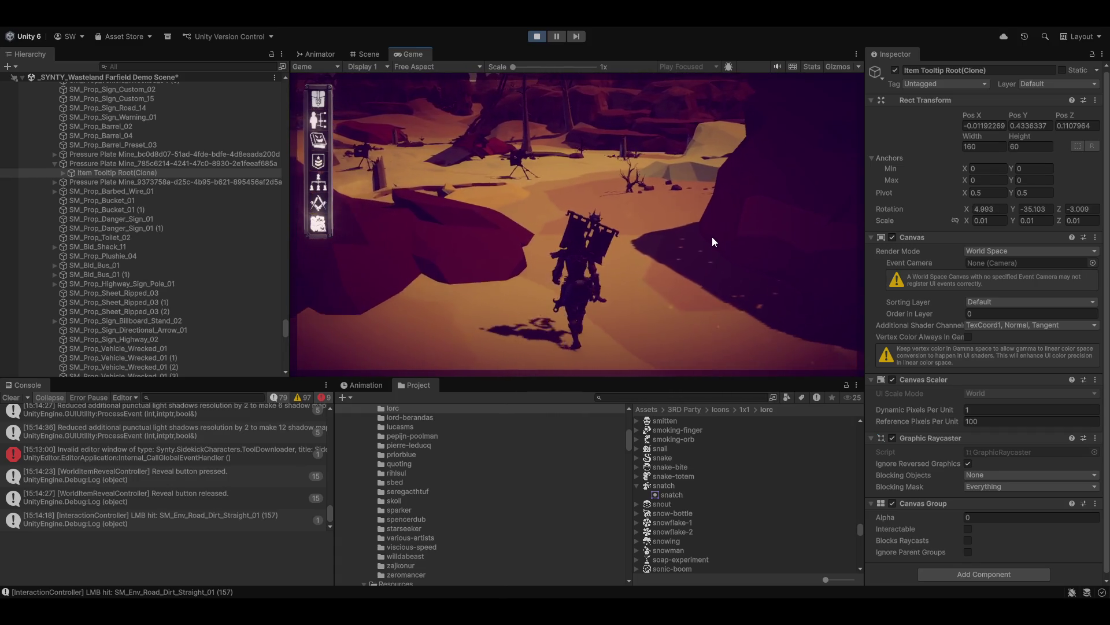
Reveal the Turret 1 and Small Cactus name labels with Alt, then go back to the Scene view
{"action": "key", "text": "alt"}
{"action": "key", "text": "alt"}
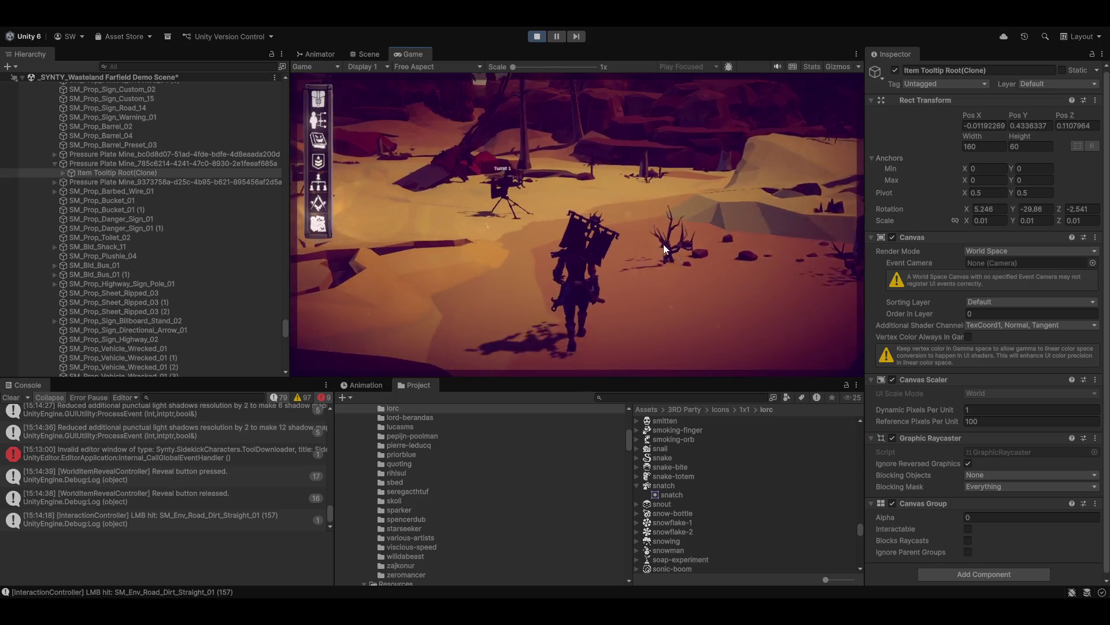
{"action": "key", "text": "alt"}
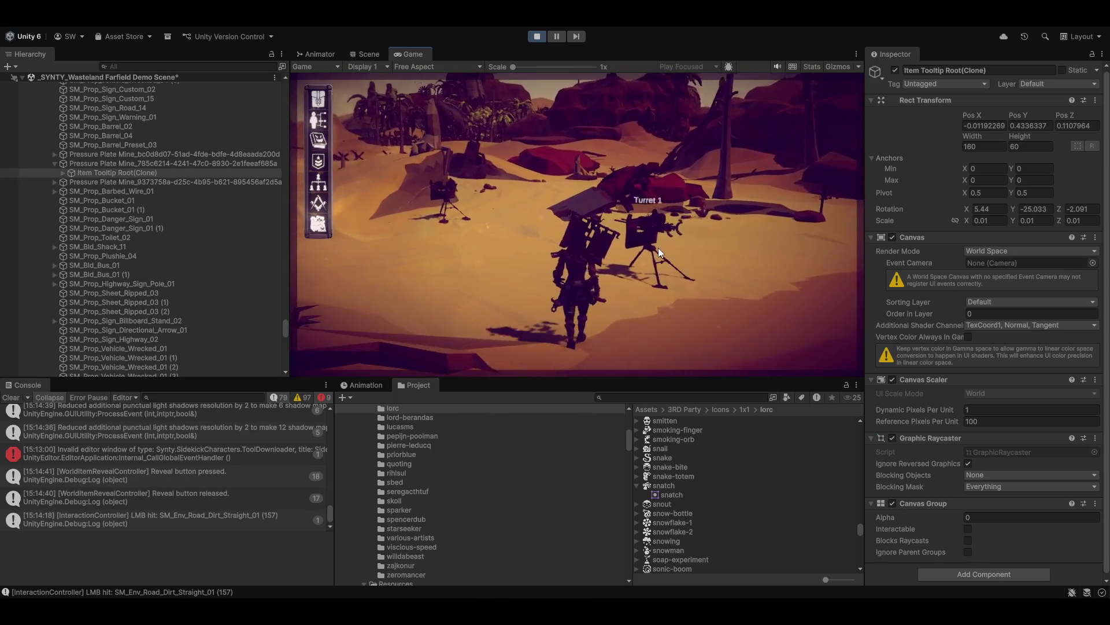
{"action": "key", "text": "alt"}
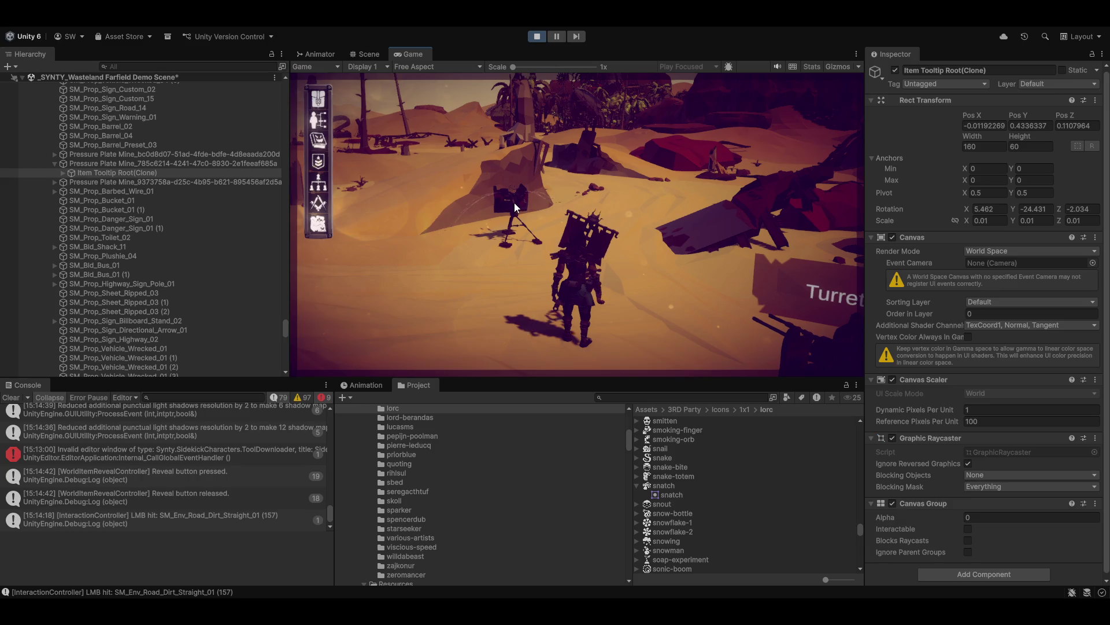
{"action": "key", "text": "alt"}
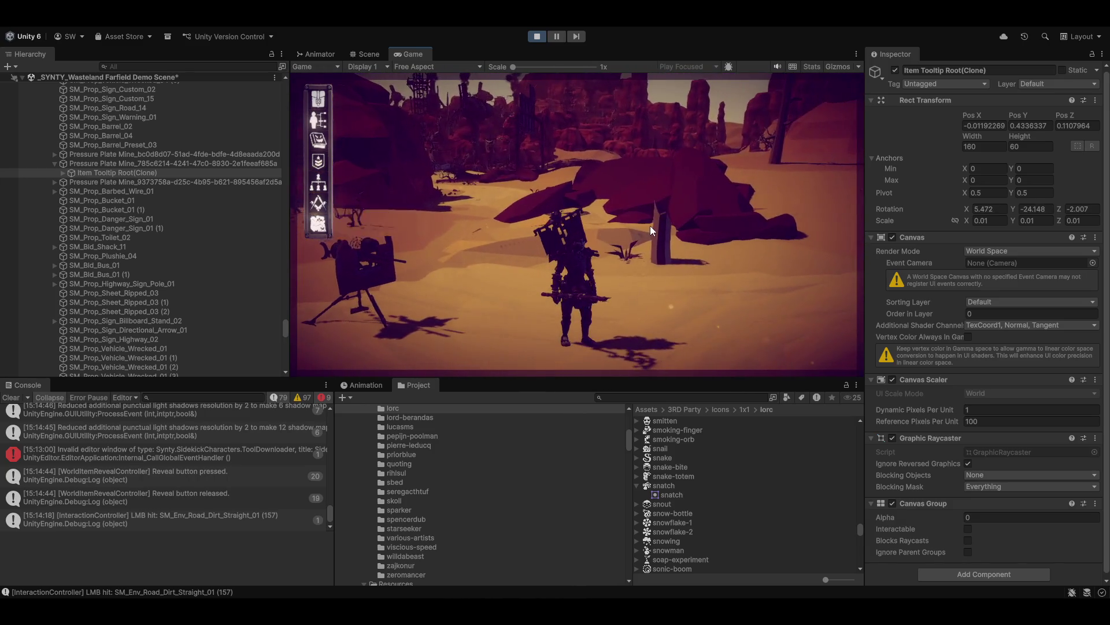
{"action": "key", "text": "alt"}
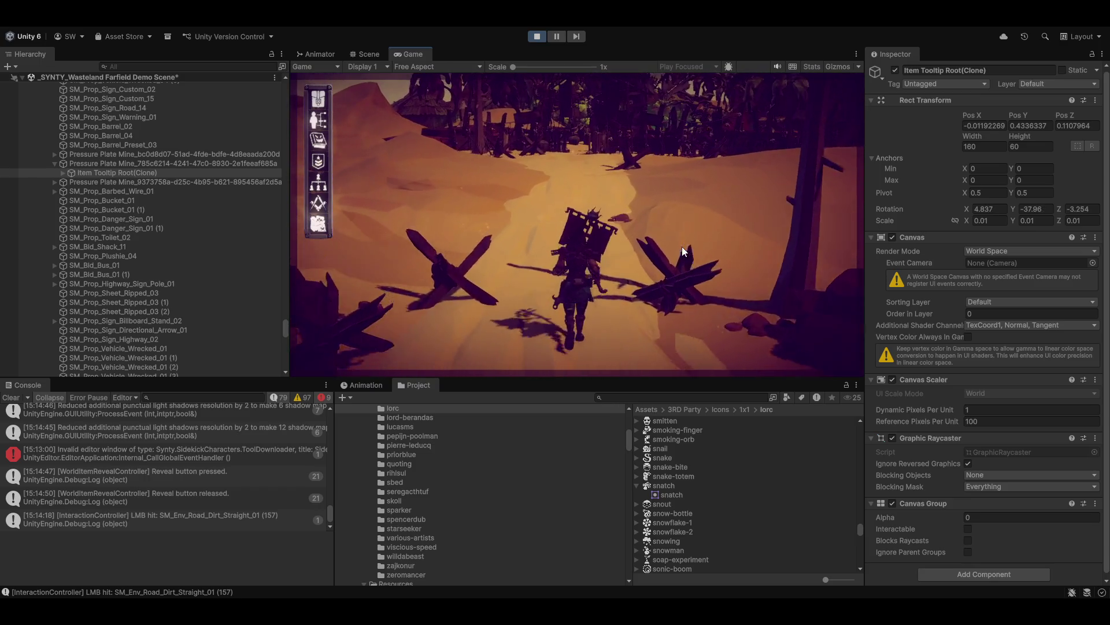
{"action": "key", "text": "alt"}
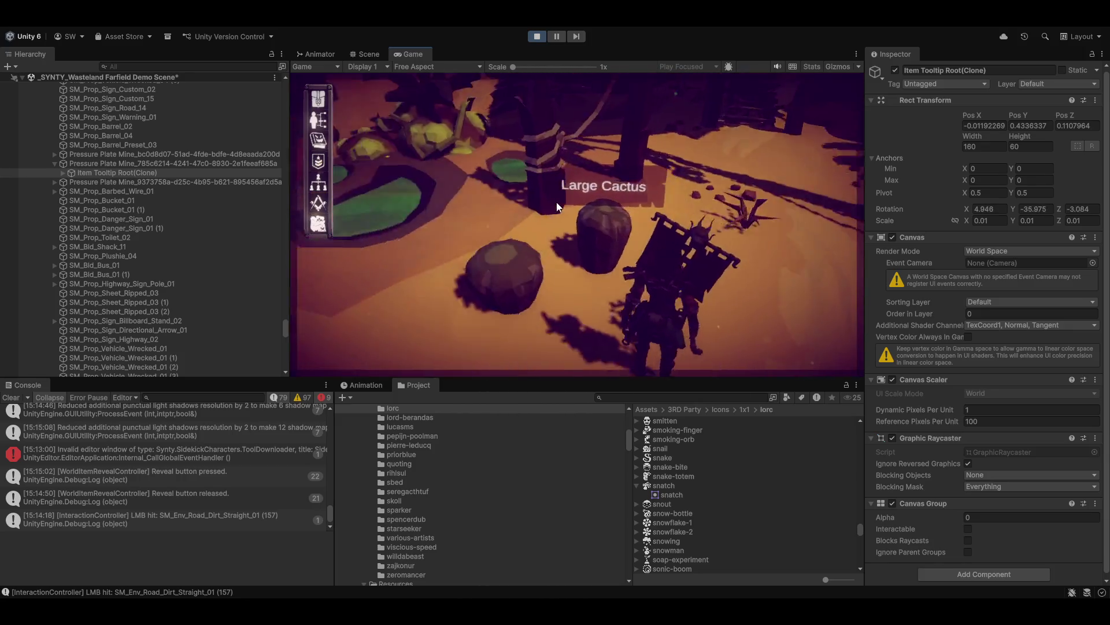
{"action": "key", "text": "alt"}
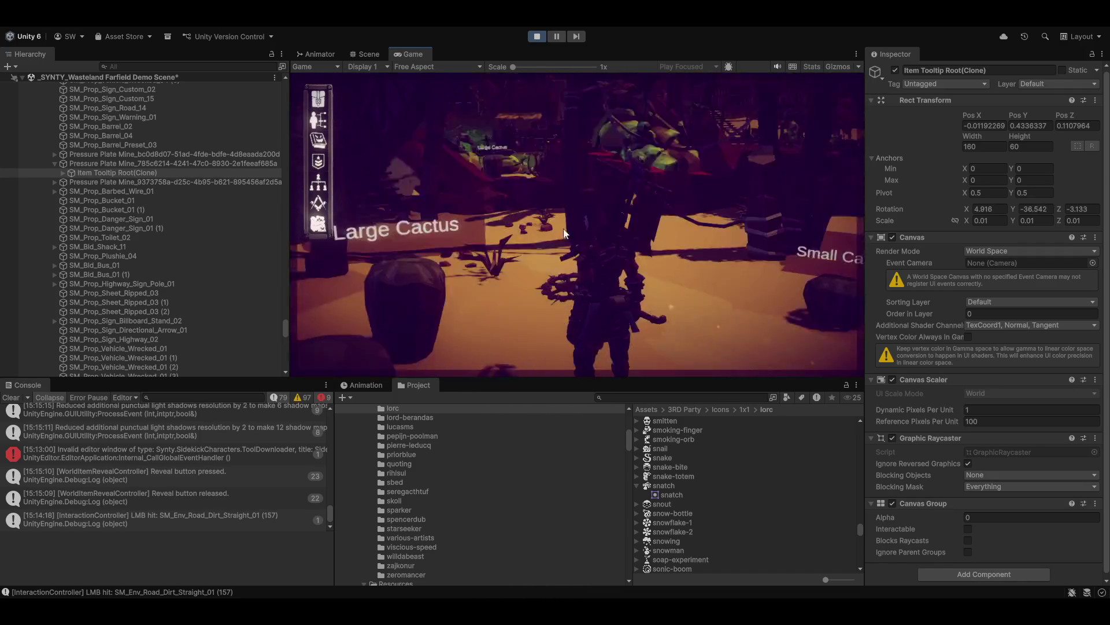
{"action": "left_click", "coordinate": [370, 54]}
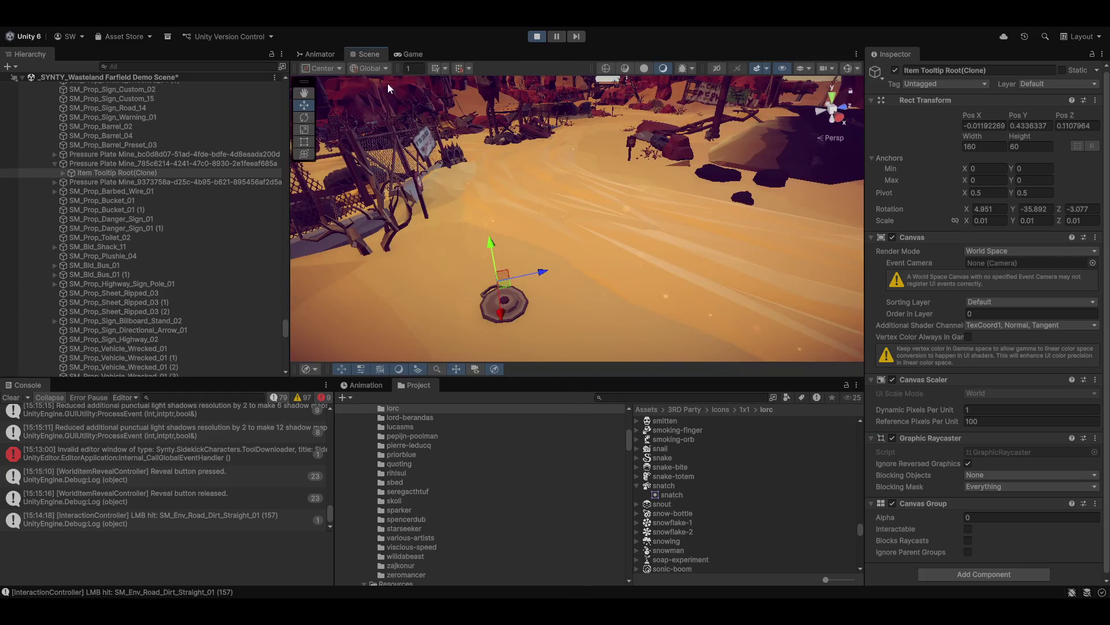
Orbit the Scene view and inspect SM_Env_Cactus_03 (1) and the small cactus
{"action": "mouse_move", "coordinate": [579, 256]}
{"action": "left_mouse_down"}
{"action": "mouse_move", "coordinate": [853, 184]}
{"action": "mouse_move", "coordinate": [861, 222]}
{"action": "mouse_move", "coordinate": [719, 278]}
{"action": "mouse_move", "coordinate": [729, 284]}
{"action": "left_mouse_up"}
{"action": "left_click", "coordinate": [532, 241]}
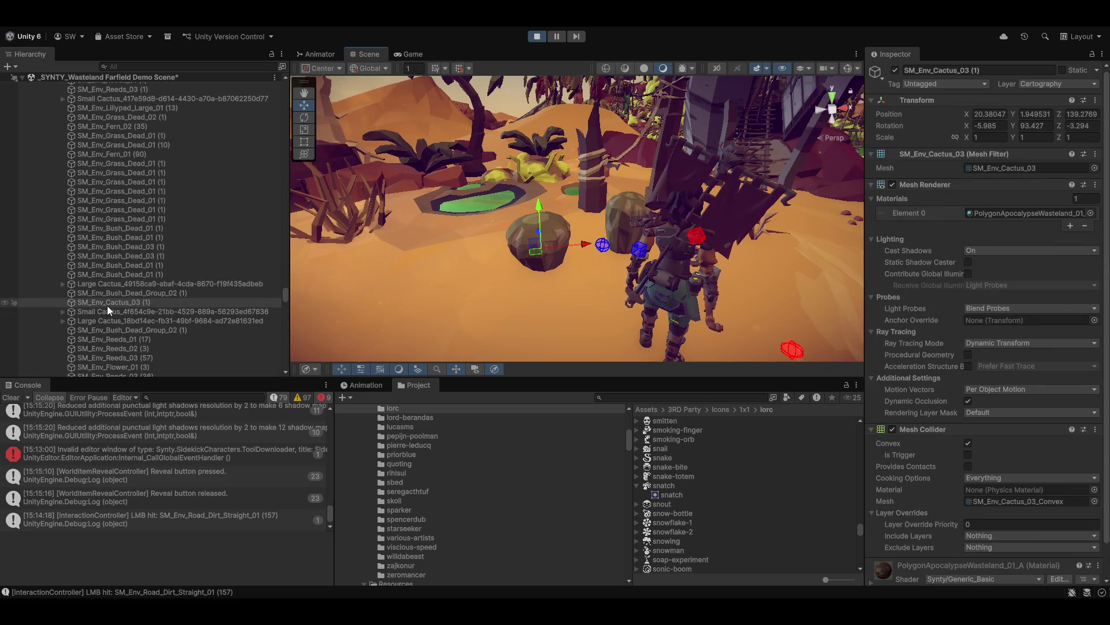
{"action": "left_click_drag", "start_coordinate": [599, 210], "coordinate": [651, 241]}
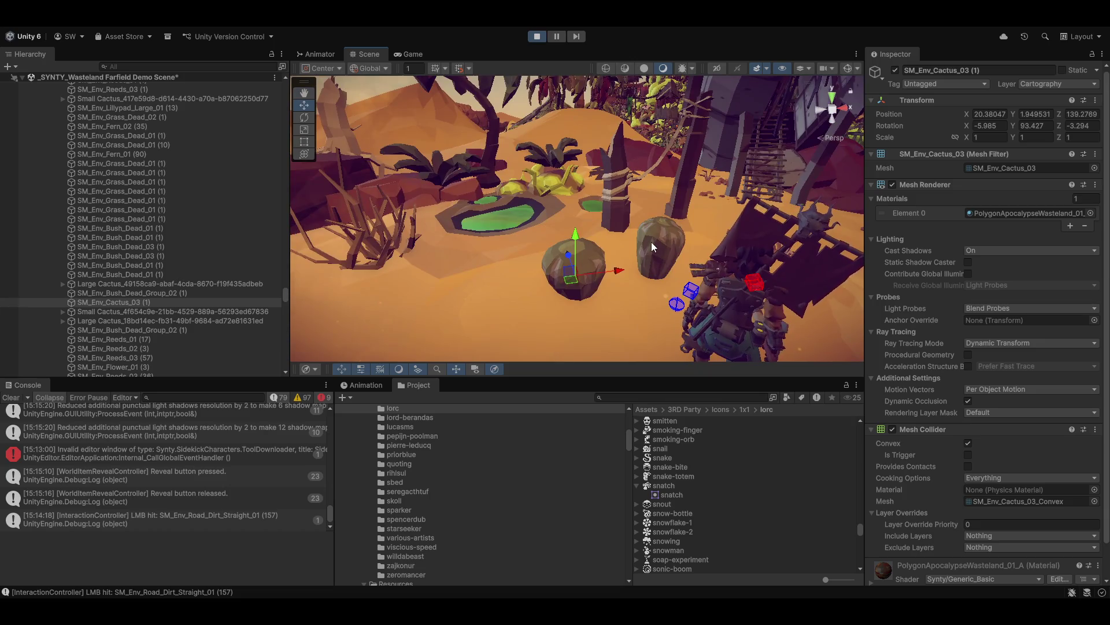
{"action": "left_click_drag", "start_coordinate": [520, 220], "coordinate": [683, 213]}
{"action": "left_click", "coordinate": [641, 257]}
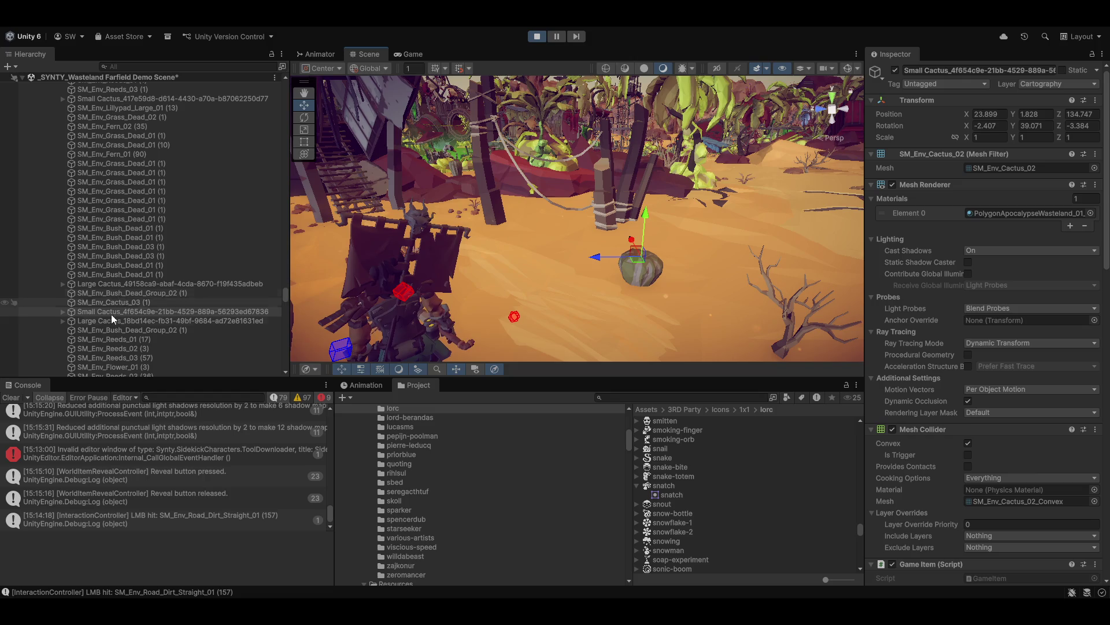
{"action": "left_click_drag", "start_coordinate": [678, 264], "coordinate": [498, 279]}
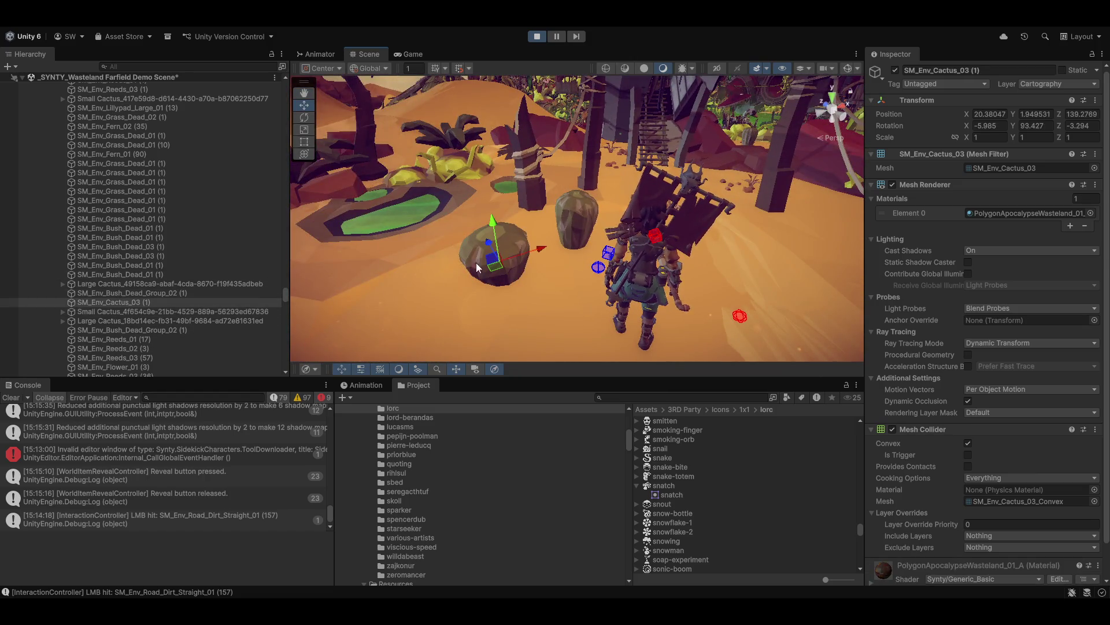
{"action": "scroll", "coordinate": [973, 326], "scroll_direction": "down", "scroll_amount": 2}
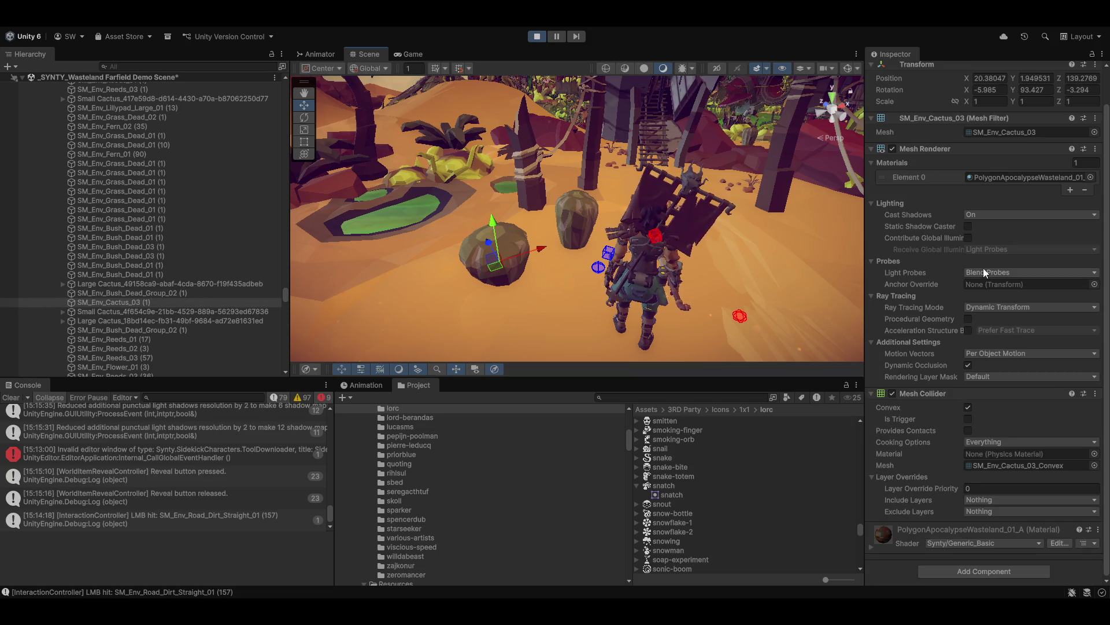
Walk the character past the cacti revealing their labels, then maximize the Game view with Shift+Space
{"action": "left_click", "coordinate": [425, 54]}
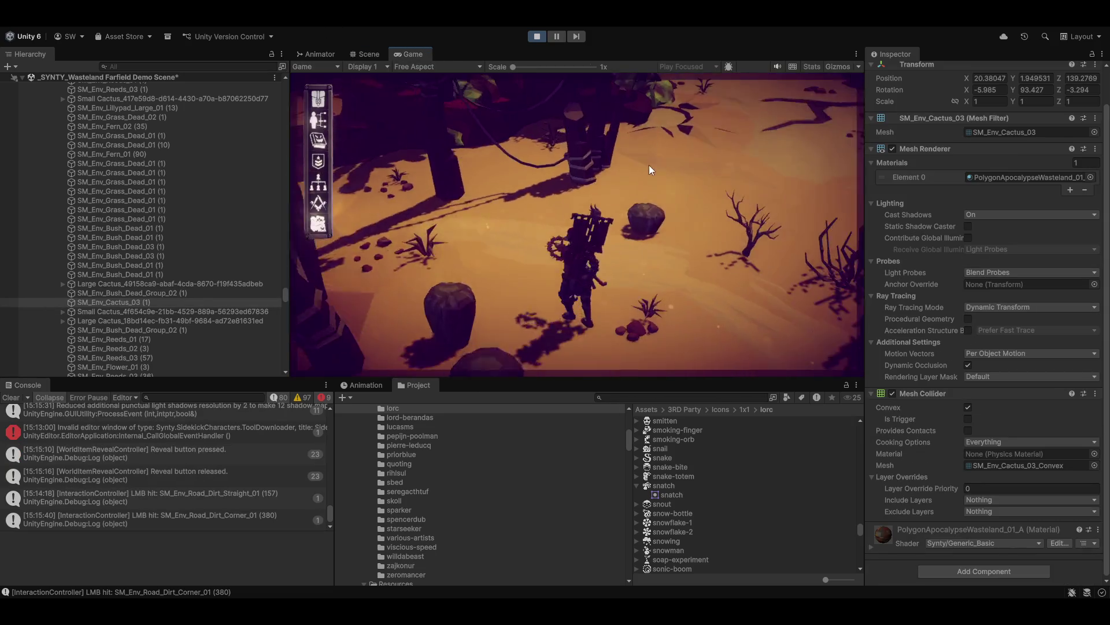
{"action": "key", "text": "alt"}
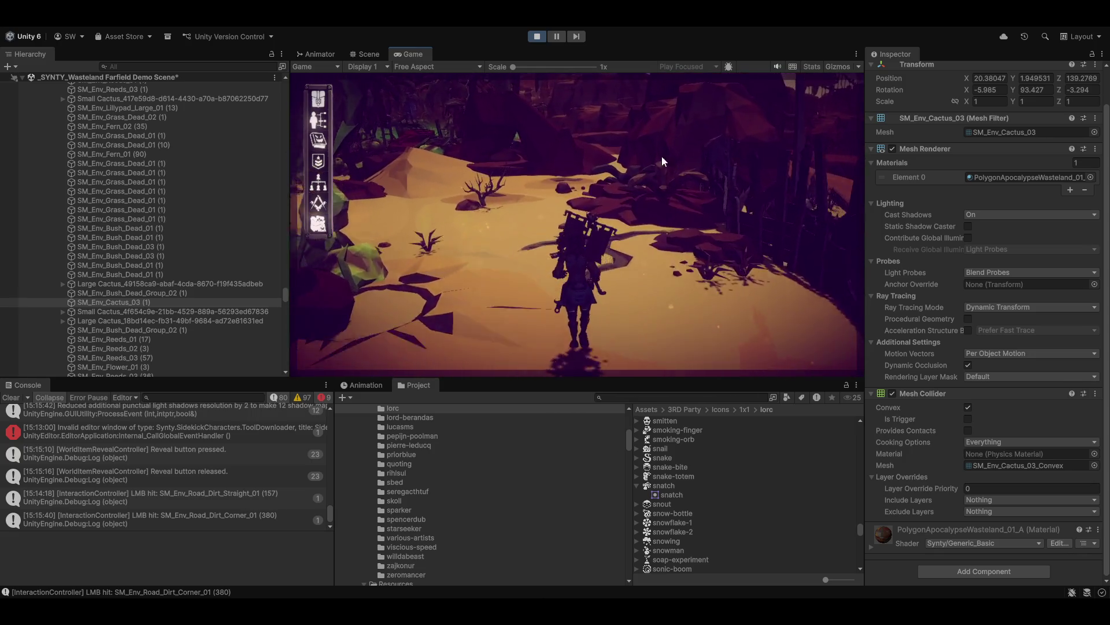
{"action": "key", "text": "w"}
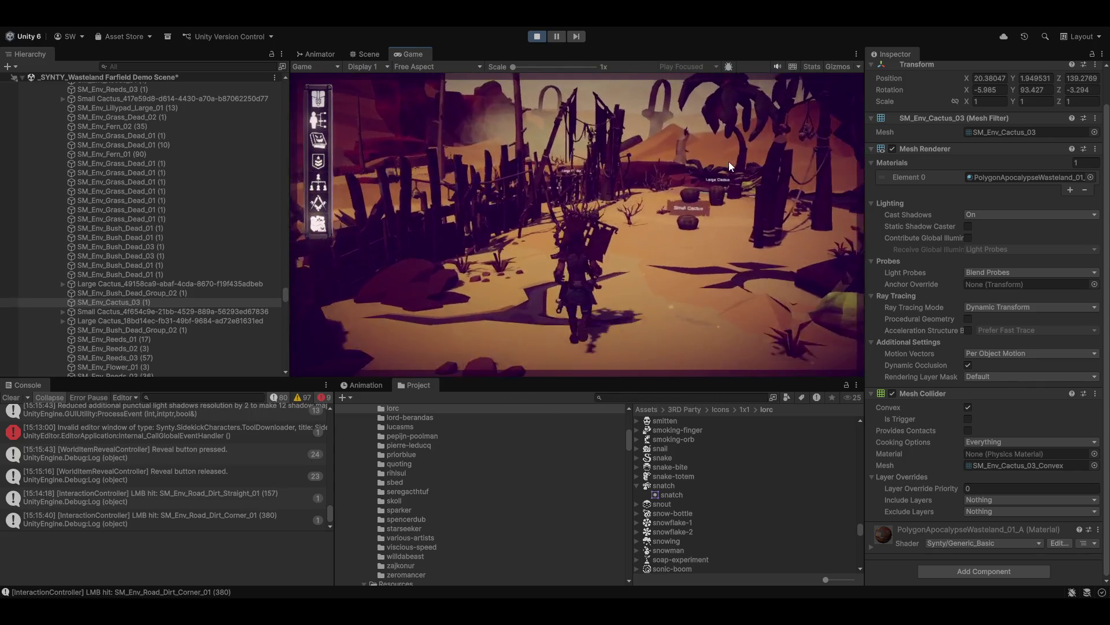
{"action": "key", "text": "alt"}
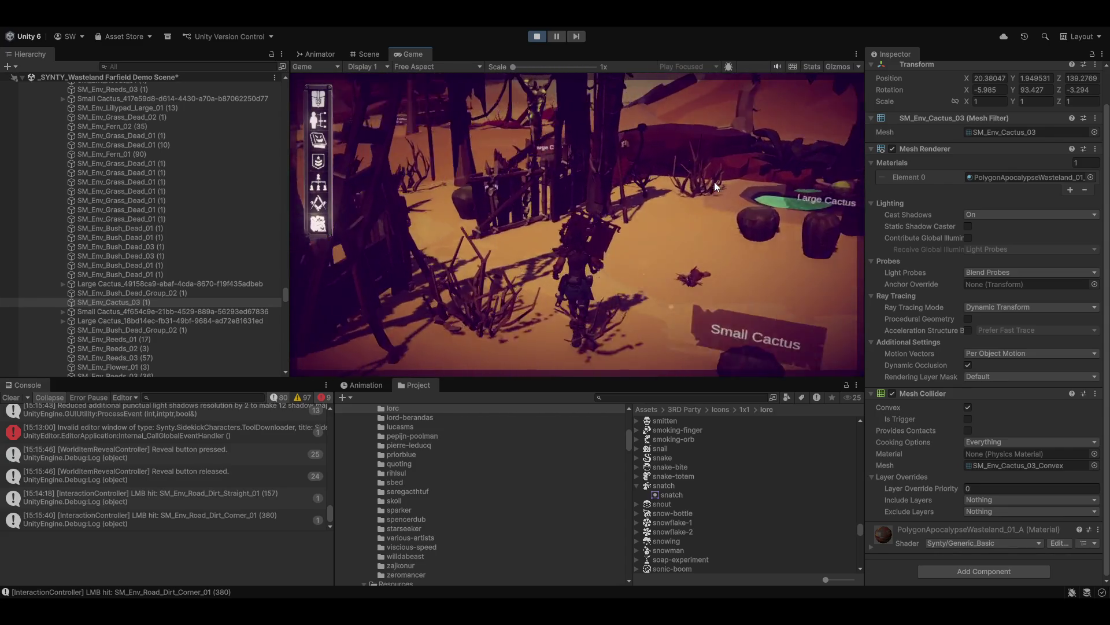
{"action": "key", "text": "w"}
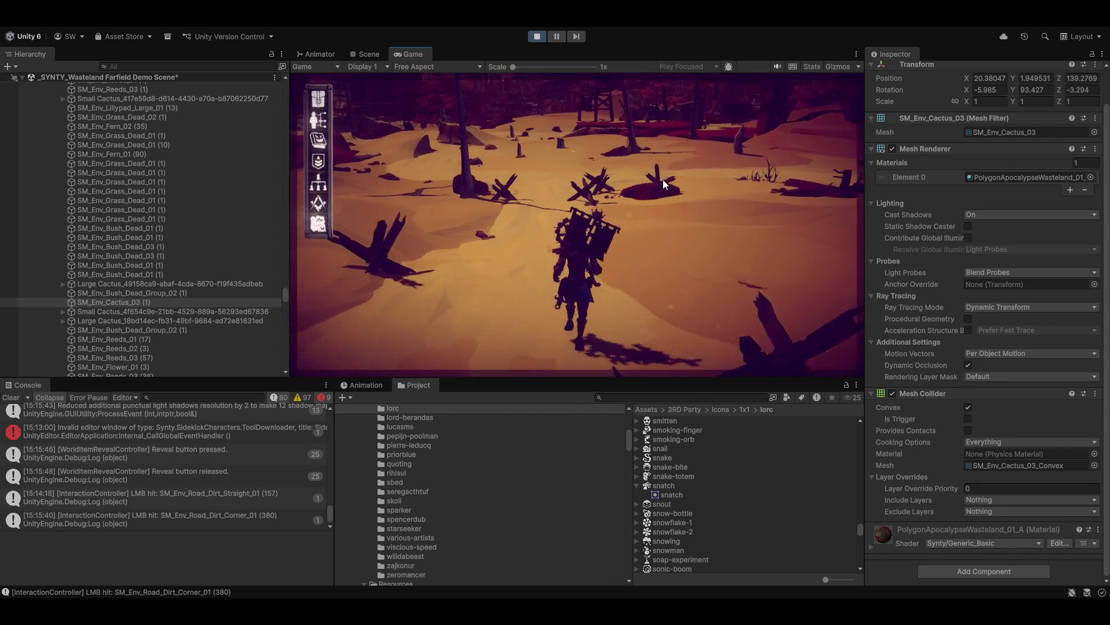
{"action": "key", "text": "w"}
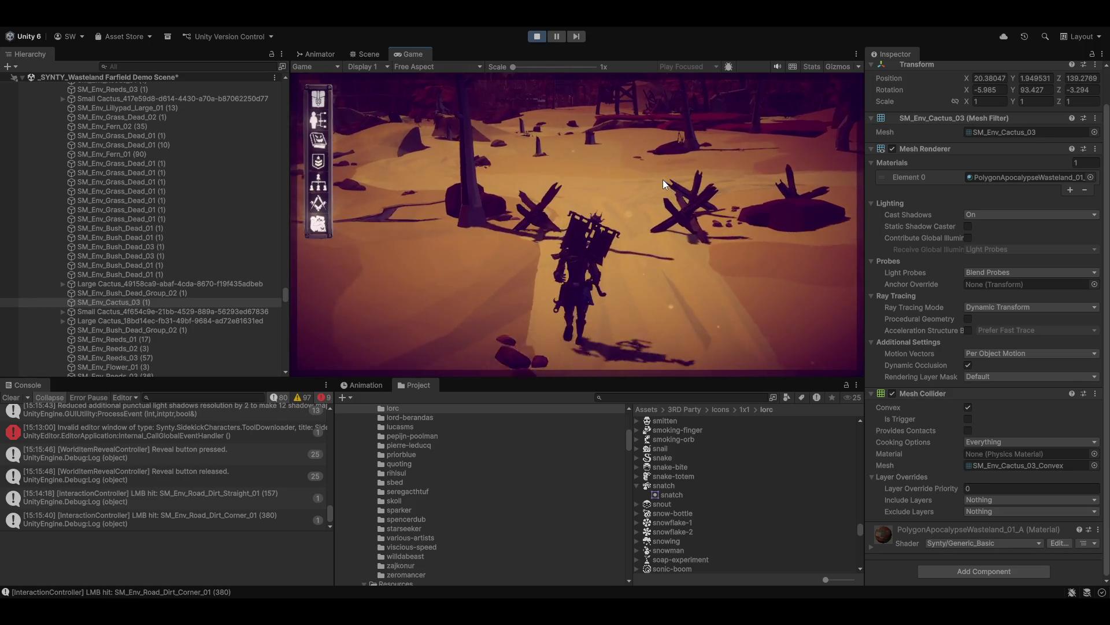
{"action": "key", "text": "w"}
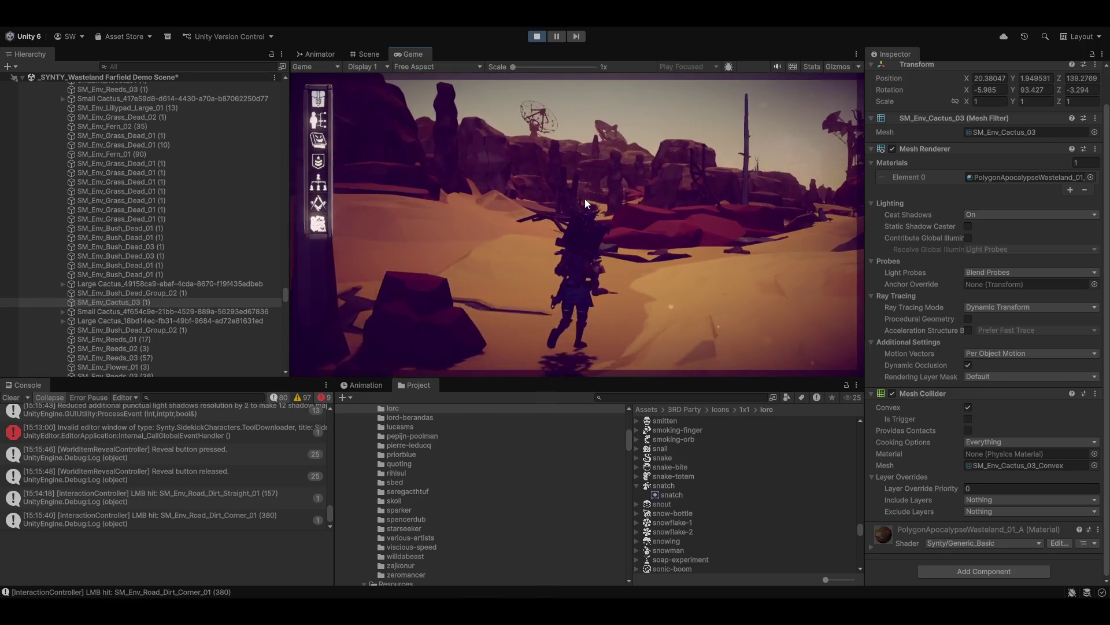
{"action": "key", "text": "w"}
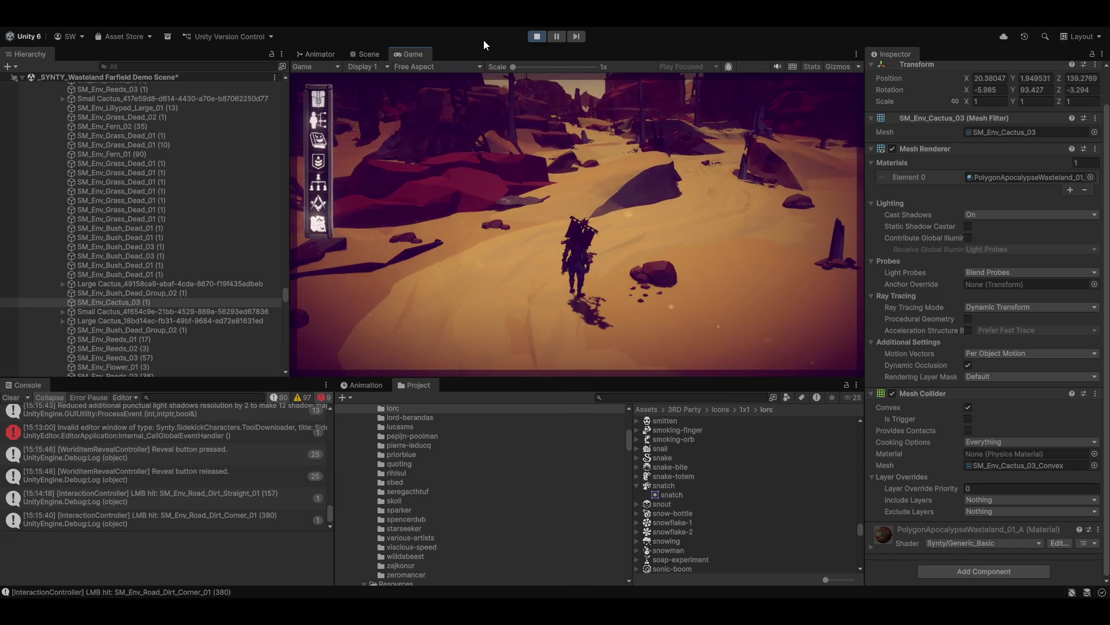
{"action": "key", "text": "shift+space"}
{"action": "key", "text": "w"}
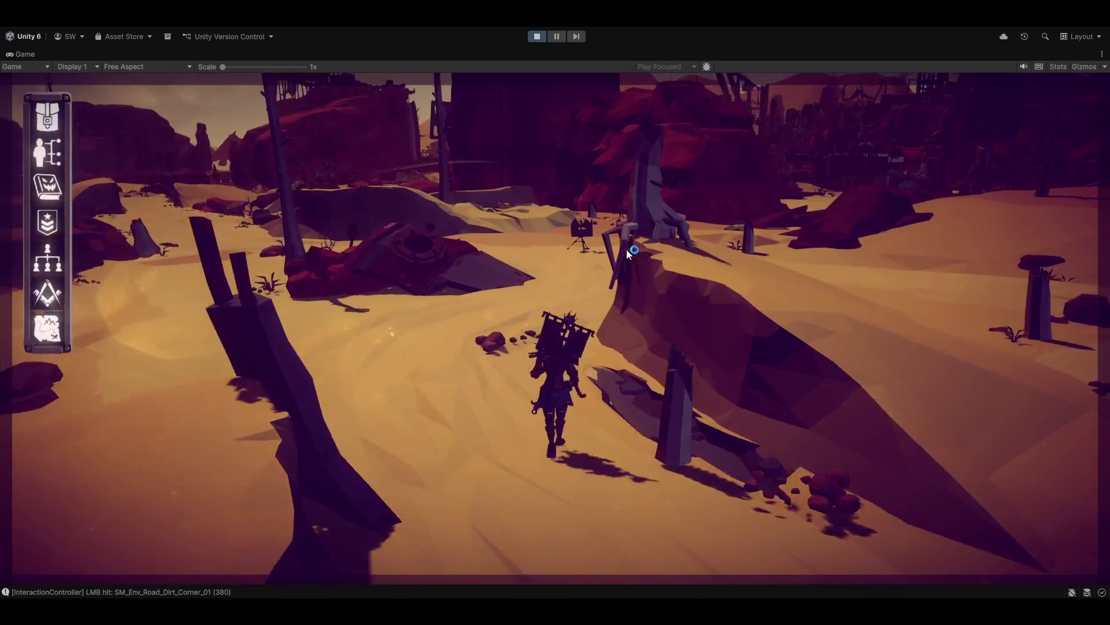
Mount Turret 1 through its Use action, then leave it with the E key
{"action": "left_click", "coordinate": [596, 273]}
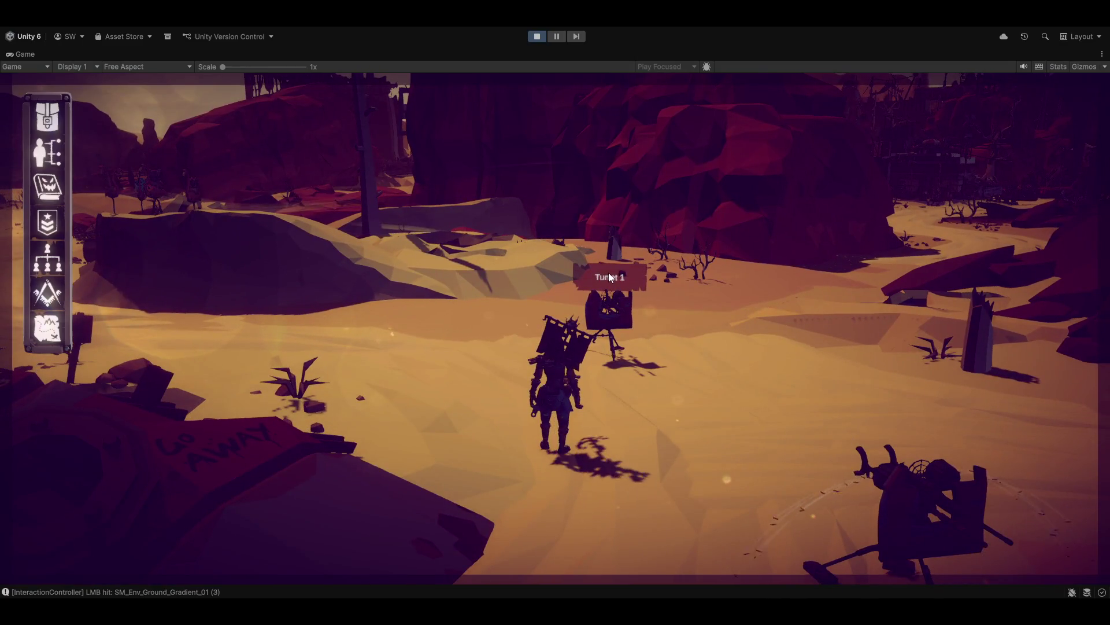
{"action": "left_click", "coordinate": [606, 324]}
{"action": "key", "text": "q"}
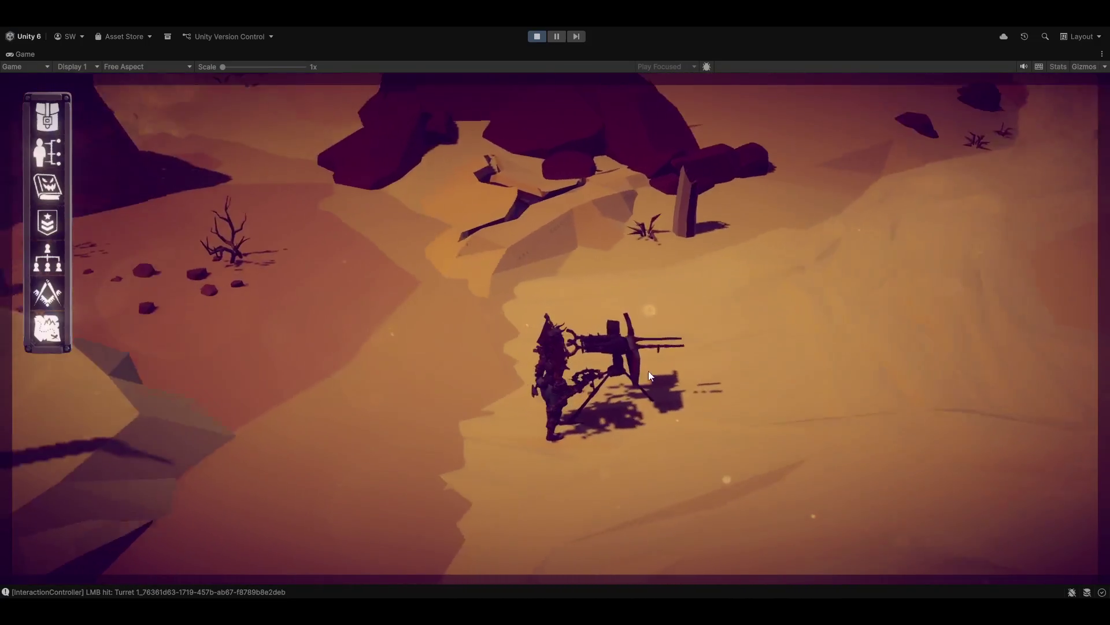
{"action": "left_click", "coordinate": [649, 372]}
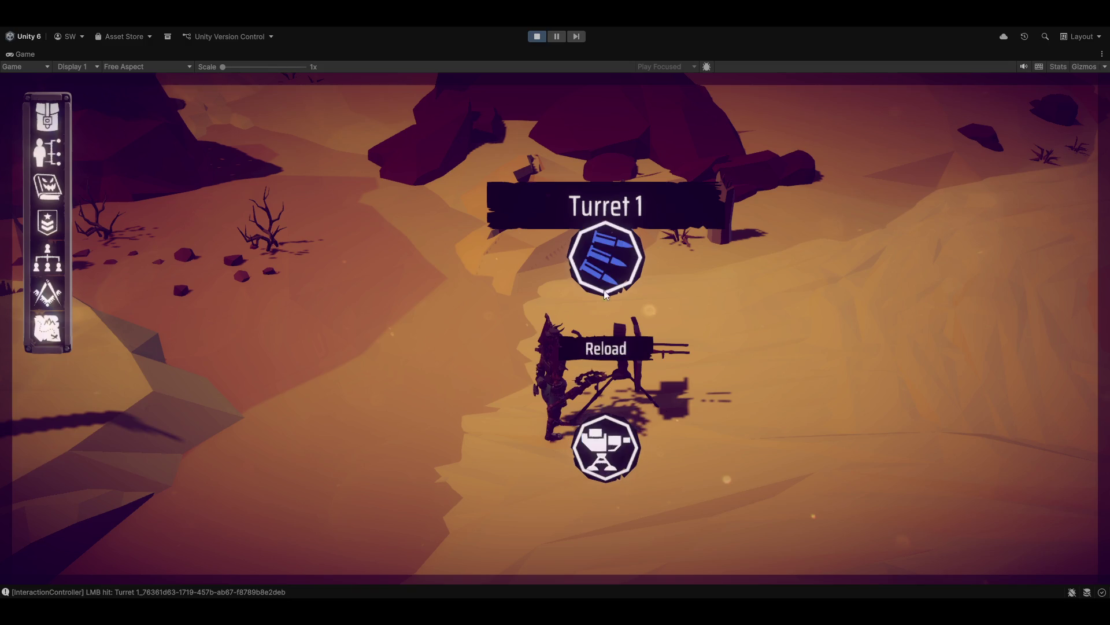
{"action": "left_click", "coordinate": [609, 439]}
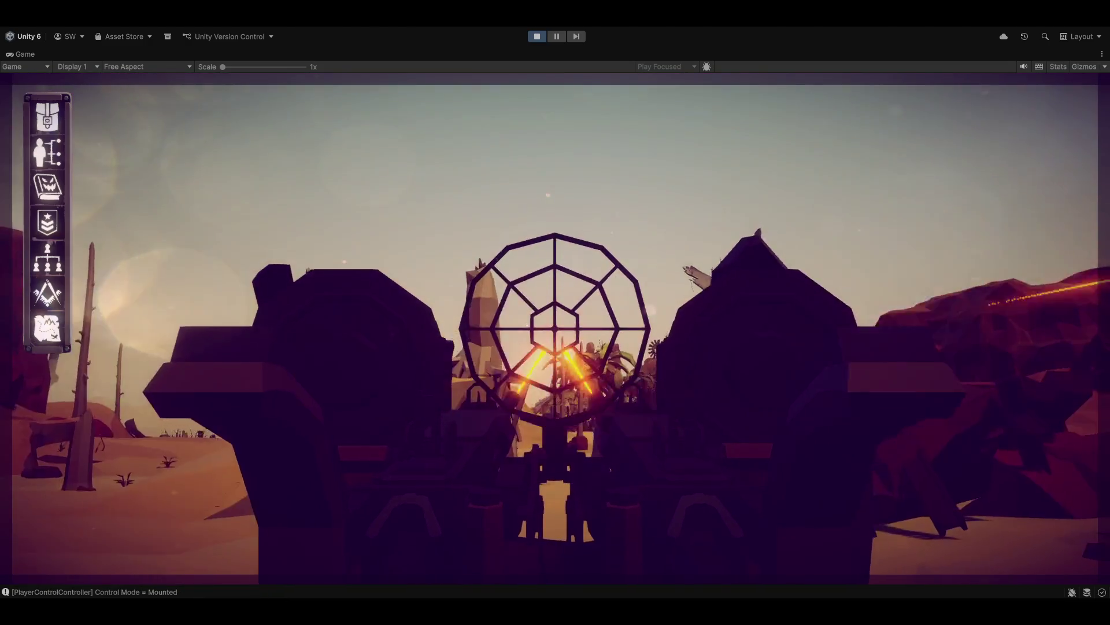
{"action": "key", "text": "e"}
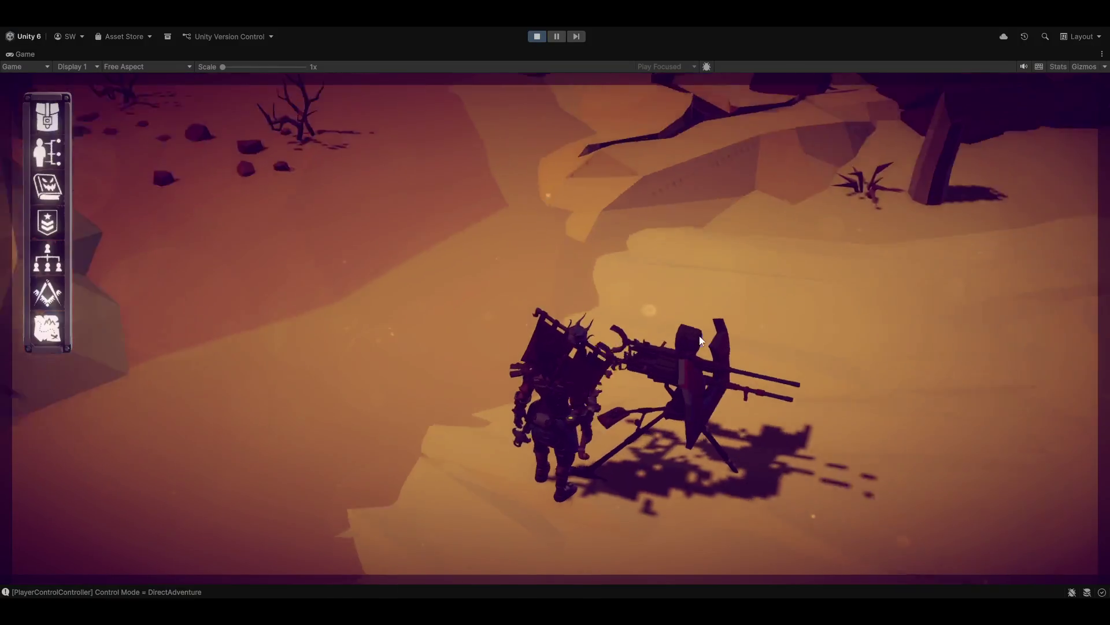
Walk through the canyon and toggle the overhead RTS command view with Tab
{"action": "key", "text": "w"}
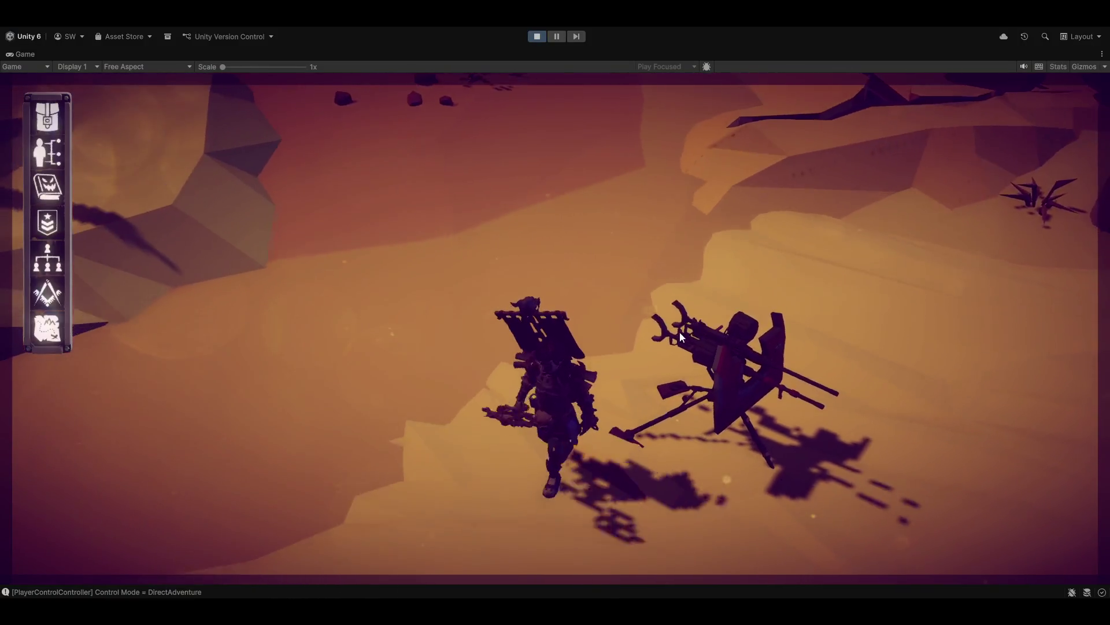
{"action": "key", "text": "w"}
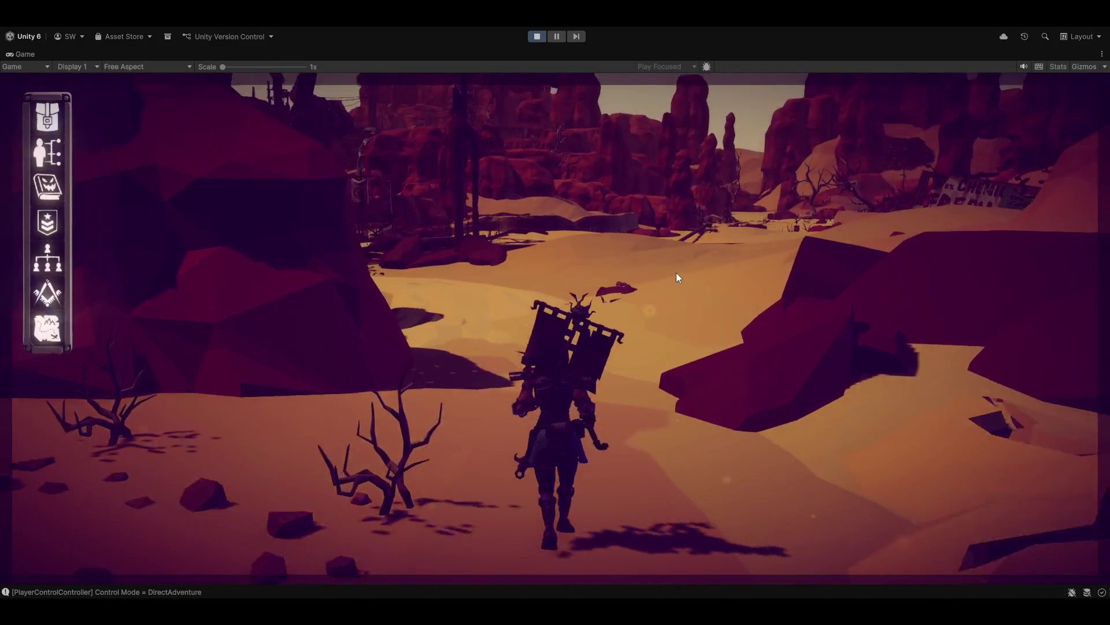
{"action": "key", "text": "w"}
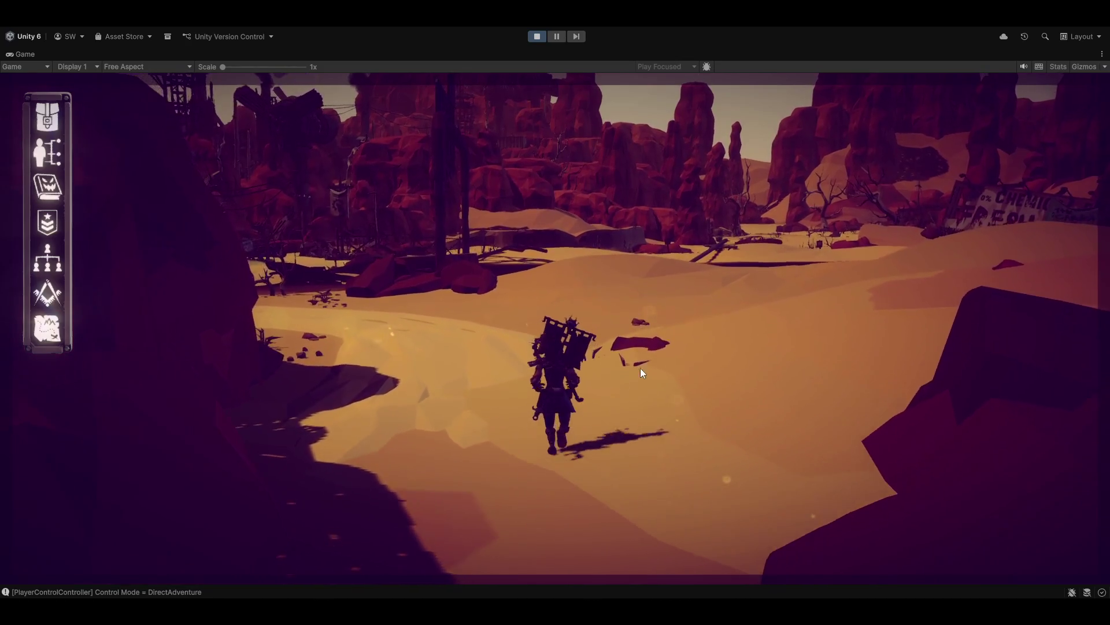
{"action": "key", "text": "Tab"}
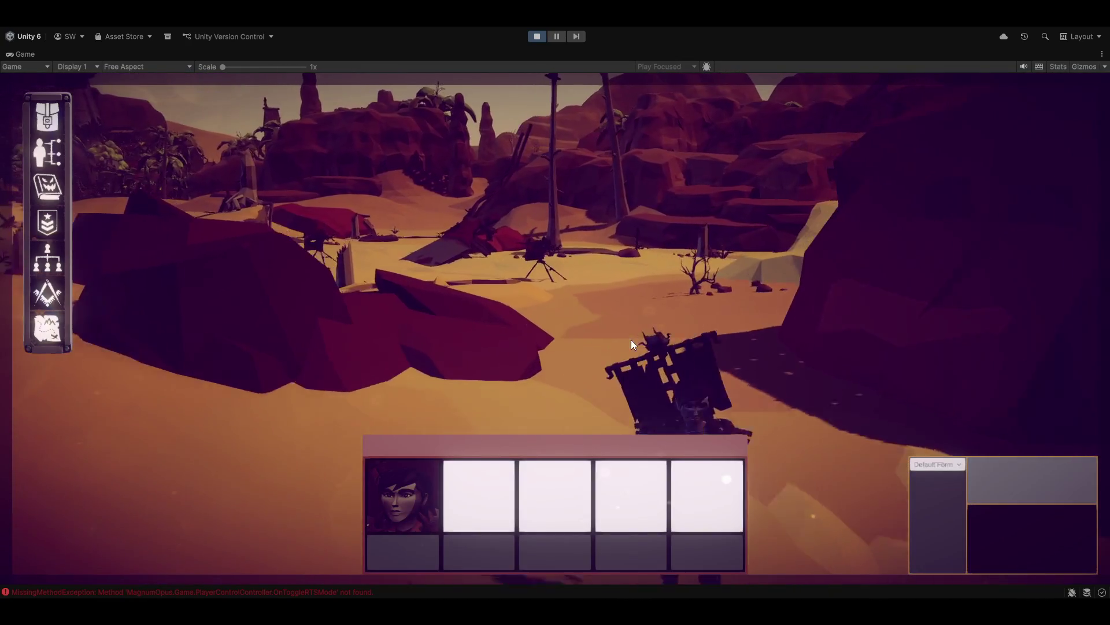
Select the soldier, issue move orders, then order it to Use Turret 1
{"action": "key", "text": "w"}
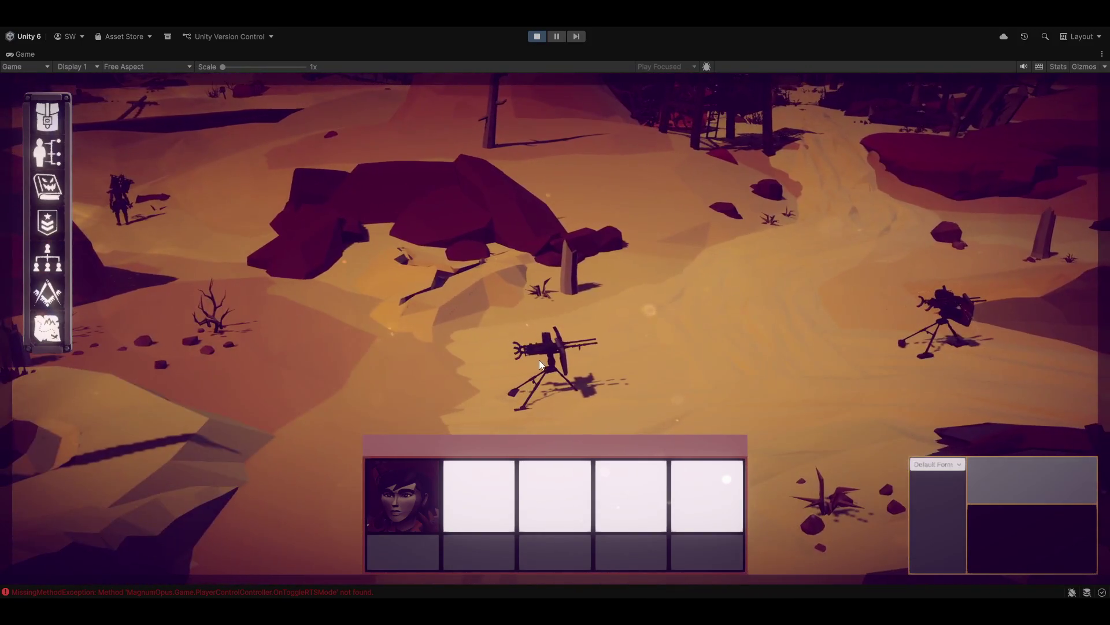
{"action": "left_click_drag", "start_coordinate": [96, 159], "coordinate": [259, 350]}
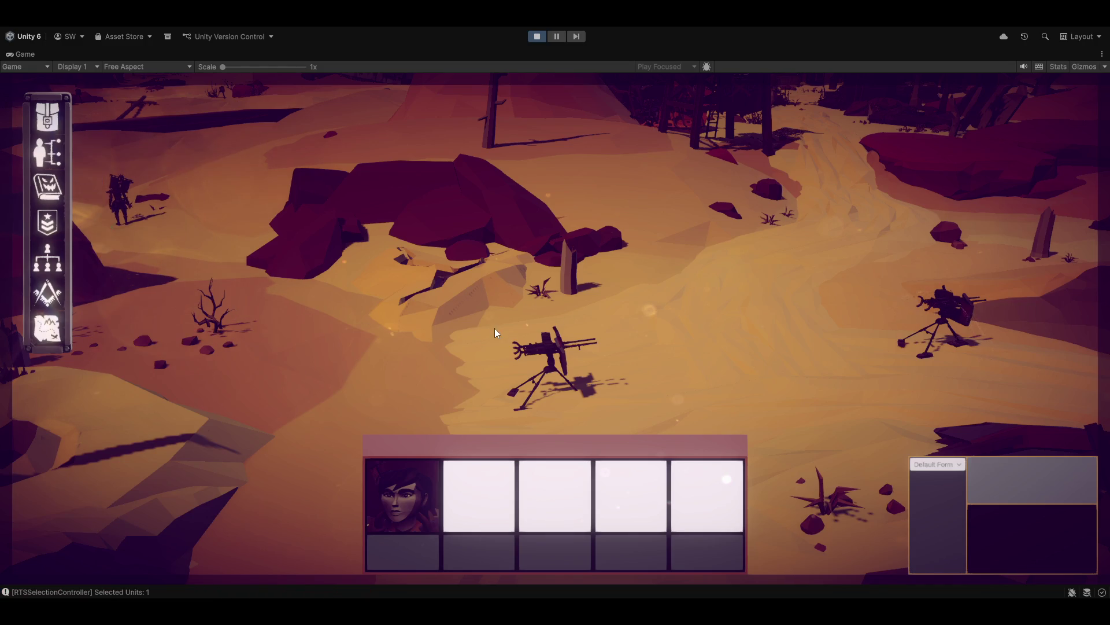
{"action": "right_click", "coordinate": [436, 393]}
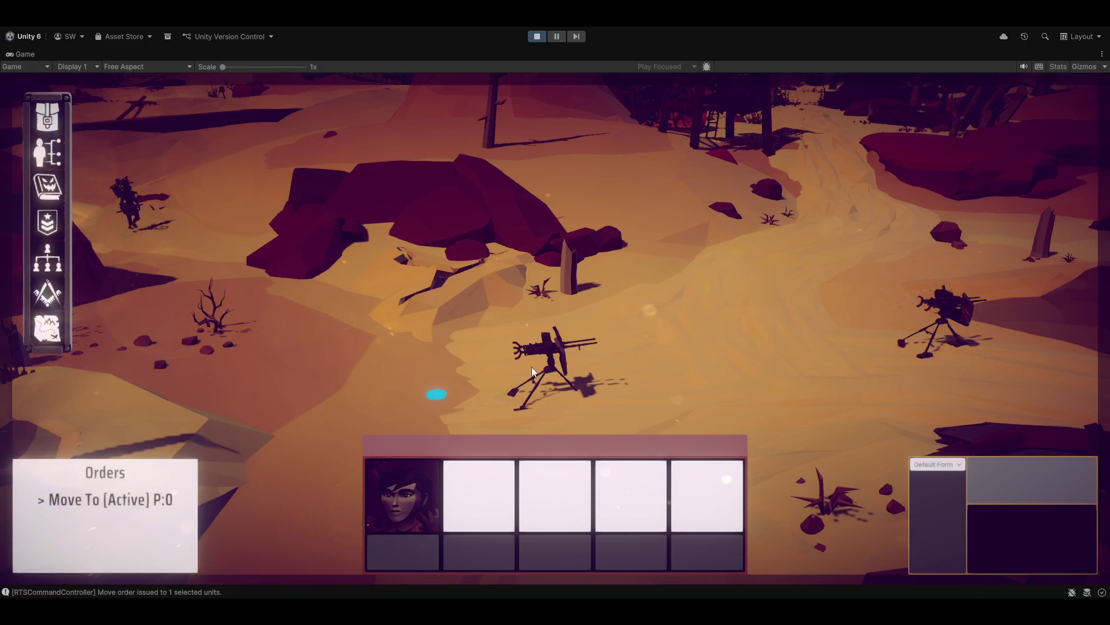
{"action": "right_click", "coordinate": [278, 350]}
{"action": "right_click", "coordinate": [173, 289]}
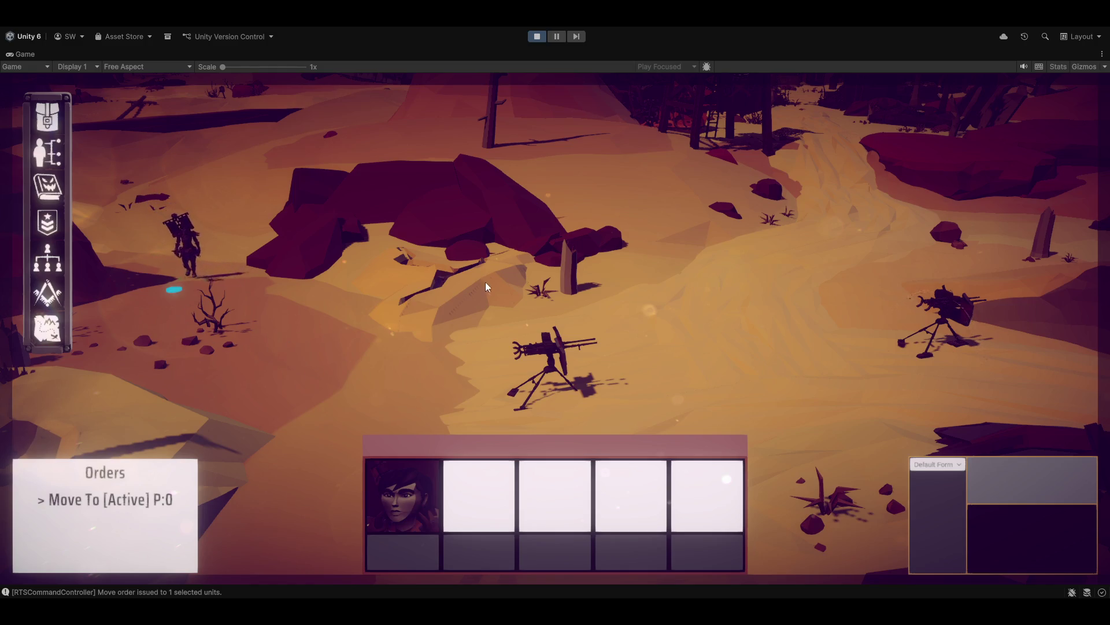
{"action": "right_click", "coordinate": [548, 346]}
{"action": "left_click_drag", "start_coordinate": [547, 345], "coordinate": [554, 433]}
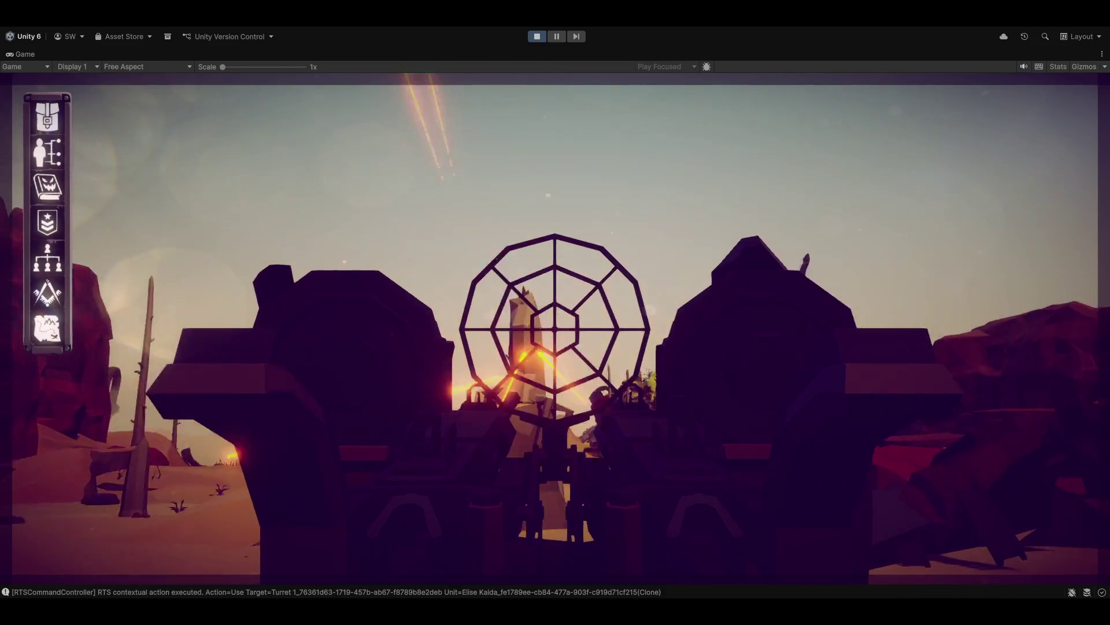
Exit the turret with Escape, walk up the sand path, and return to the RTS view with Tab
{"action": "key", "text": "Escape"}
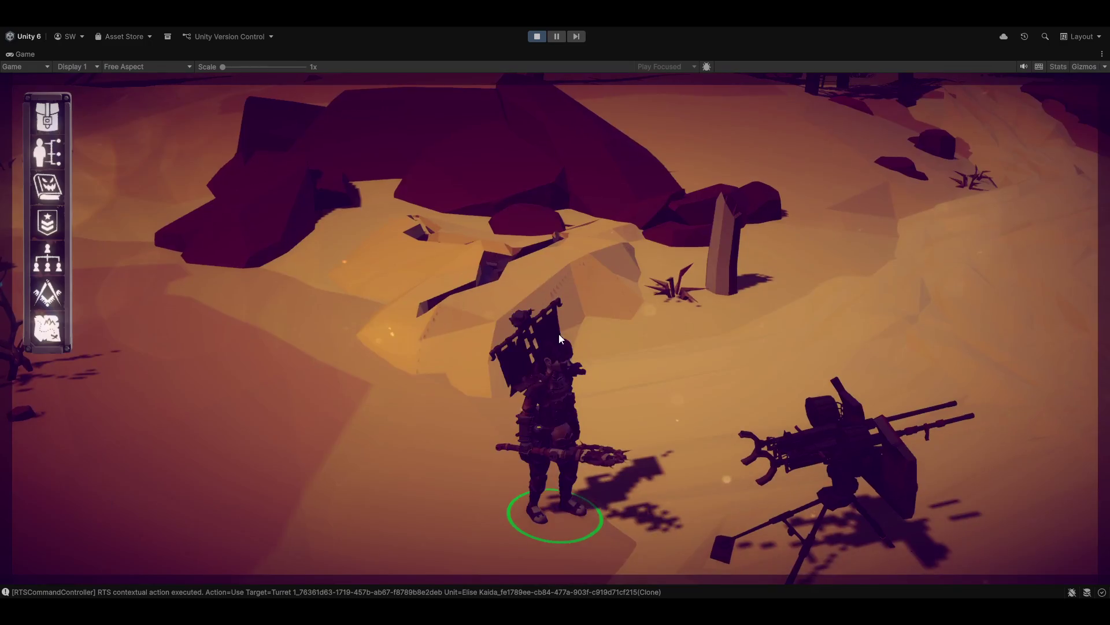
{"action": "left_click", "coordinate": [581, 300]}
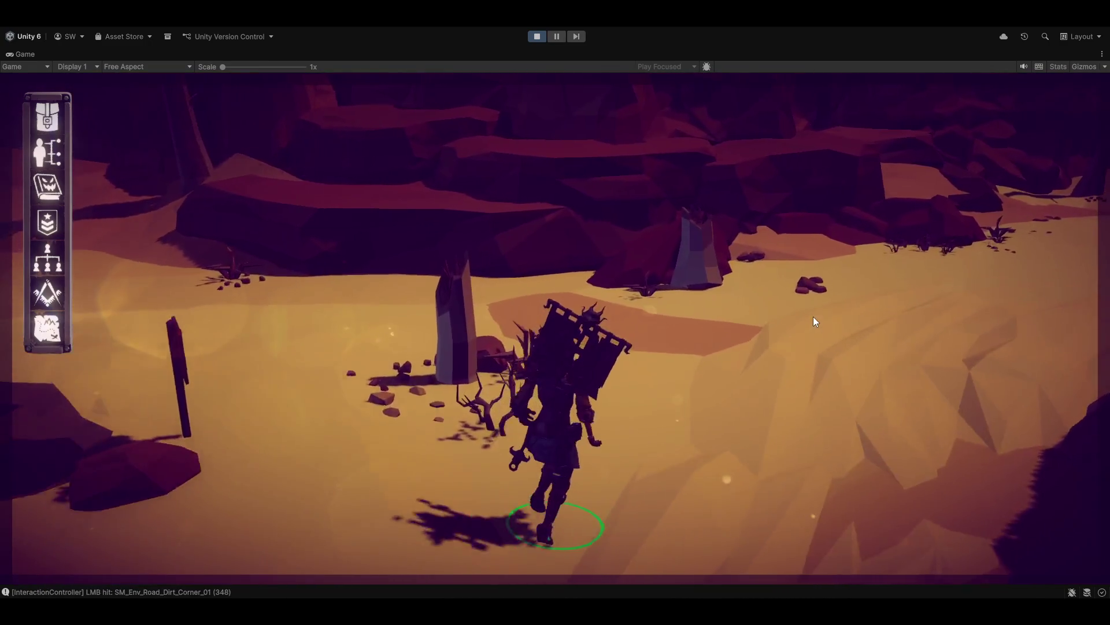
{"action": "left_click", "coordinate": [813, 317]}
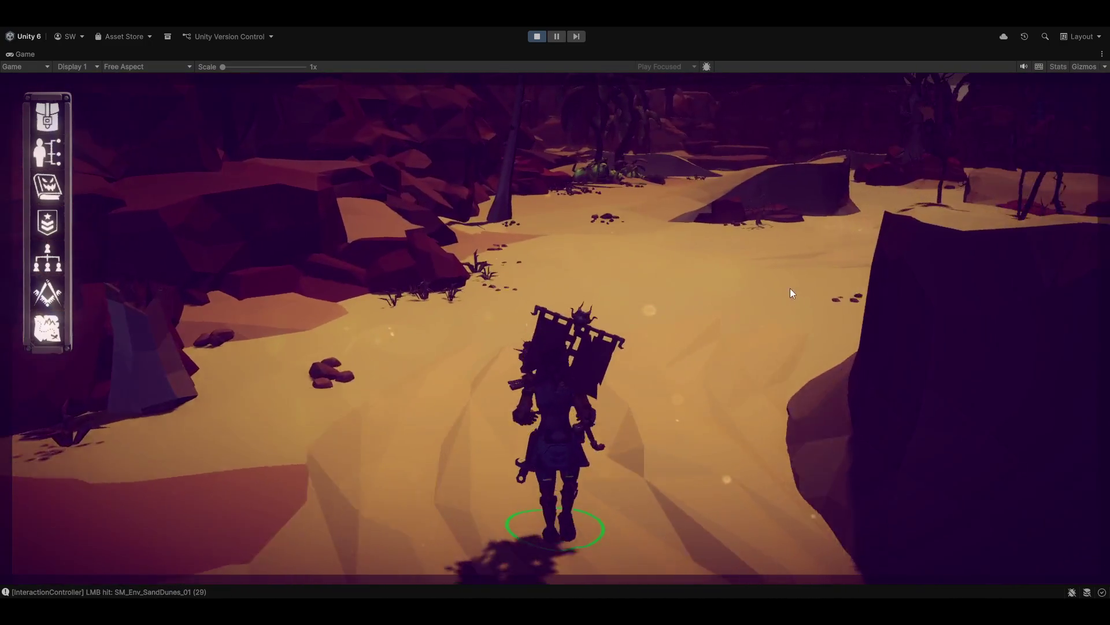
{"action": "left_click", "coordinate": [775, 287]}
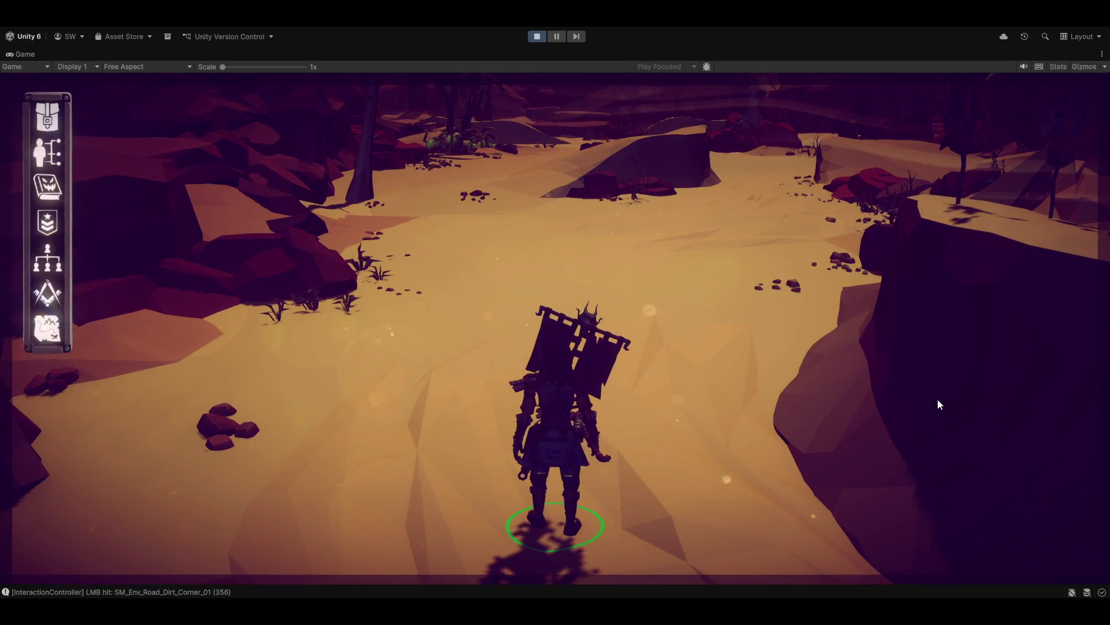
{"action": "key", "text": "Tab"}
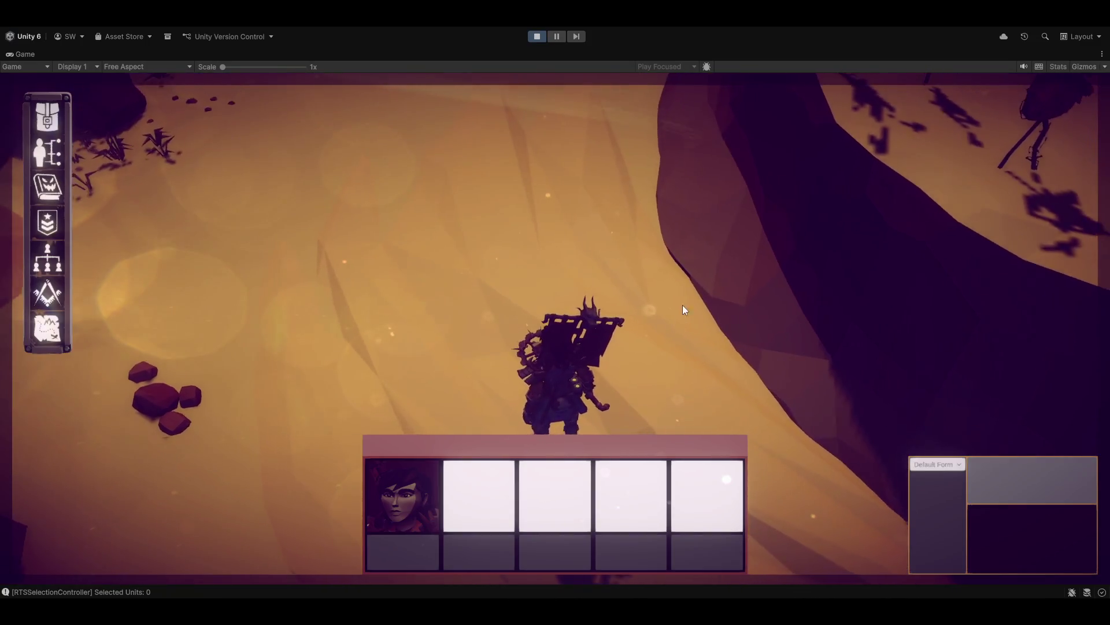
Pan the RTS camera and order the soldier to move to the rocky area
{"action": "left_click_drag", "start_coordinate": [565, 366], "coordinate": [490, 227]}
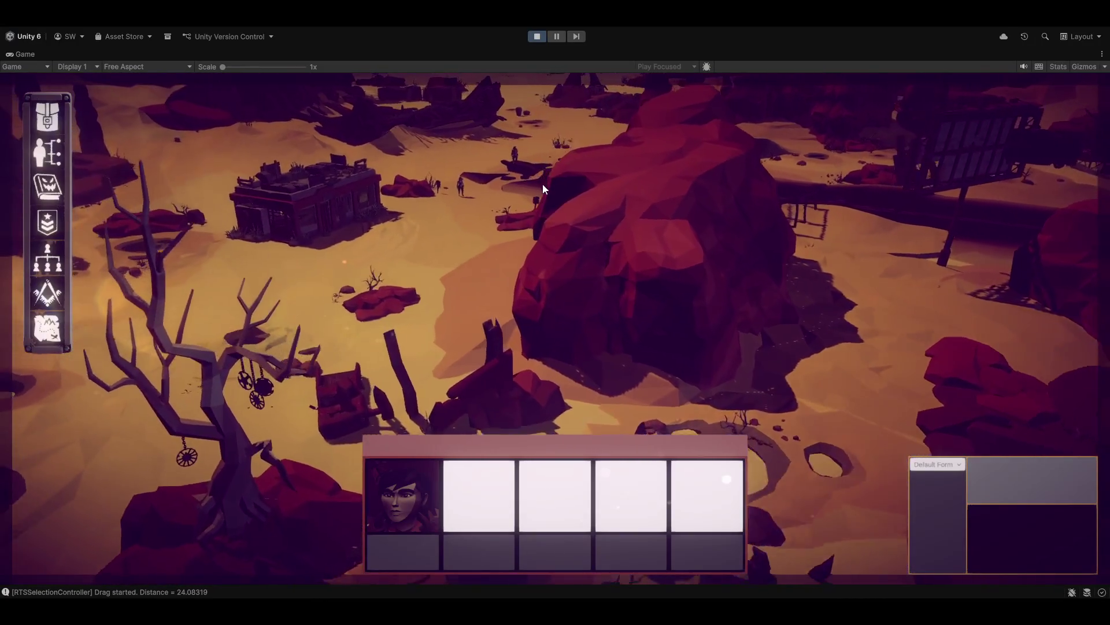
{"action": "right_click", "coordinate": [583, 217]}
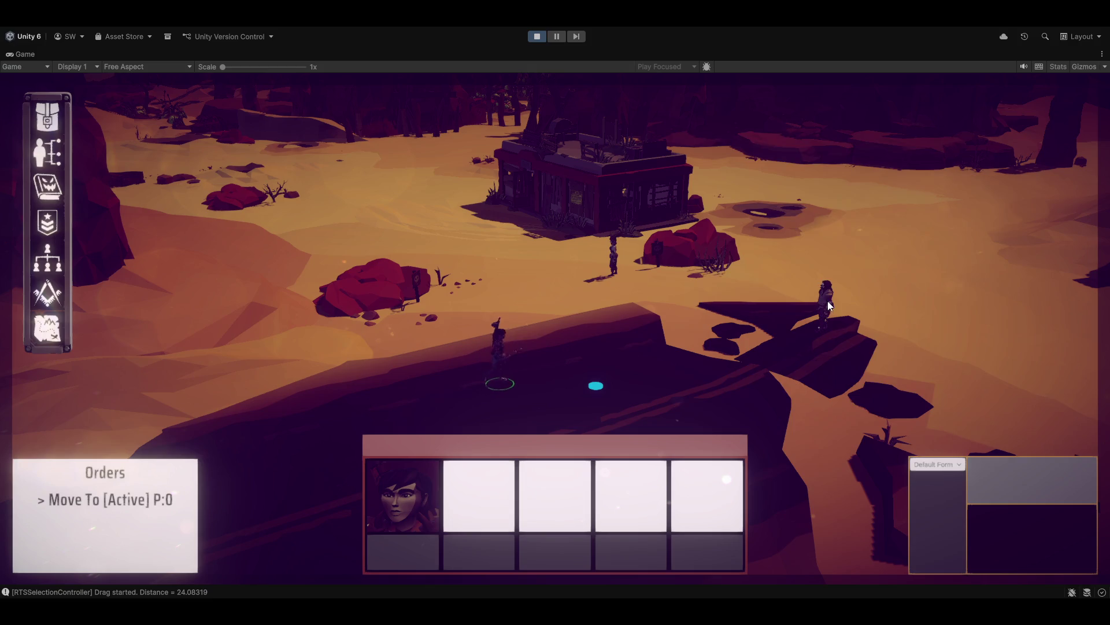
{"action": "mouse_move", "coordinate": [829, 305]}
{"action": "left_mouse_down"}
{"action": "mouse_move", "coordinate": [746, 278]}
{"action": "mouse_move", "coordinate": [873, 375]}
{"action": "mouse_move", "coordinate": [788, 192]}
{"action": "mouse_move", "coordinate": [851, 303]}
{"action": "left_mouse_up"}
{"action": "mouse_move", "coordinate": [615, 263]}
{"action": "left_mouse_down"}
{"action": "mouse_move", "coordinate": [566, 240]}
{"action": "mouse_move", "coordinate": [713, 245]}
{"action": "mouse_move", "coordinate": [618, 253]}
{"action": "left_mouse_up"}
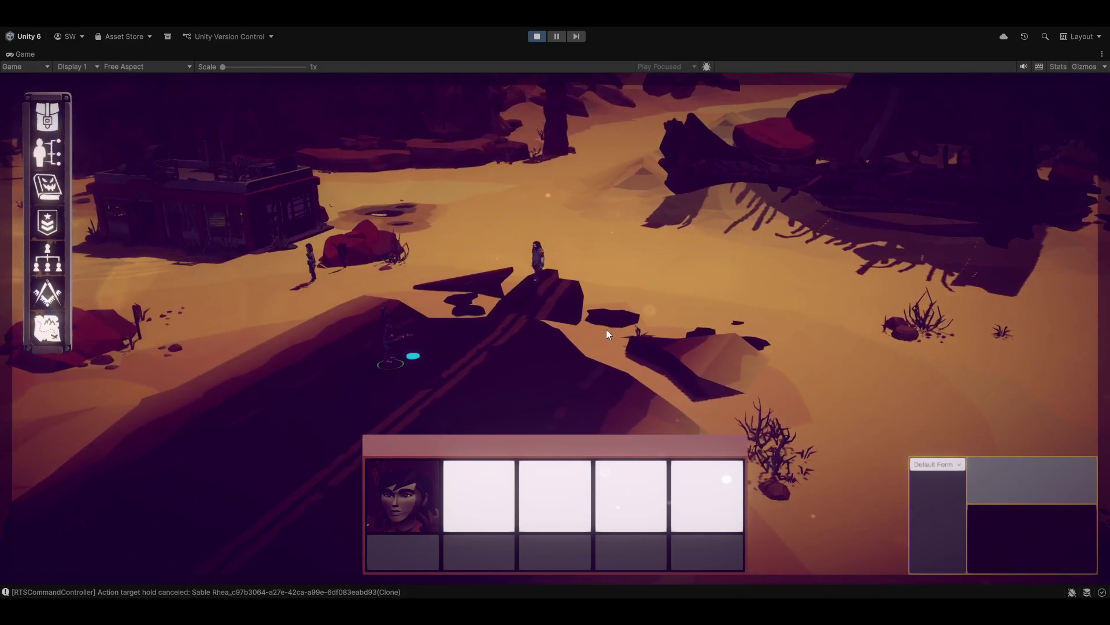
{"action": "key", "text": "f"}
{"action": "left_click", "coordinate": [575, 135]}
{"action": "left_click", "coordinate": [479, 136]}
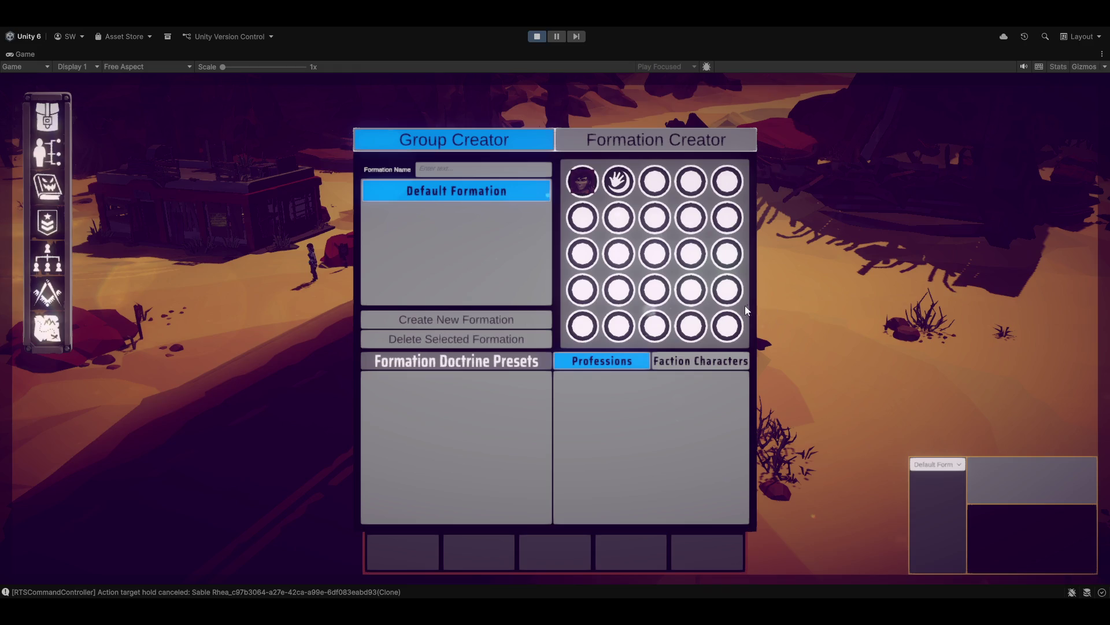
{"action": "key", "text": "f"}
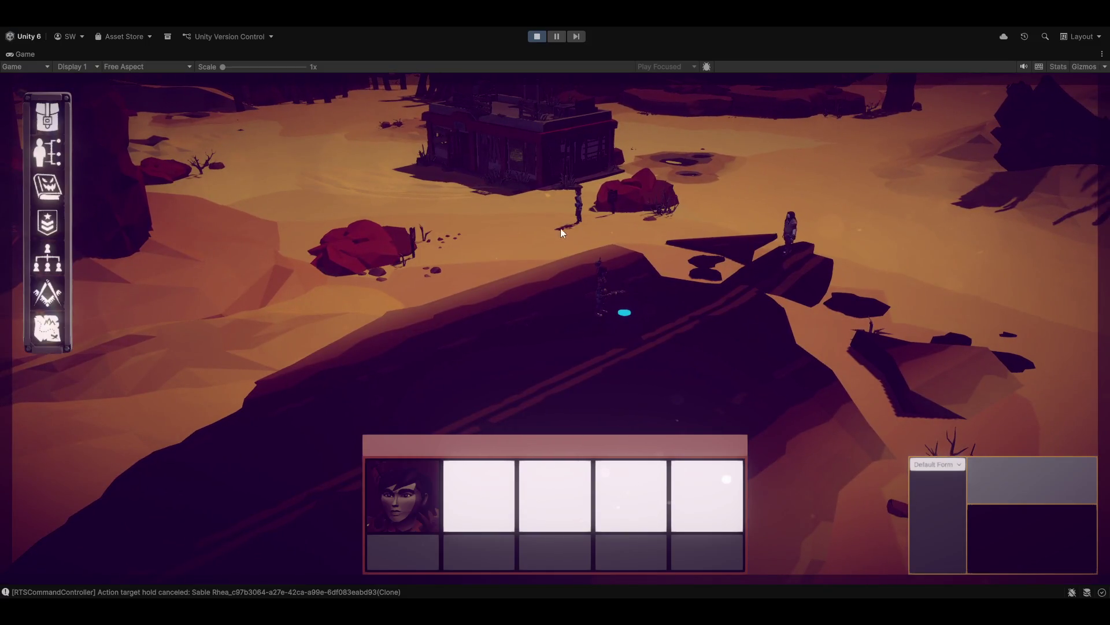
Move both squad units along the ledge in three moves, then give a Target order on the other character
{"action": "left_click_drag", "start_coordinate": [535, 175], "coordinate": [710, 377]}
{"action": "right_click", "coordinate": [538, 332]}
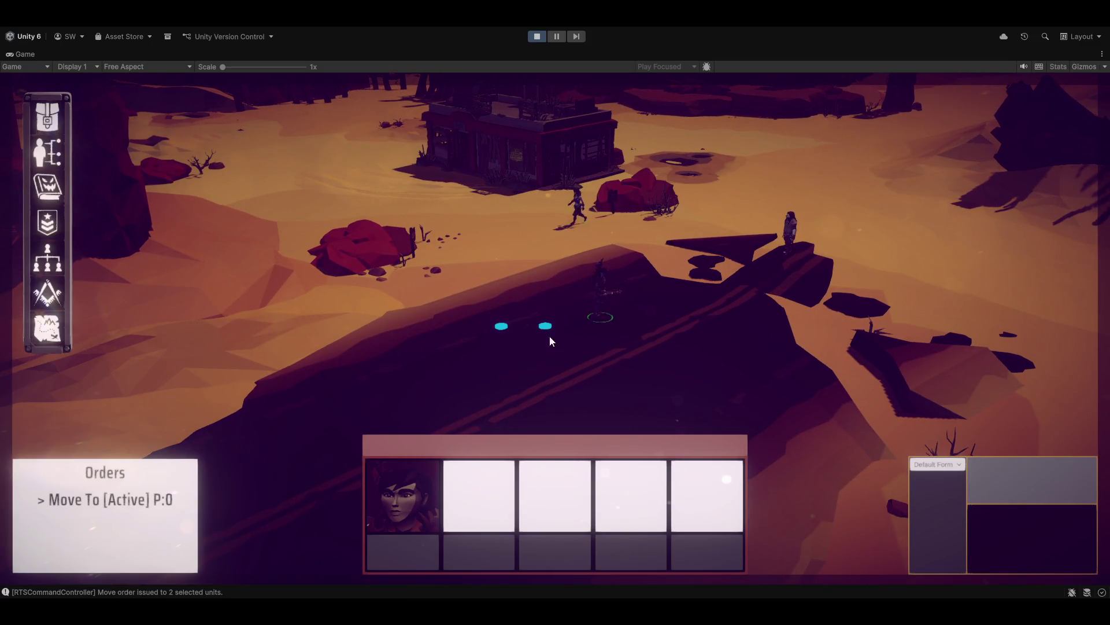
{"action": "right_click", "coordinate": [637, 347]}
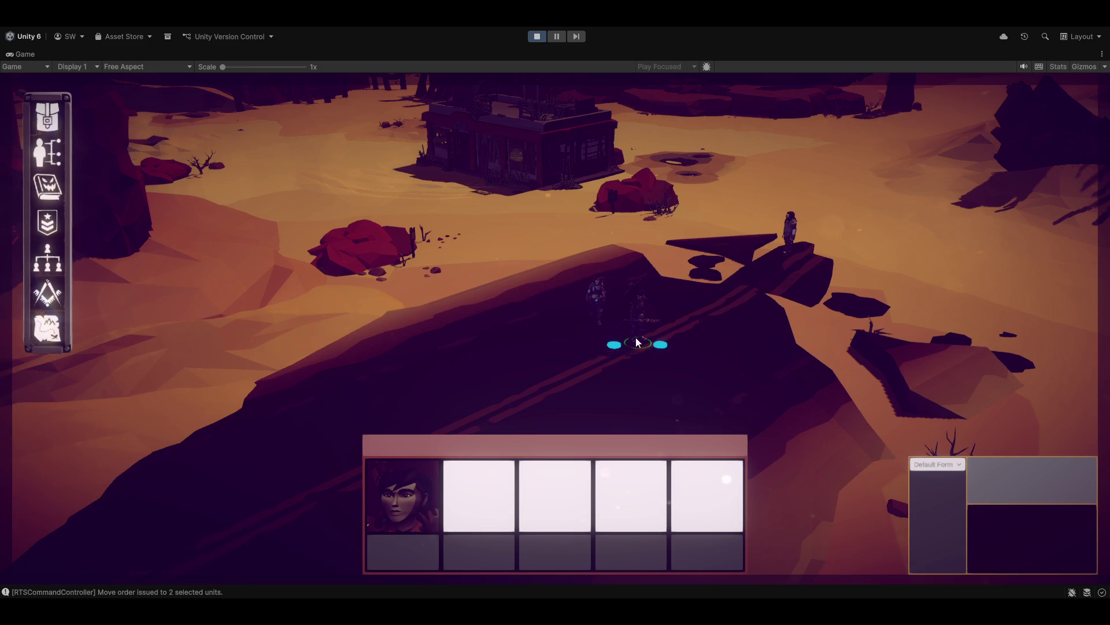
{"action": "right_click", "coordinate": [570, 375]}
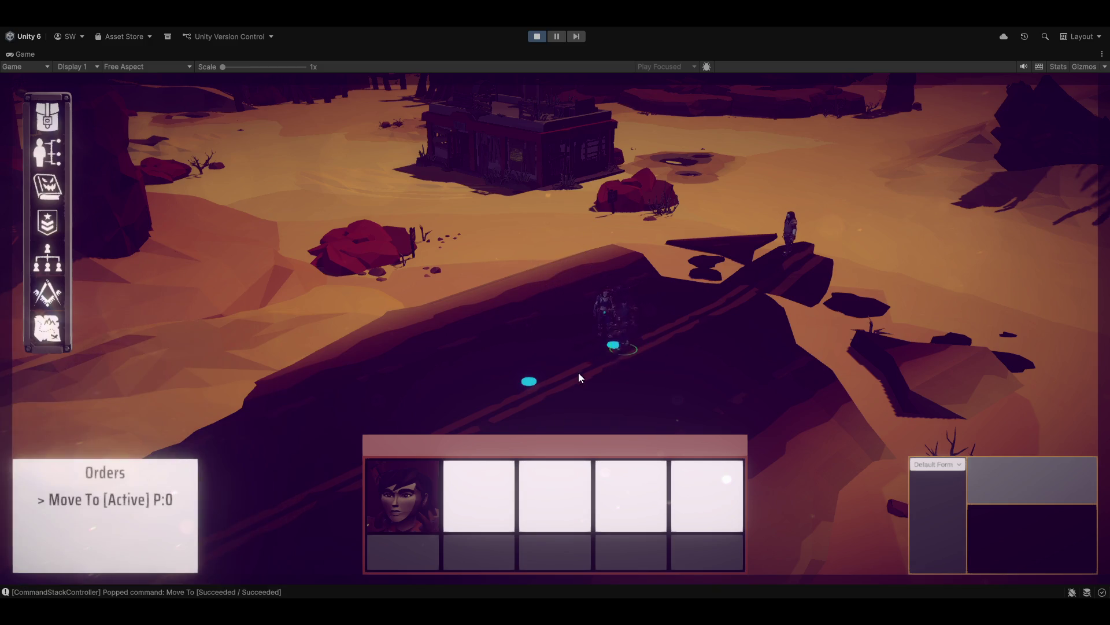
{"action": "right_click", "coordinate": [609, 311]}
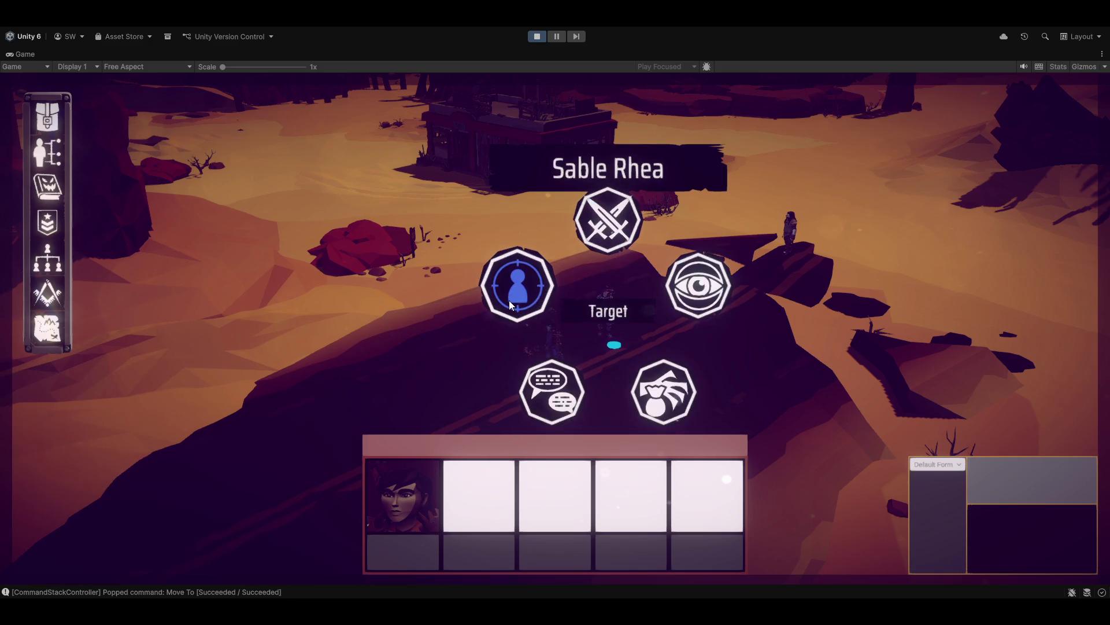
{"action": "left_click", "coordinate": [509, 300]}
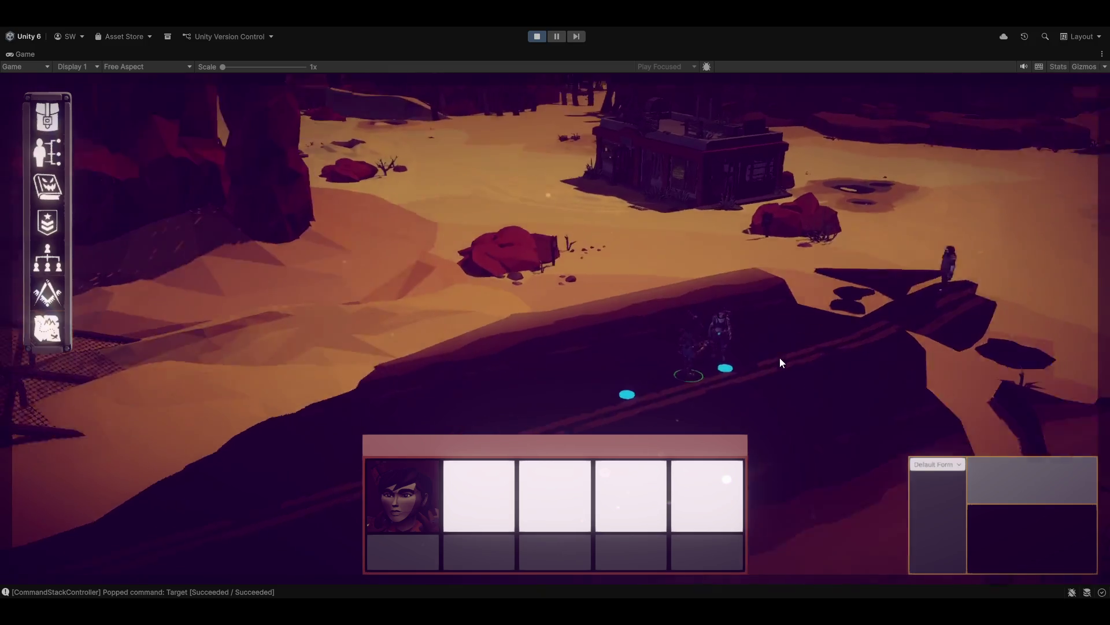
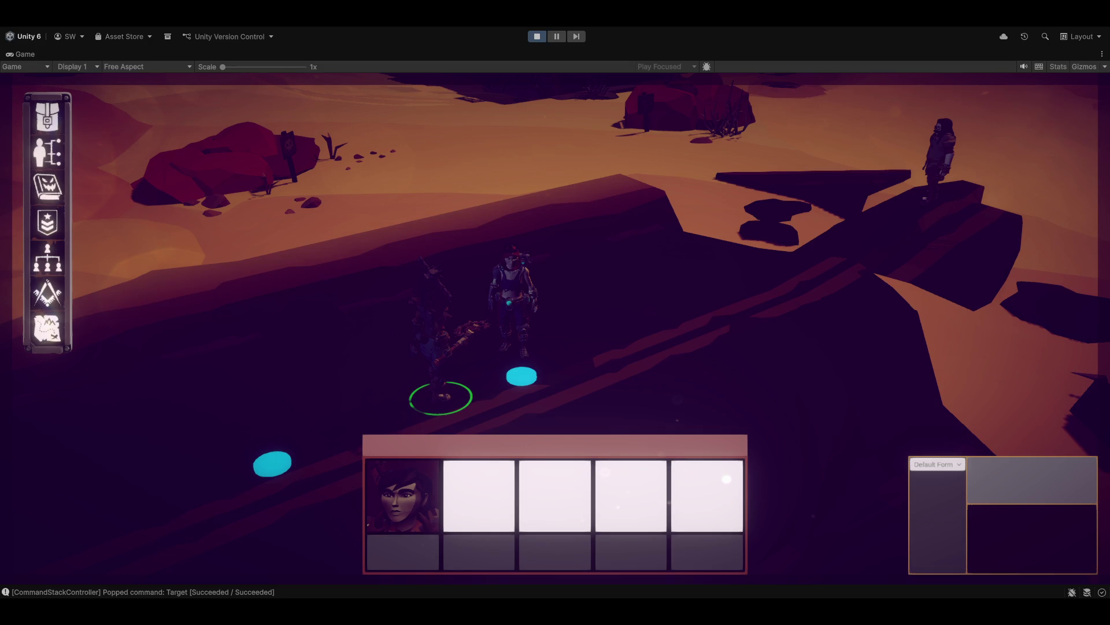
Stop the running game and return to the Wasteland Farfield demo scene
{"action": "left_click", "coordinate": [542, 37]}
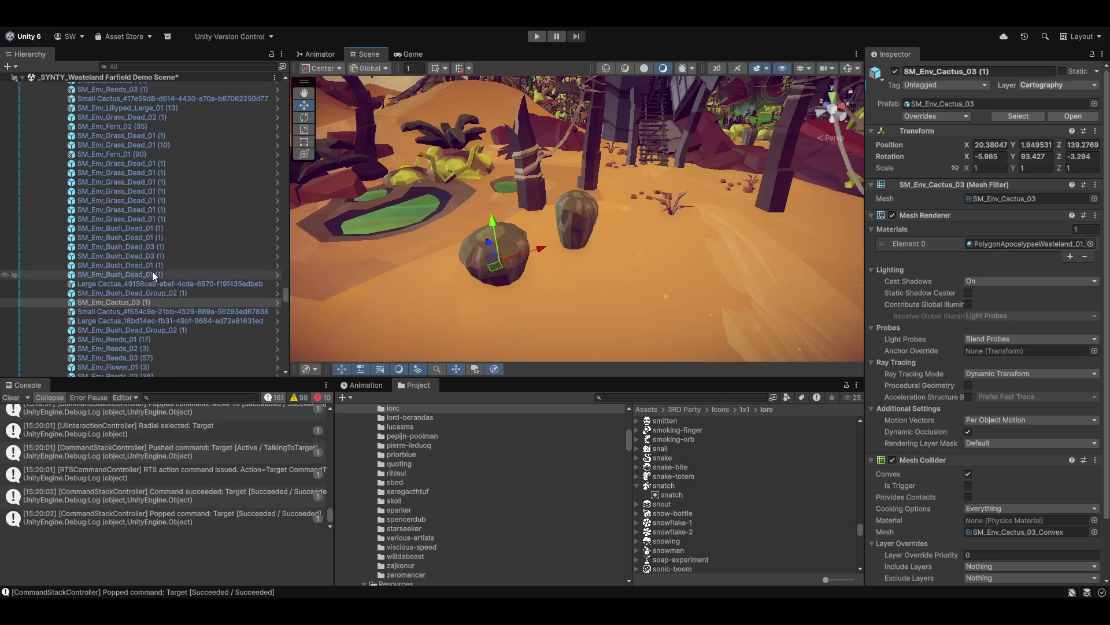
{"action": "scroll", "coordinate": [963, 343], "scroll_direction": "down", "scroll_amount": 3}
{"action": "mouse_move", "coordinate": [741, 245]}
{"action": "left_mouse_down"}
{"action": "mouse_move", "coordinate": [642, 312]}
{"action": "mouse_move", "coordinate": [682, 268]}
{"action": "mouse_move", "coordinate": [639, 265]}
{"action": "mouse_move", "coordinate": [607, 368]}
{"action": "left_mouse_up"}
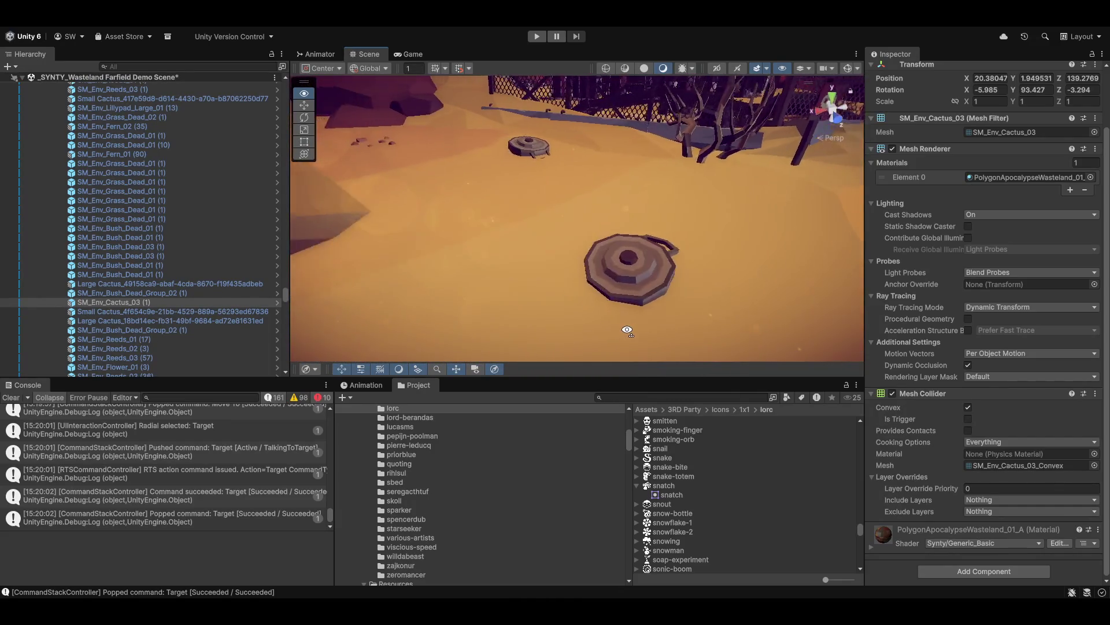
{"action": "left_click", "coordinate": [632, 256]}
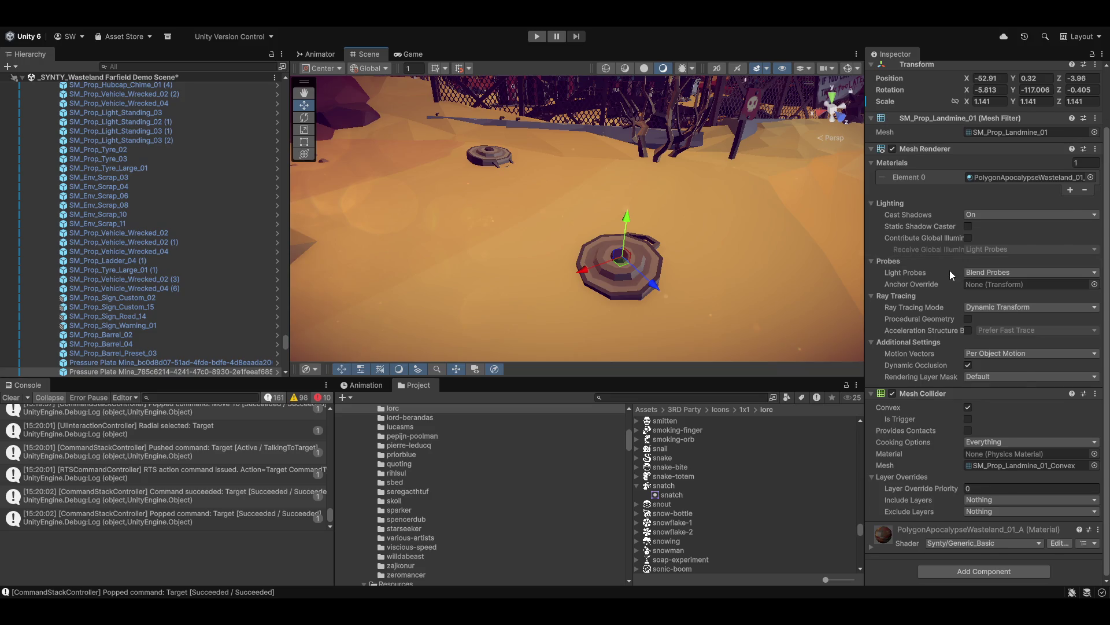
{"action": "scroll", "coordinate": [951, 271], "scroll_direction": "up", "scroll_amount": 2}
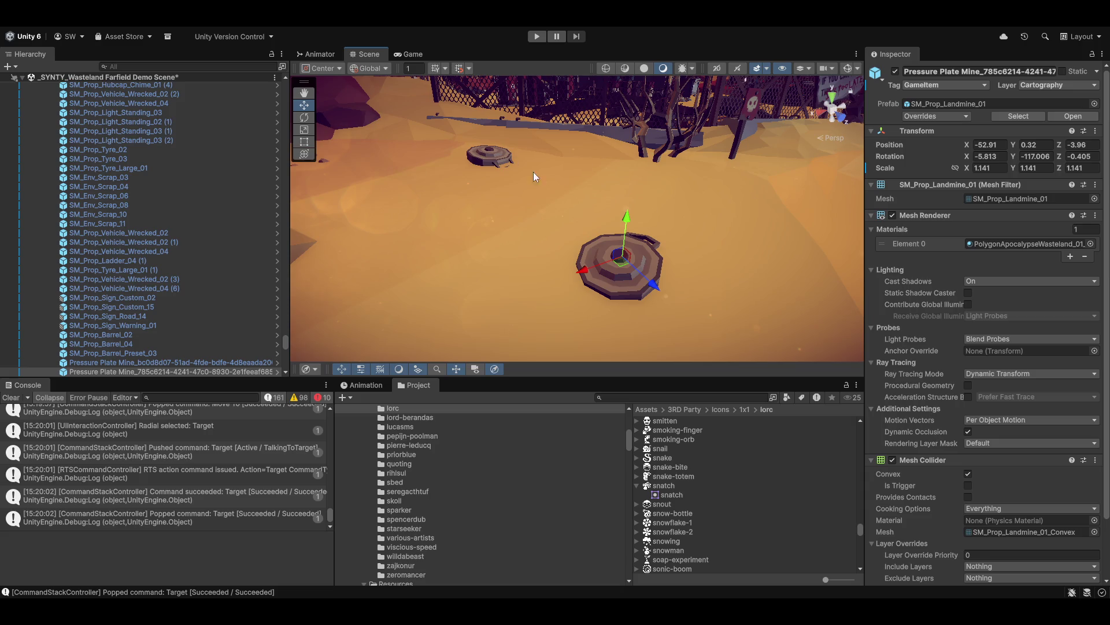
{"action": "mouse_move", "coordinate": [585, 211]}
{"action": "left_mouse_down"}
{"action": "mouse_move", "coordinate": [651, 241]}
{"action": "mouse_move", "coordinate": [595, 193]}
{"action": "mouse_move", "coordinate": [394, 185]}
{"action": "mouse_move", "coordinate": [548, 248]}
{"action": "left_mouse_up"}
{"action": "left_click", "coordinate": [578, 242]}
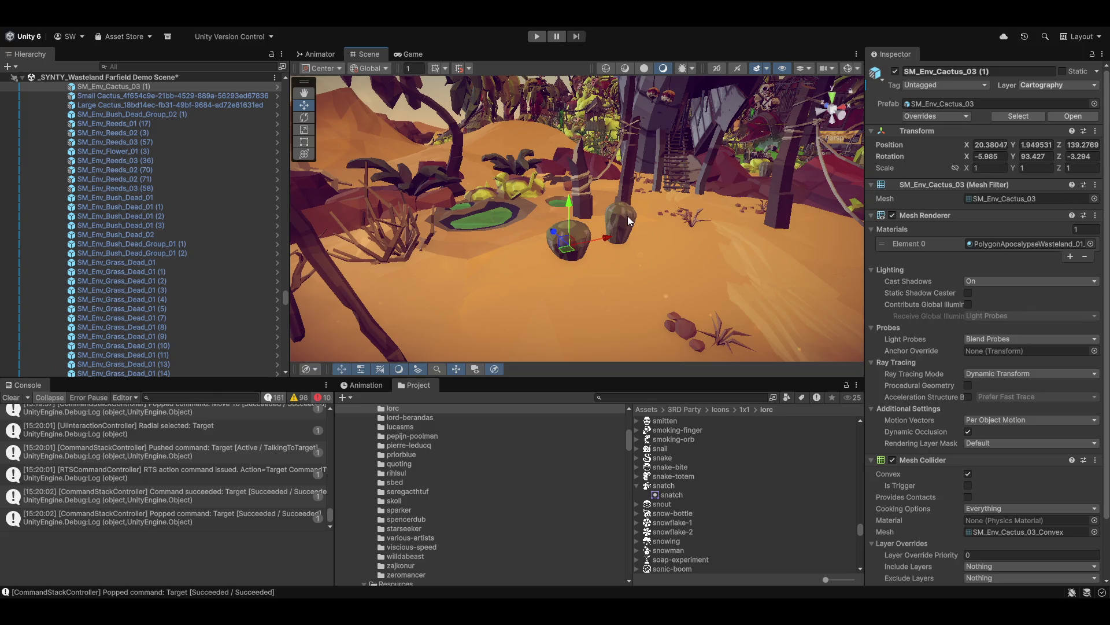
{"action": "left_click", "coordinate": [627, 221]}
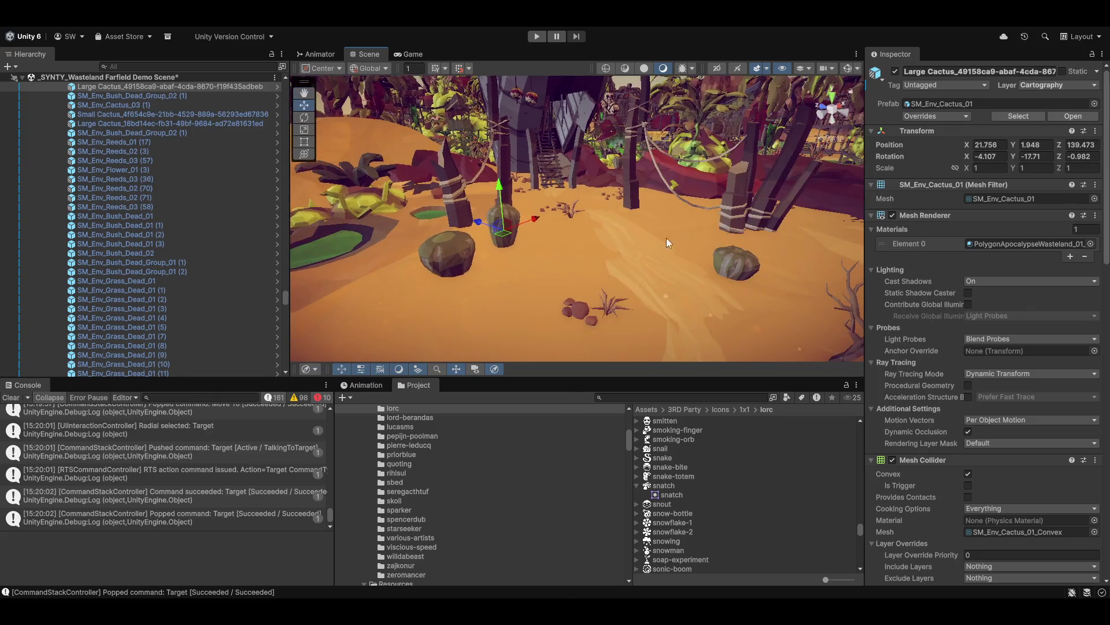
{"action": "left_click", "coordinate": [606, 257]}
{"action": "mouse_move", "coordinate": [606, 257]}
{"action": "left_mouse_down"}
{"action": "mouse_move", "coordinate": [769, 169]}
{"action": "mouse_move", "coordinate": [790, 237]}
{"action": "left_mouse_up"}
{"action": "left_click", "coordinate": [1085, 85]}
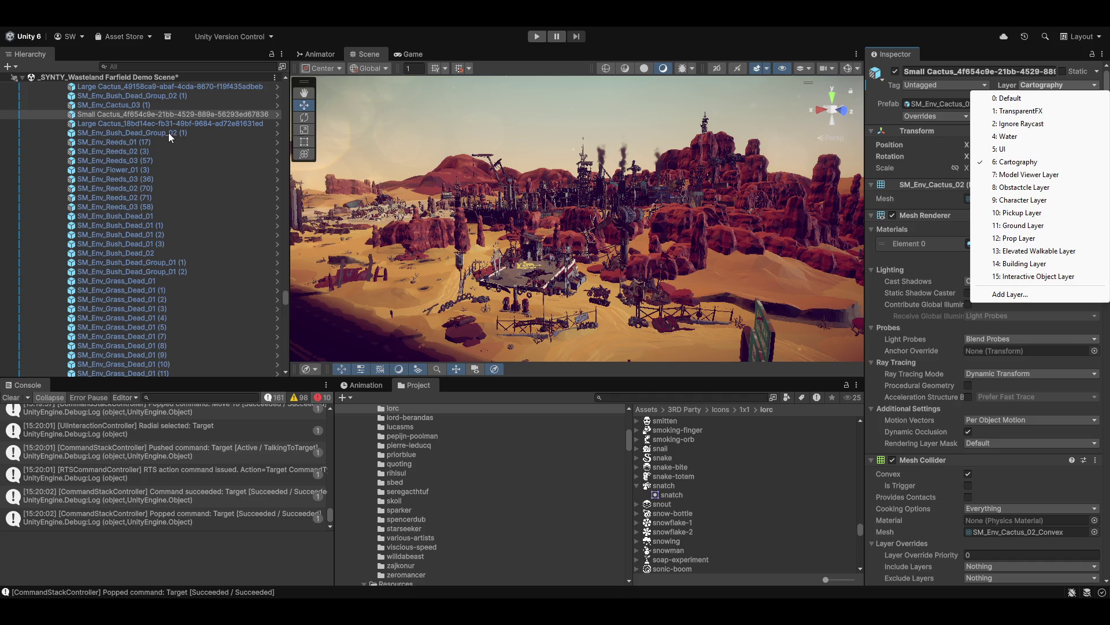
{"action": "left_click", "coordinate": [157, 196]}
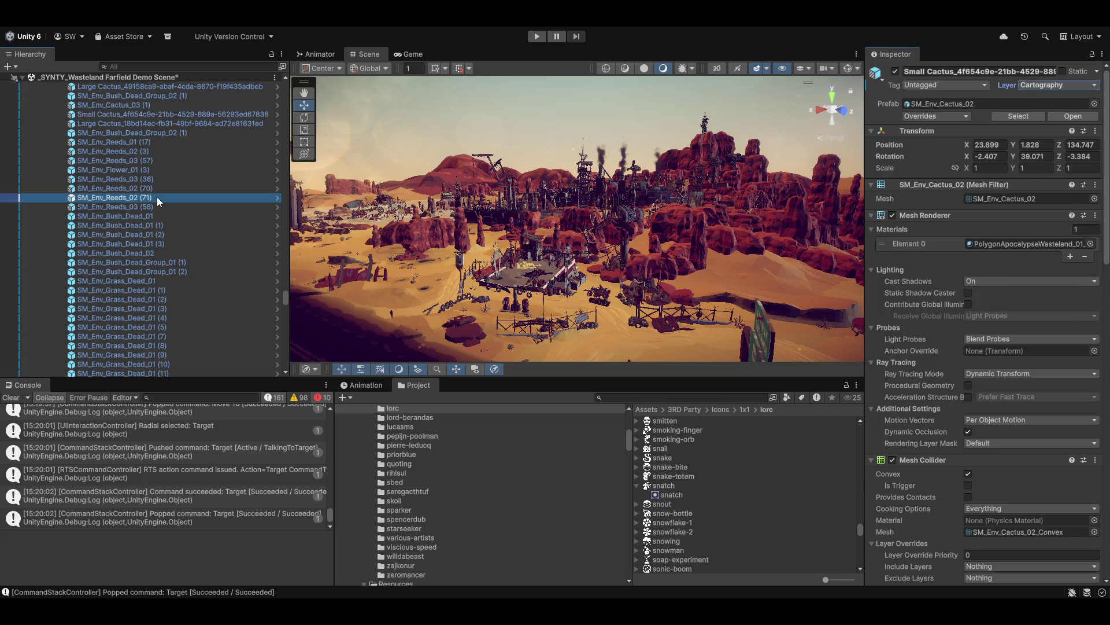
{"action": "scroll", "coordinate": [164, 197], "scroll_direction": "up", "scroll_amount": 10}
{"action": "scroll", "coordinate": [182, 231], "scroll_direction": "up", "scroll_amount": 5}
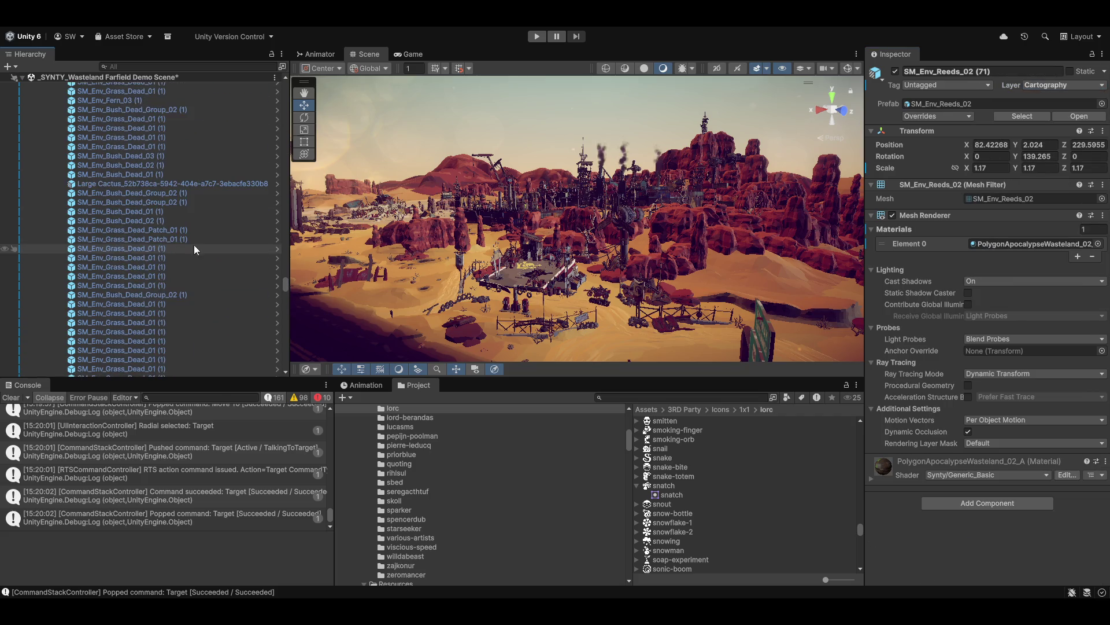
{"action": "left_click_drag", "start_coordinate": [284, 288], "coordinate": [285, 84]}
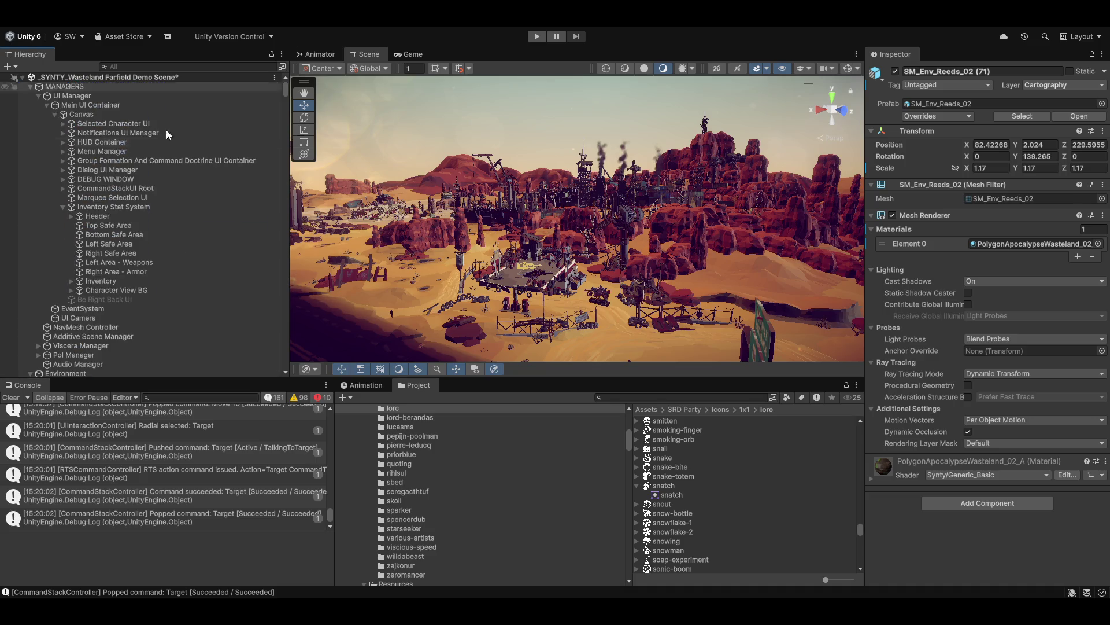
Launch the Magnum Opus Editor from the custom project tools menu
{"action": "left_click", "coordinate": [382, 25]}
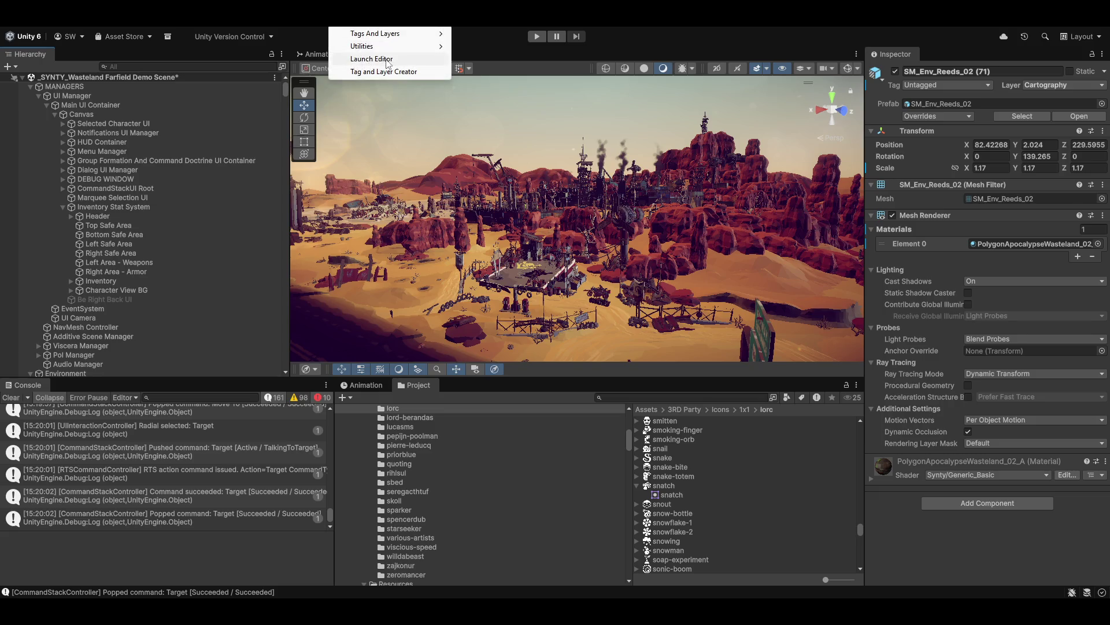
{"action": "left_click", "coordinate": [361, 60]}
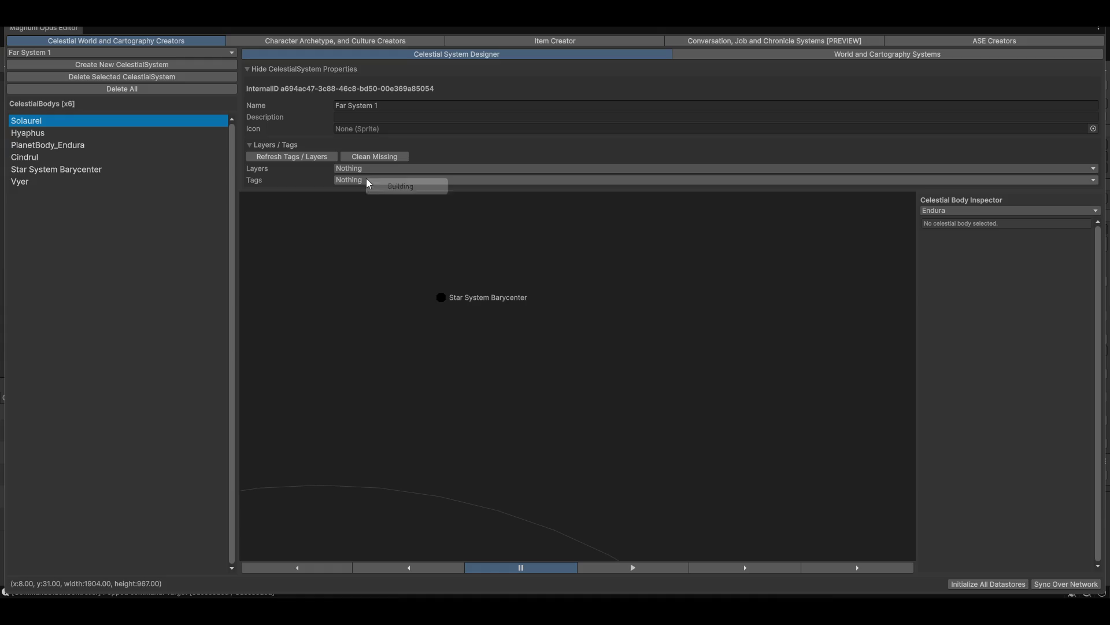
{"action": "left_click", "coordinate": [397, 175]}
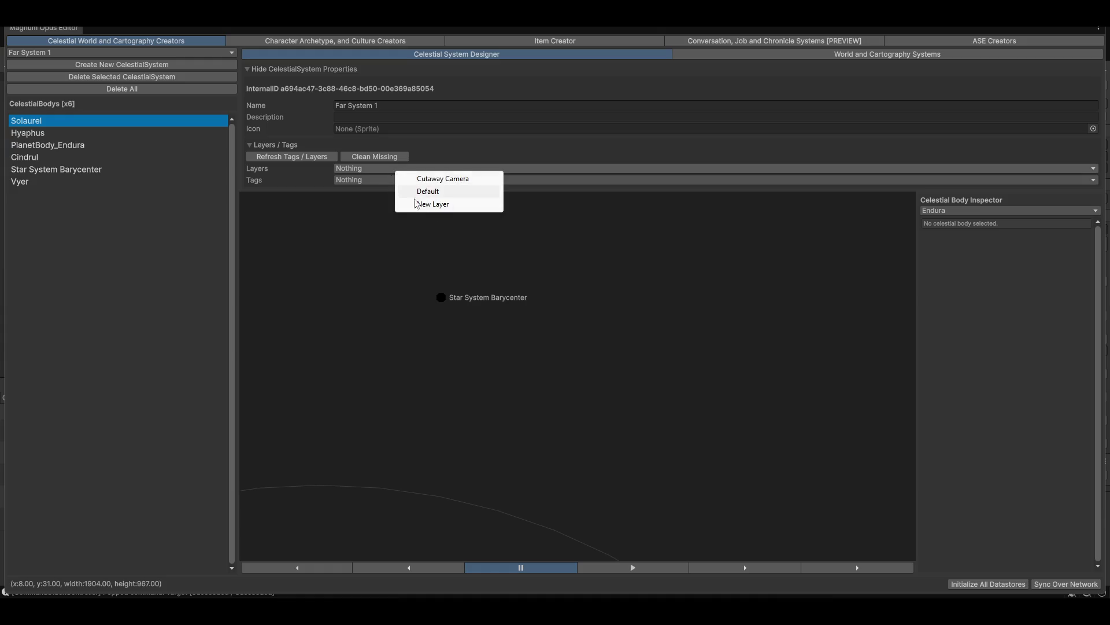
{"action": "left_click", "coordinate": [130, 216]}
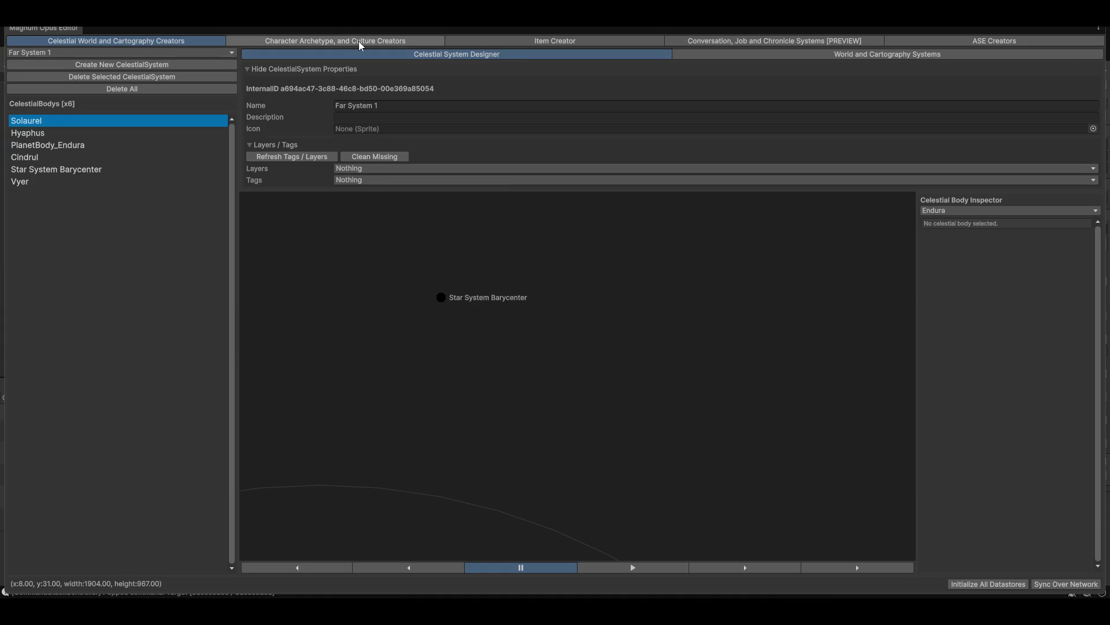
Show the Sci Fi Soldier Pouch 04 - MESH item's Basic Item Properties, then restore the full Unity layout
{"action": "left_click", "coordinate": [361, 40]}
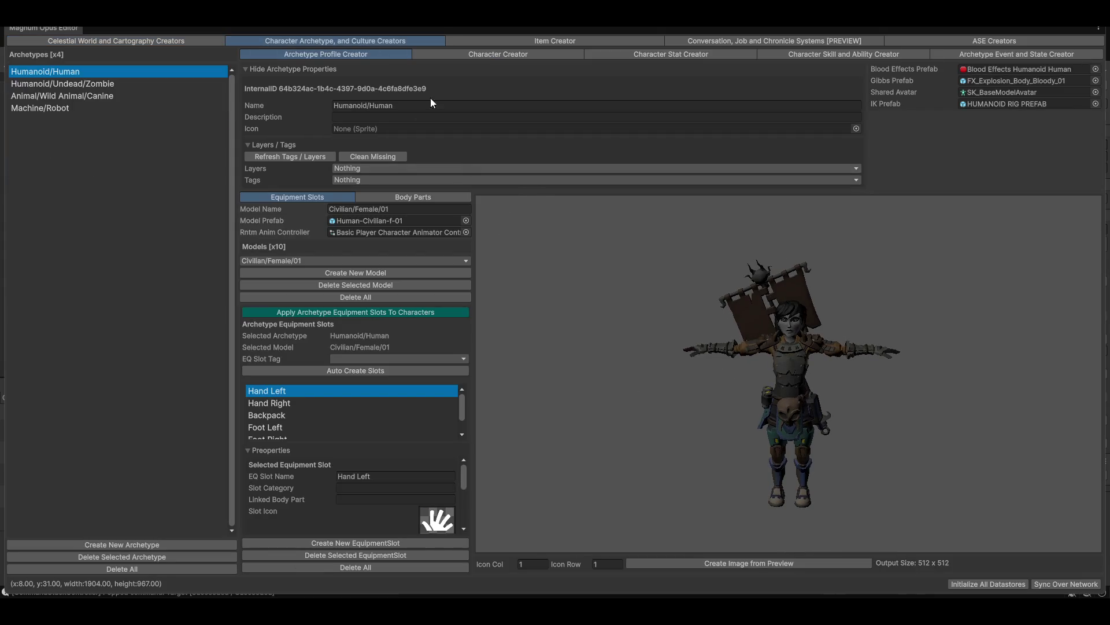
{"action": "left_click", "coordinate": [515, 42]}
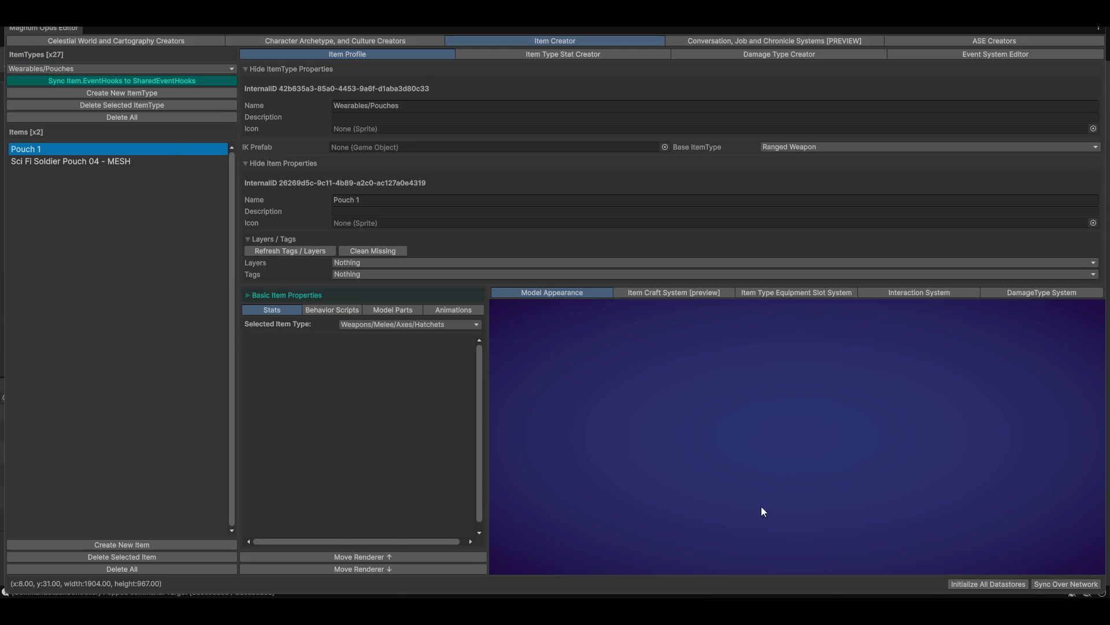
{"action": "left_click", "coordinate": [62, 161]}
{"action": "left_click", "coordinate": [49, 152]}
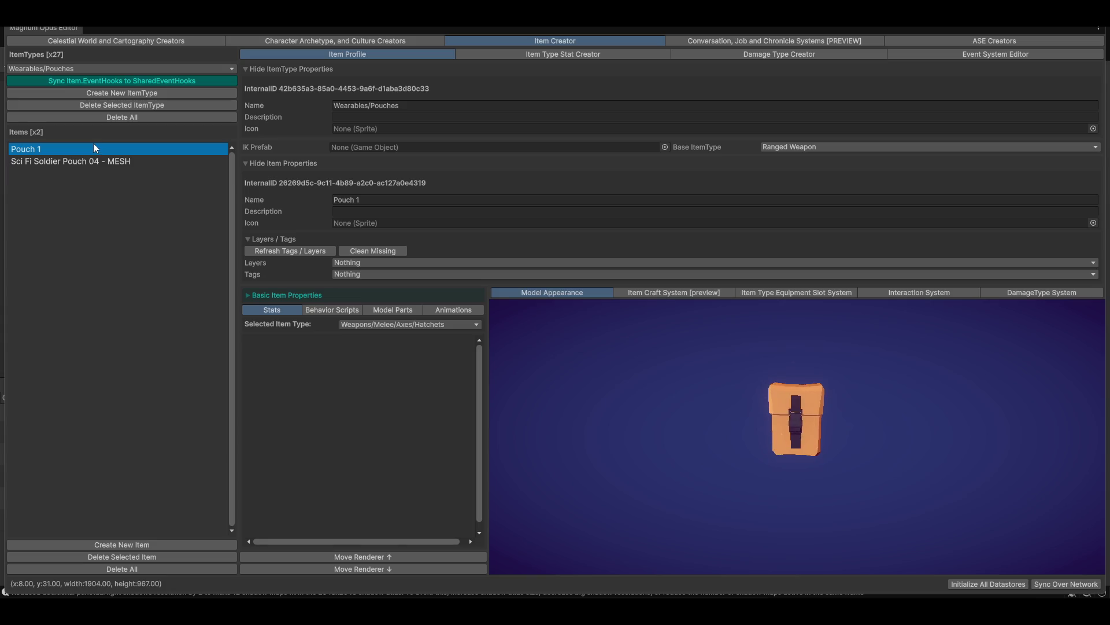
{"action": "left_click", "coordinate": [83, 164]}
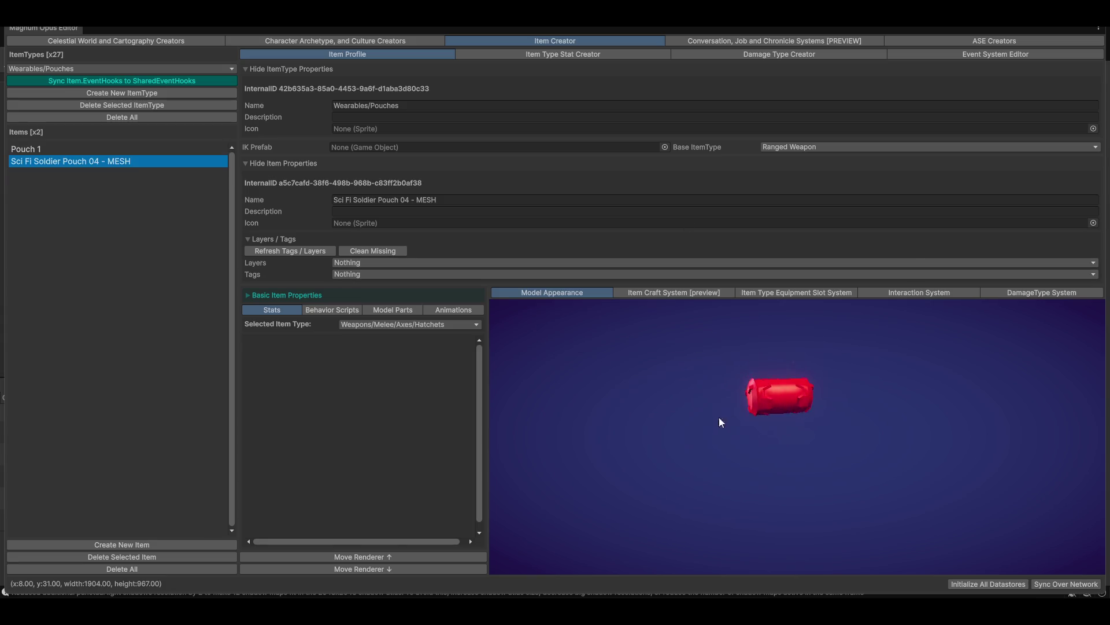
{"action": "left_click", "coordinate": [262, 296]}
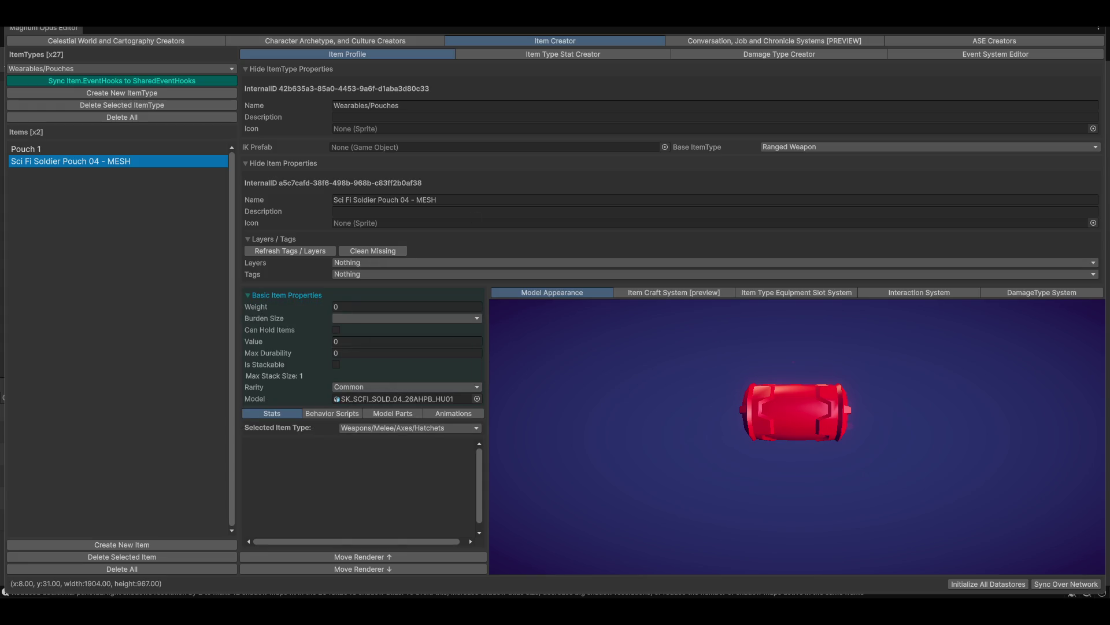
{"action": "key", "text": "shift+space"}
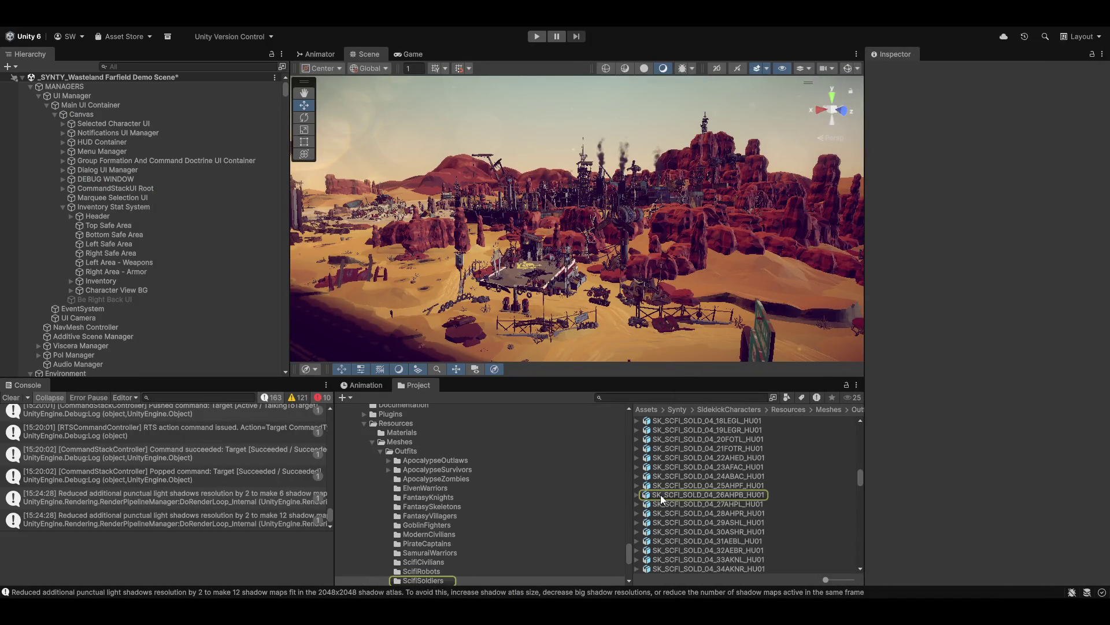
Create a prefab variant of the SK_SCFI_SOLD_04_26AHPB_HU01 pouch mesh and begin editing its name
{"action": "left_click", "coordinate": [661, 496]}
{"action": "right_click", "coordinate": [661, 496]}
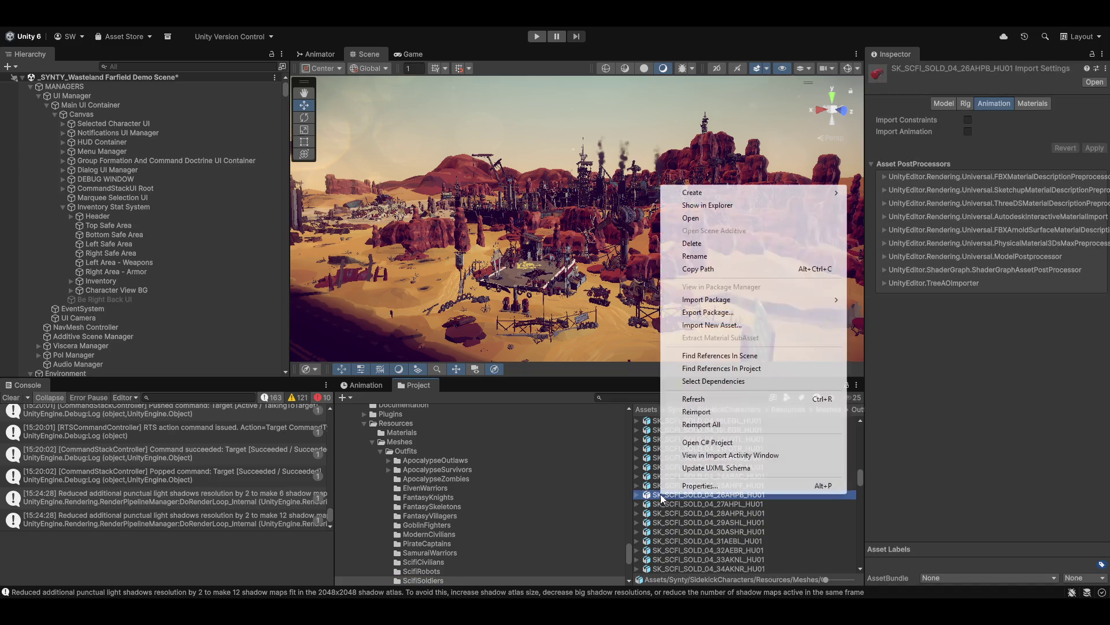
{"action": "mouse_move", "coordinate": [743, 196]}
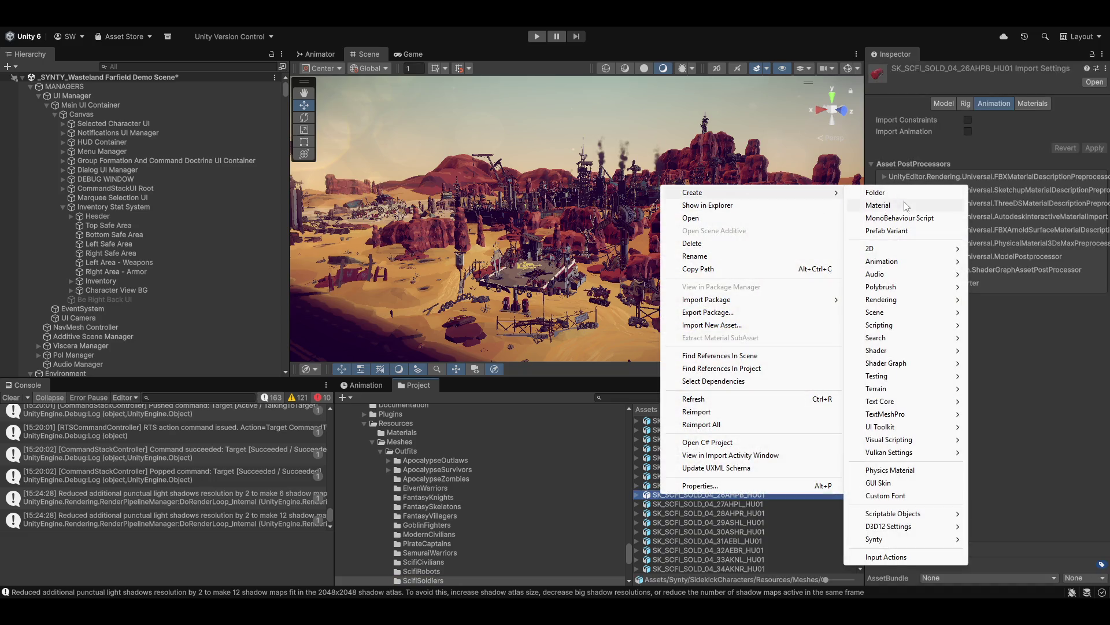
{"action": "mouse_move", "coordinate": [911, 328]}
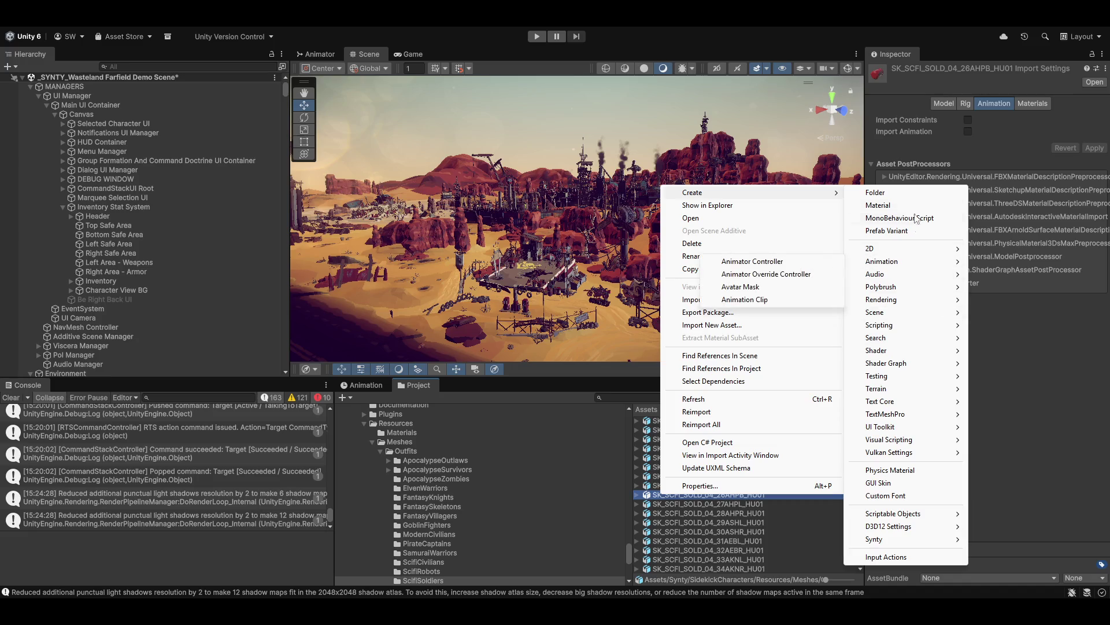
{"action": "left_click", "coordinate": [883, 231]}
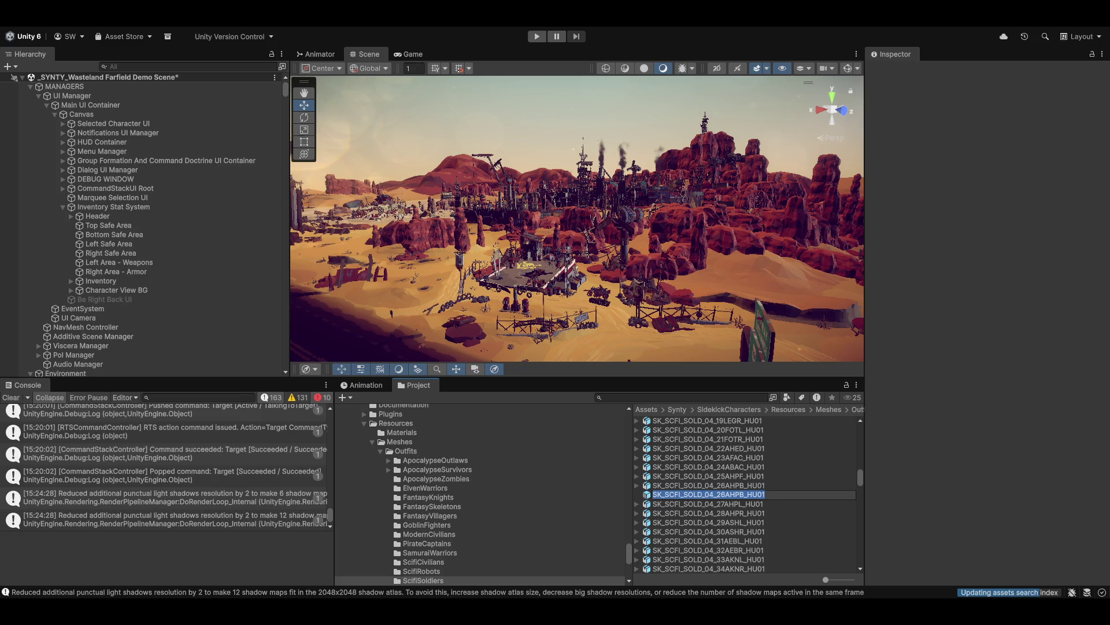
{"action": "mouse_move", "coordinate": [683, 494]}
{"action": "left_mouse_down"}
{"action": "mouse_move", "coordinate": [765, 494]}
{"action": "mouse_move", "coordinate": [648, 494]}
{"action": "left_mouse_up"}
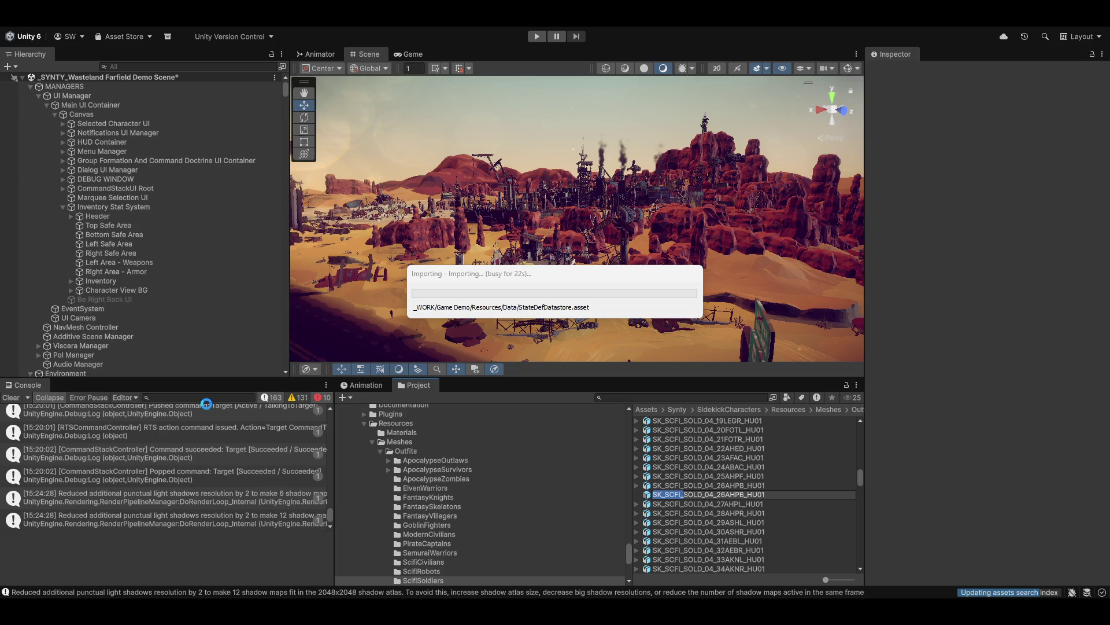
Let the import finish with its progress window moved aside, then select the new pouch prefab
{"action": "mouse_move", "coordinate": [538, 279]}
{"action": "left_mouse_down"}
{"action": "mouse_move", "coordinate": [478, 264]}
{"action": "mouse_move", "coordinate": [501, 264]}
{"action": "mouse_move", "coordinate": [469, 271]}
{"action": "left_mouse_up"}
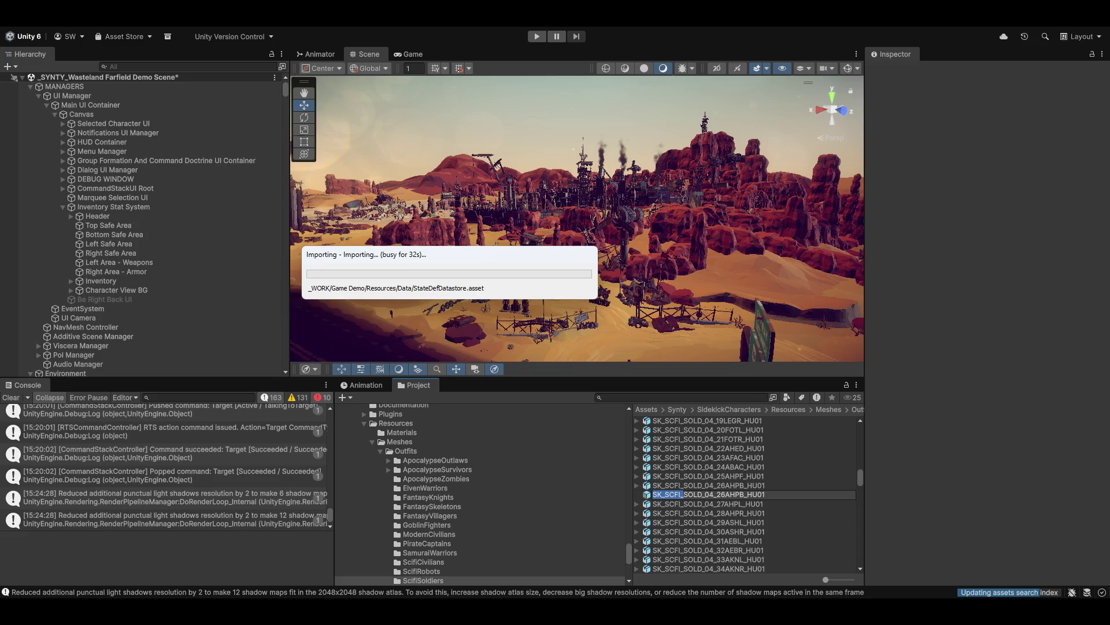
{"action": "mouse_move", "coordinate": [416, 265]}
{"action": "left_mouse_down"}
{"action": "mouse_move", "coordinate": [449, 276]}
{"action": "mouse_move", "coordinate": [416, 288]}
{"action": "mouse_move", "coordinate": [406, 321]}
{"action": "left_mouse_up"}
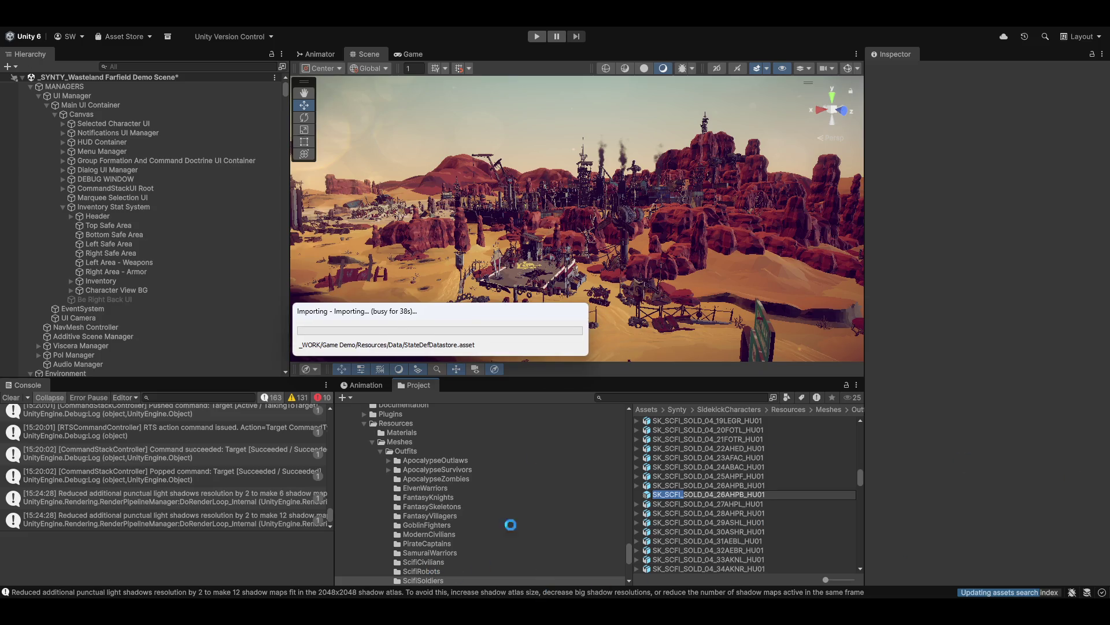
{"action": "mouse_move", "coordinate": [544, 610]}
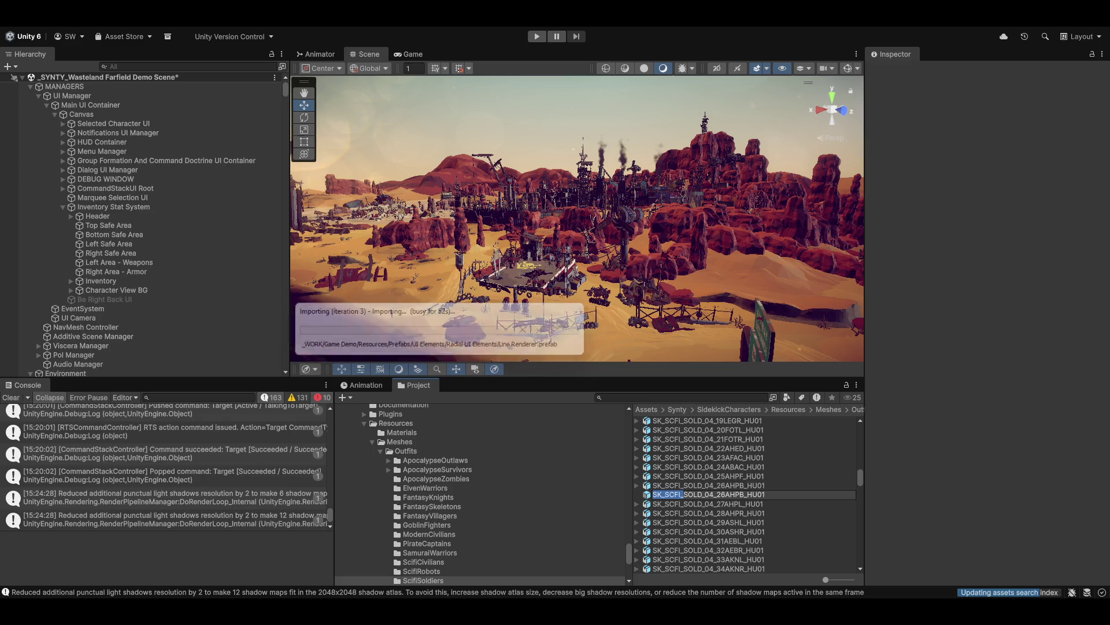
{"action": "left_click", "coordinate": [709, 448]}
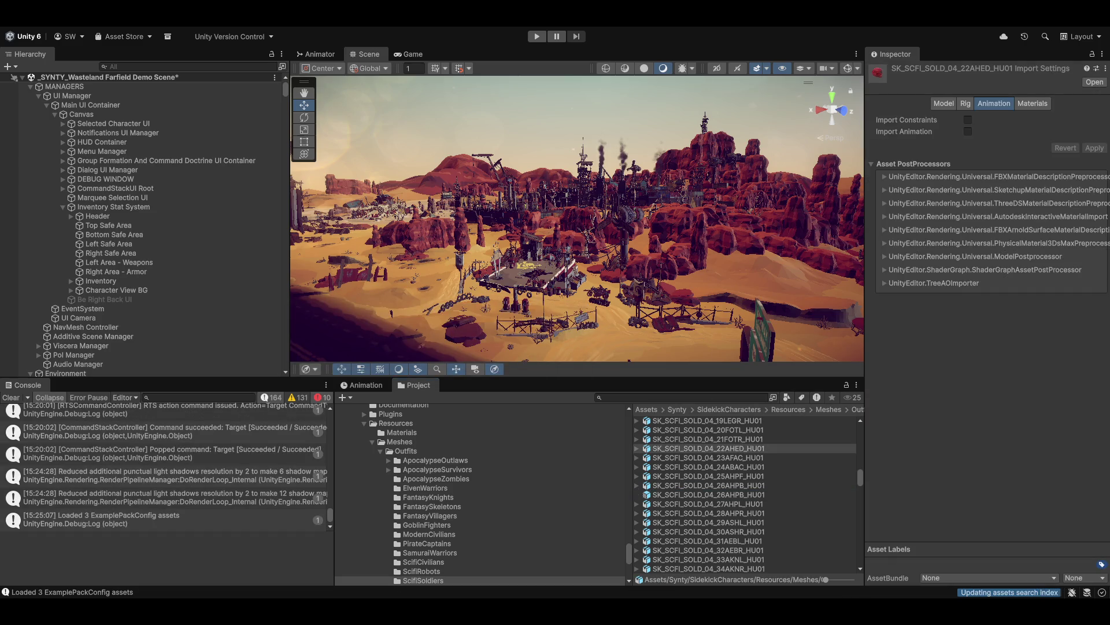
{"action": "left_click", "coordinate": [671, 495]}
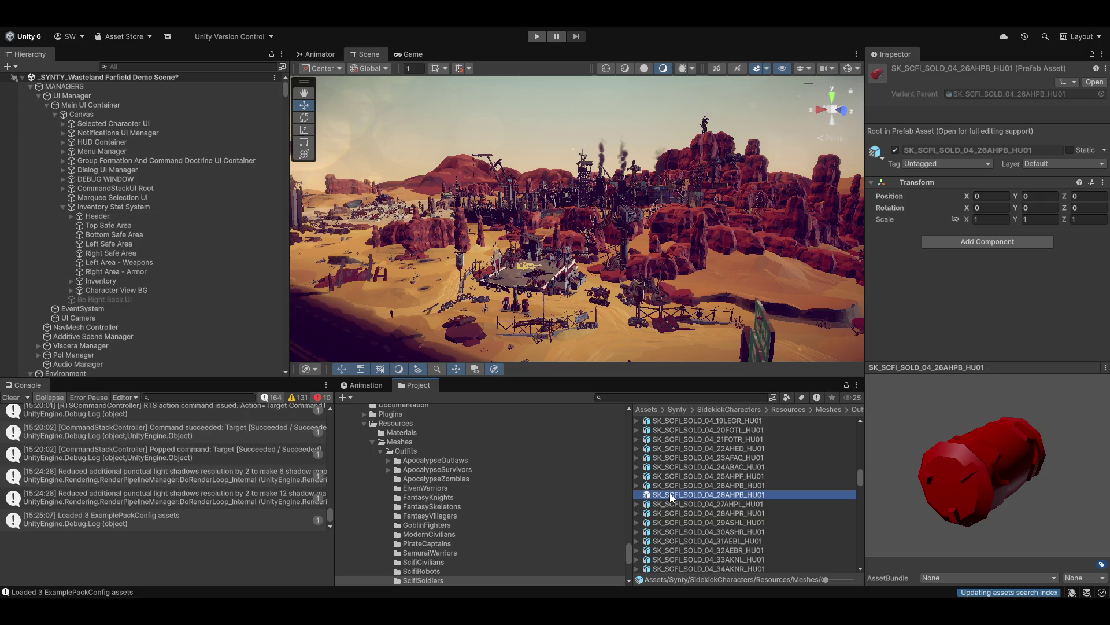
Open the pouch prefab for editing and show its mesh's Skinned Mesh Renderer materials
{"action": "mouse_move", "coordinate": [942, 471]}
{"action": "left_mouse_down"}
{"action": "mouse_move", "coordinate": [837, 384]}
{"action": "mouse_move", "coordinate": [897, 387]}
{"action": "mouse_move", "coordinate": [910, 414]}
{"action": "mouse_move", "coordinate": [863, 324]}
{"action": "left_mouse_up"}
{"action": "mouse_move", "coordinate": [1042, 466]}
{"action": "left_mouse_down"}
{"action": "mouse_move", "coordinate": [1075, 477]}
{"action": "mouse_move", "coordinate": [1078, 463]}
{"action": "mouse_move", "coordinate": [1051, 469]}
{"action": "left_mouse_up"}
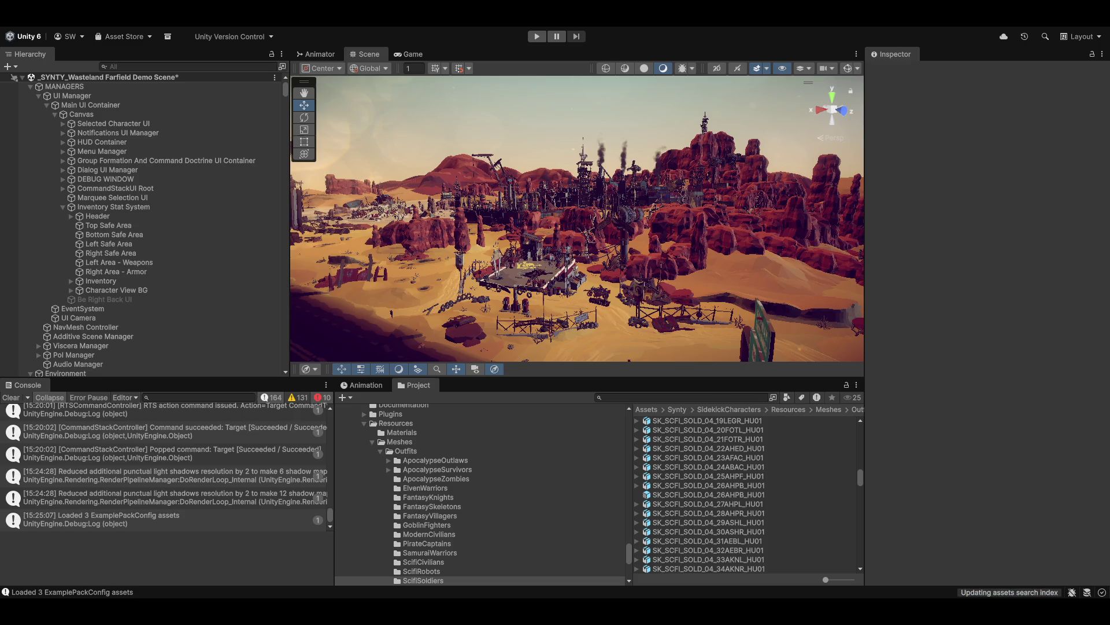
{"action": "double_click", "coordinate": [708, 495]}
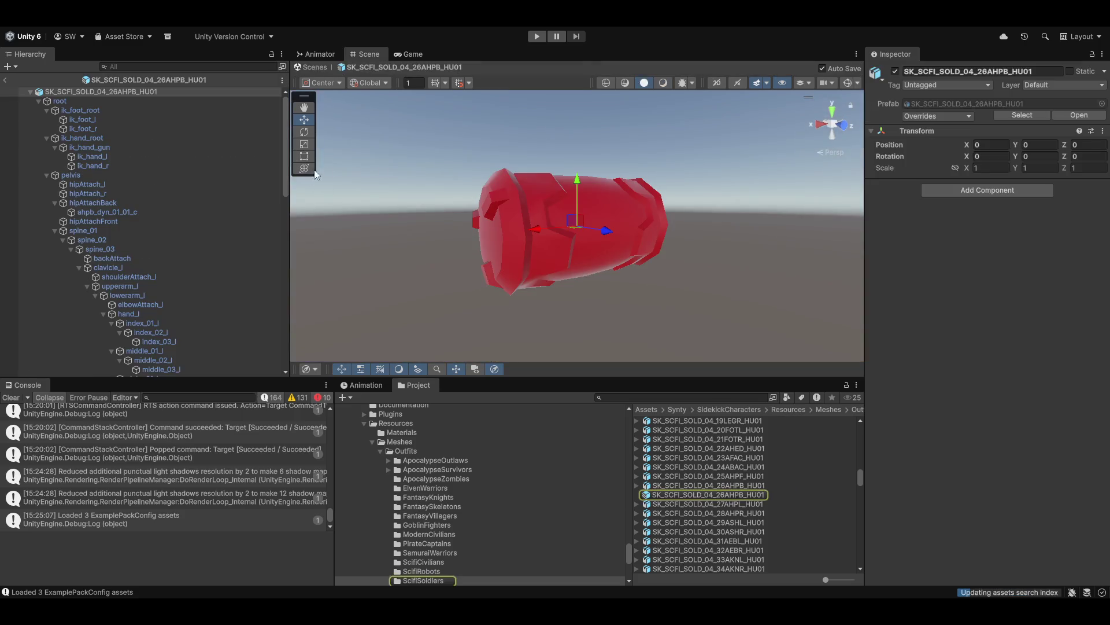
{"action": "left_click", "coordinate": [54, 230]}
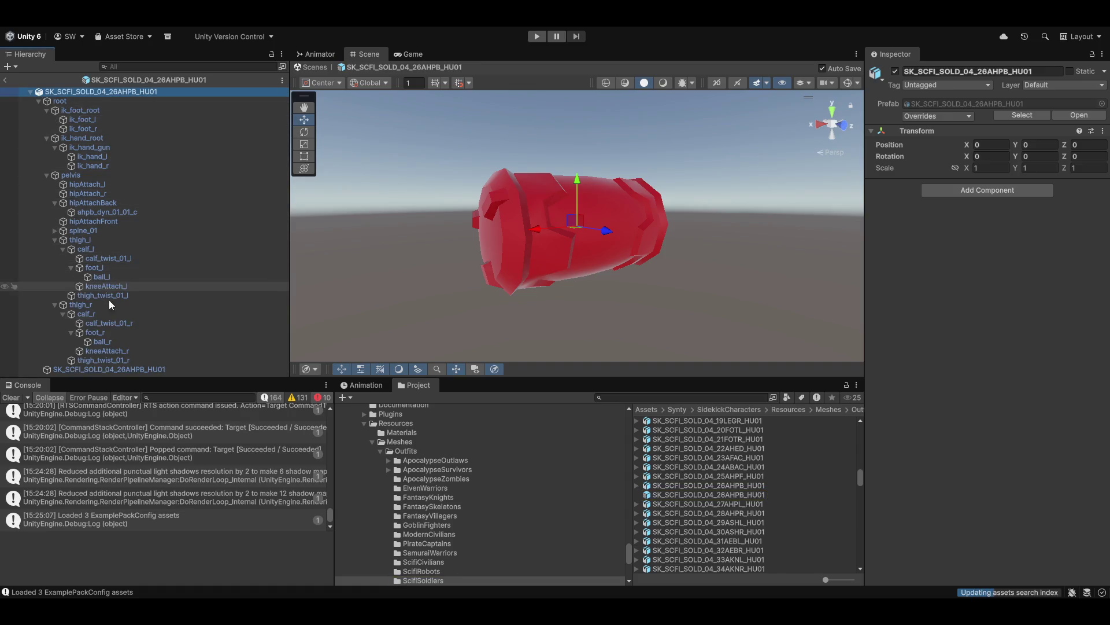
{"action": "left_click", "coordinate": [99, 370]}
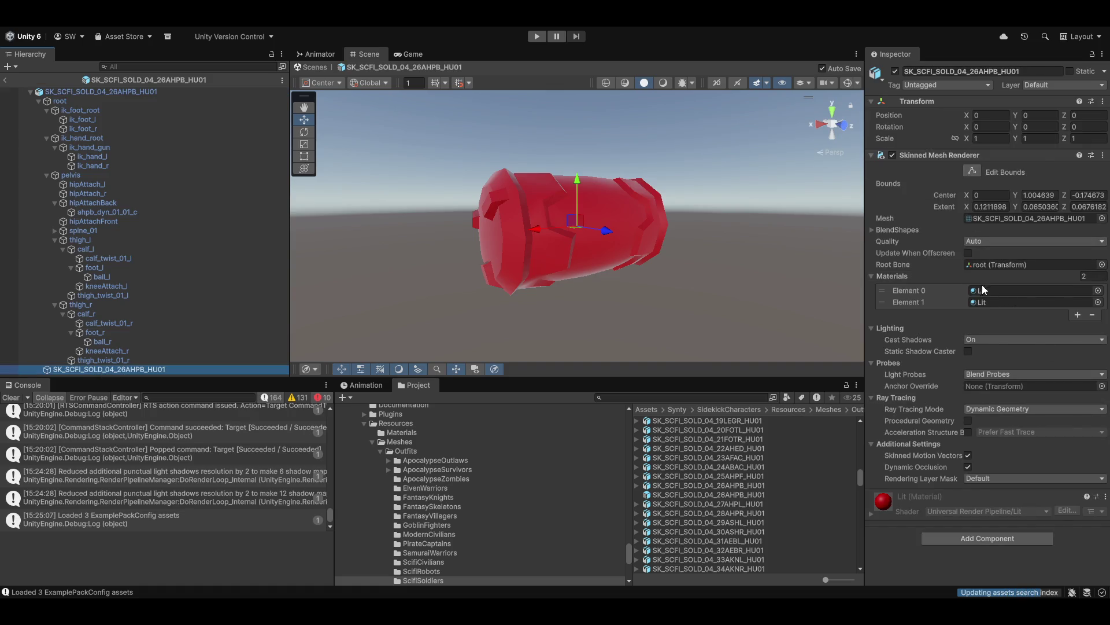
Re-expand the prefab root and open the material picker for the mesh's first slot
{"action": "left_click", "coordinate": [86, 92]}
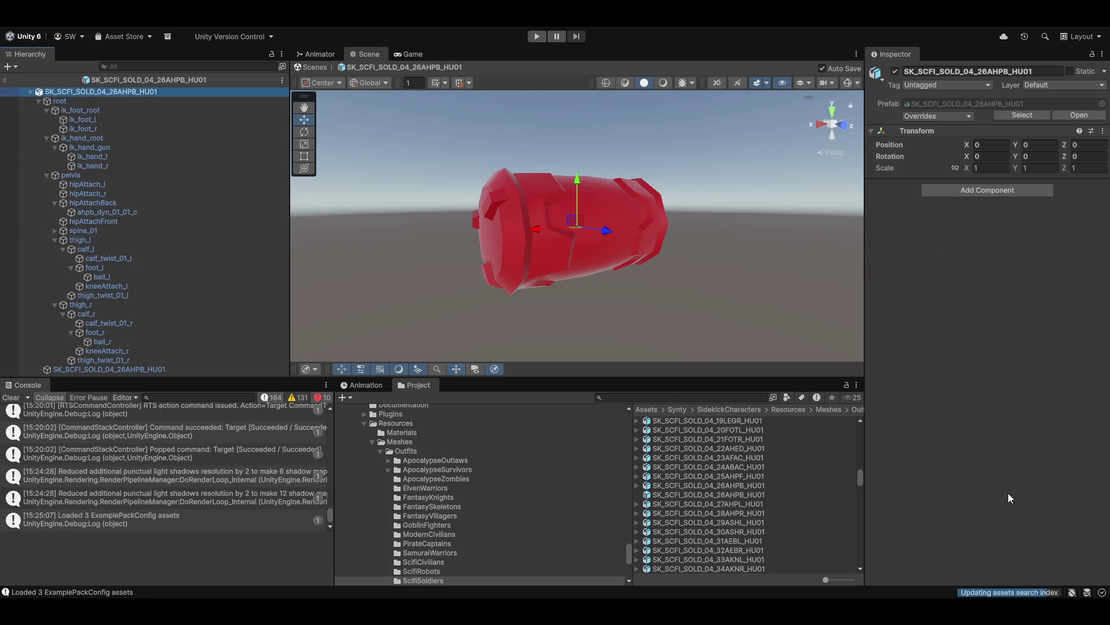
{"action": "left_click", "coordinate": [656, 497]}
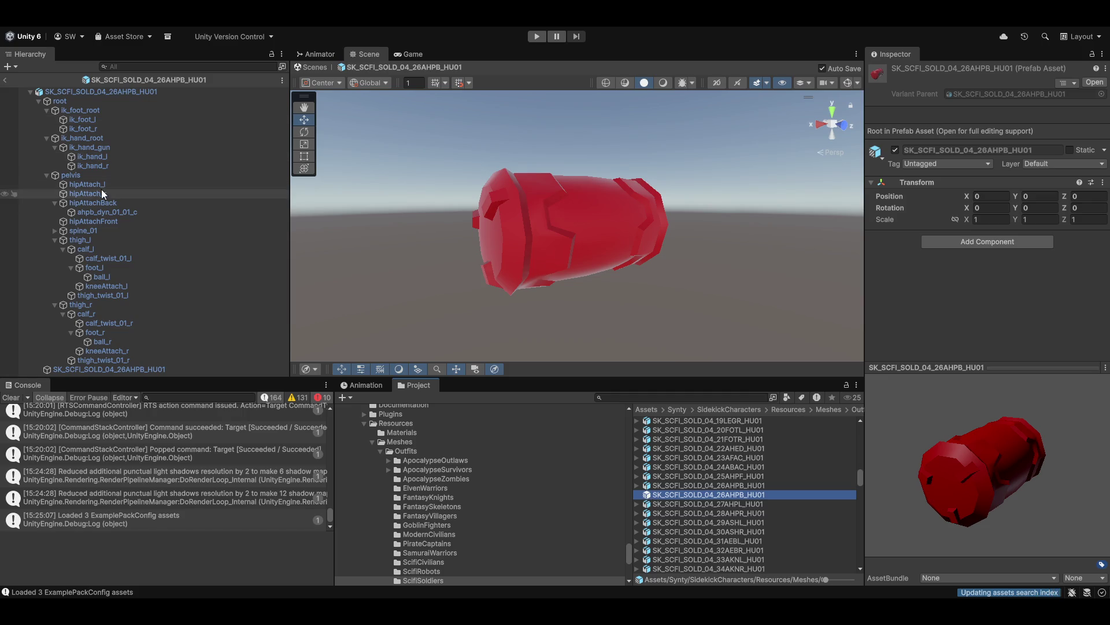
{"action": "left_click", "coordinate": [30, 92]}
{"action": "left_click", "coordinate": [42, 93]}
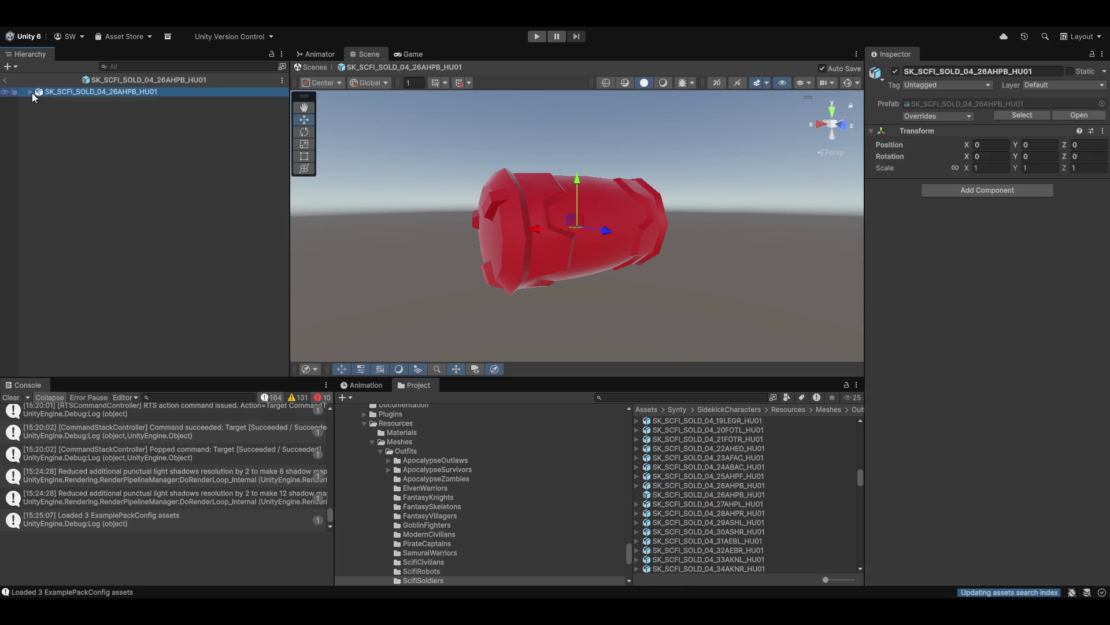
{"action": "left_click", "coordinate": [31, 92]}
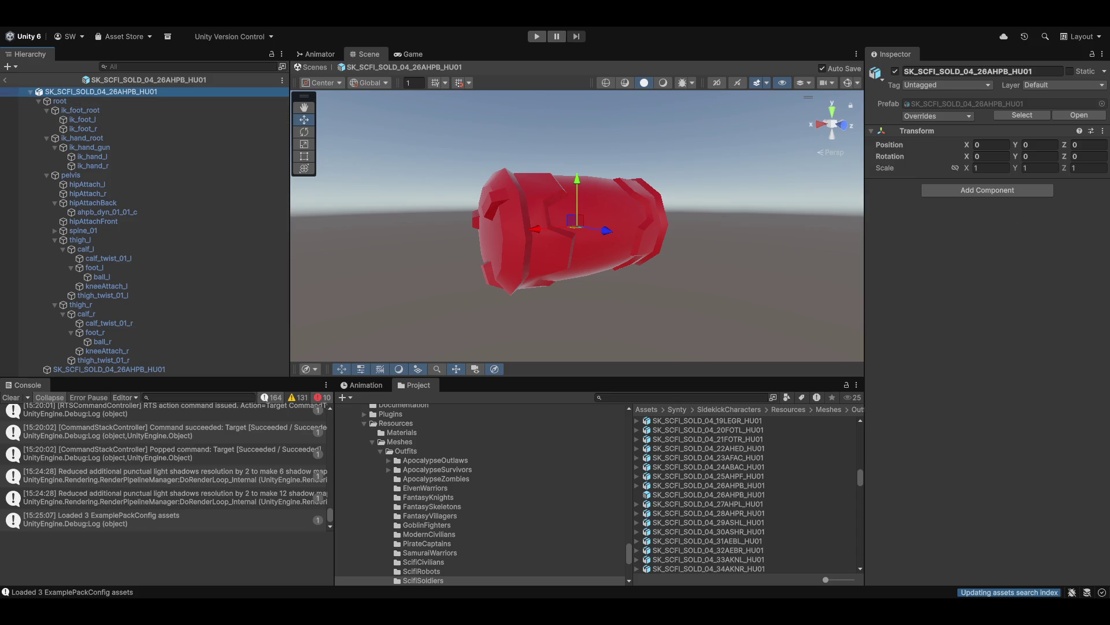
{"action": "left_click", "coordinate": [75, 370]}
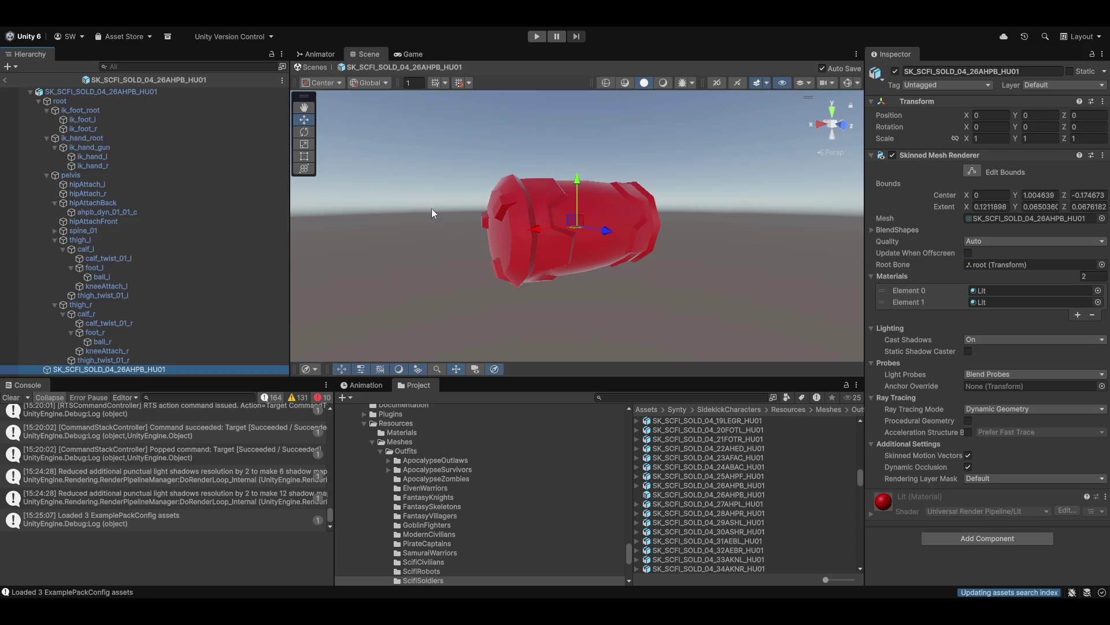
{"action": "left_click", "coordinate": [1099, 291]}
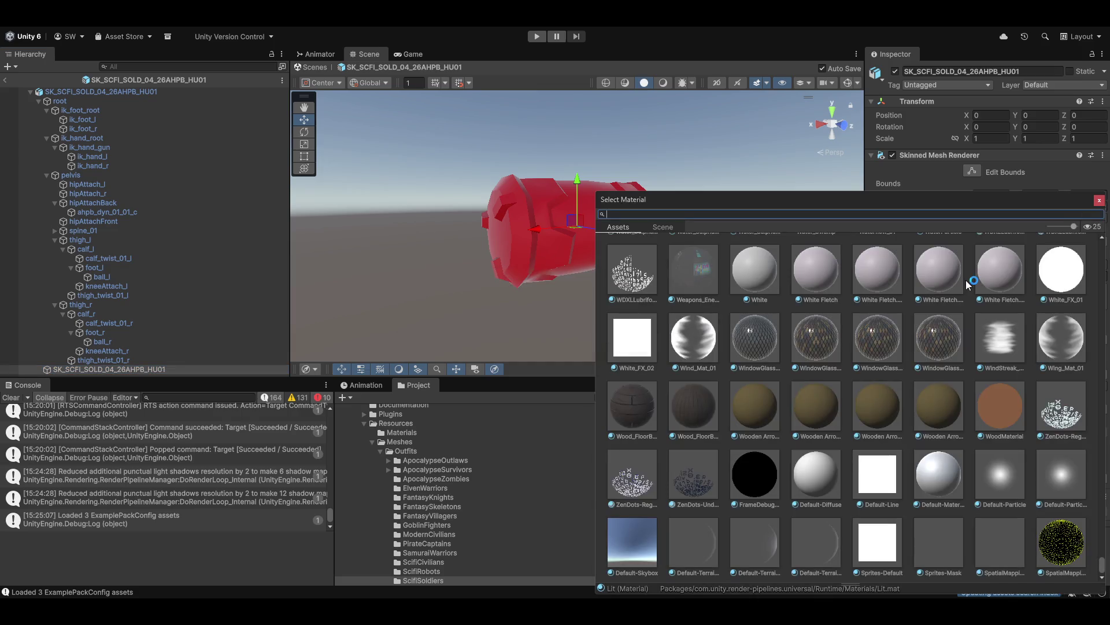
Assign the ApocalypseOutlaw_01 material to the pouch's Element 0 slot, then exit Prefab Mode
{"action": "type", "text": "synty"}
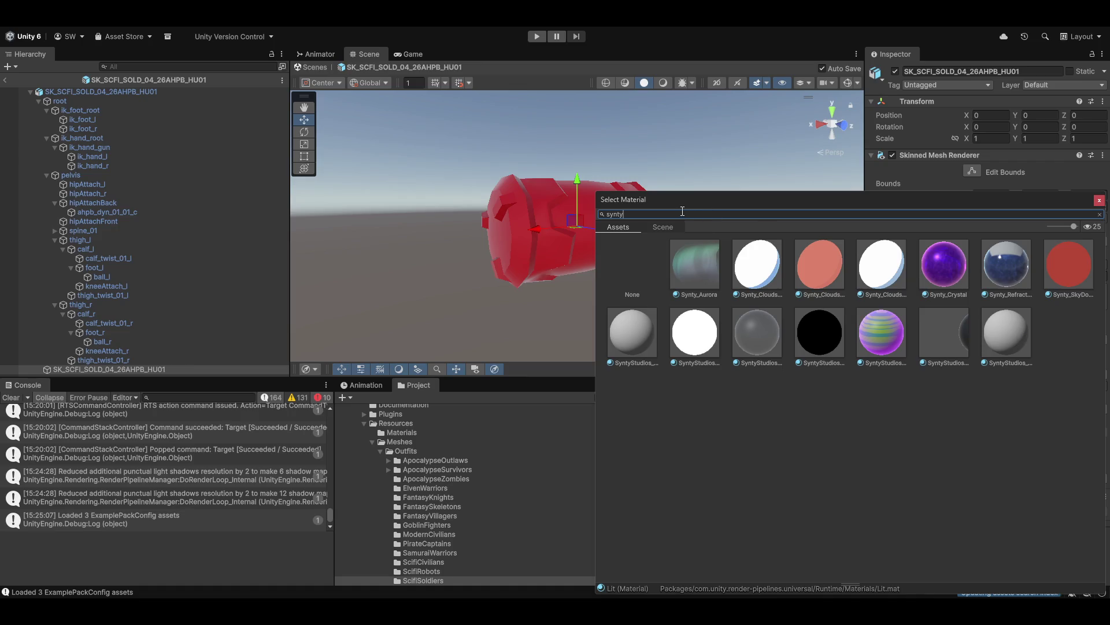
{"action": "double_click", "coordinate": [614, 214]}
{"action": "type", "text": "apoc"}
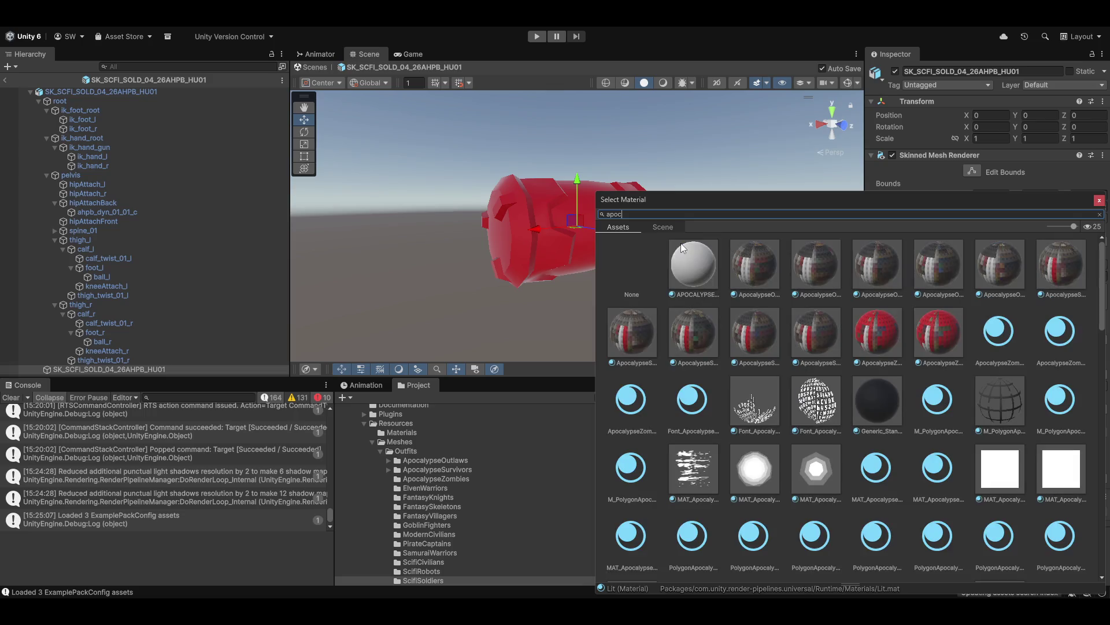
{"action": "left_click", "coordinate": [762, 265]}
{"action": "left_click_drag", "start_coordinate": [825, 206], "coordinate": [1109, 223]}
{"action": "mouse_move", "coordinate": [444, 209]}
{"action": "left_mouse_down"}
{"action": "mouse_move", "coordinate": [602, 262]}
{"action": "mouse_move", "coordinate": [590, 257]}
{"action": "mouse_move", "coordinate": [751, 252]}
{"action": "mouse_move", "coordinate": [587, 283]}
{"action": "mouse_move", "coordinate": [746, 271]}
{"action": "mouse_move", "coordinate": [547, 278]}
{"action": "mouse_move", "coordinate": [530, 202]}
{"action": "mouse_move", "coordinate": [752, 211]}
{"action": "left_mouse_up"}
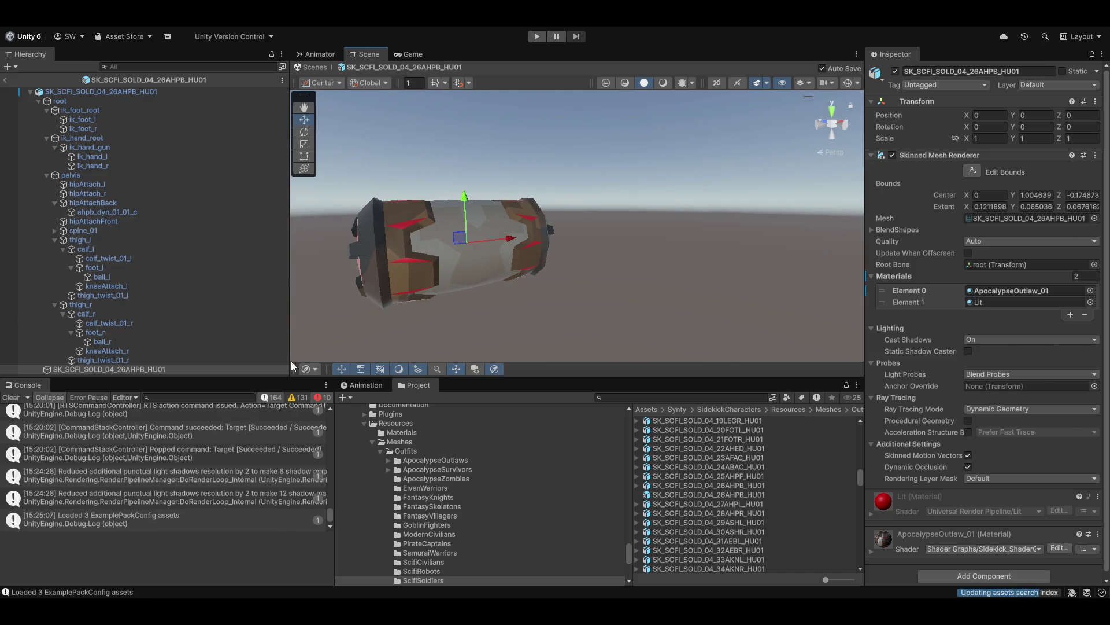
{"action": "left_click", "coordinate": [5, 80]}
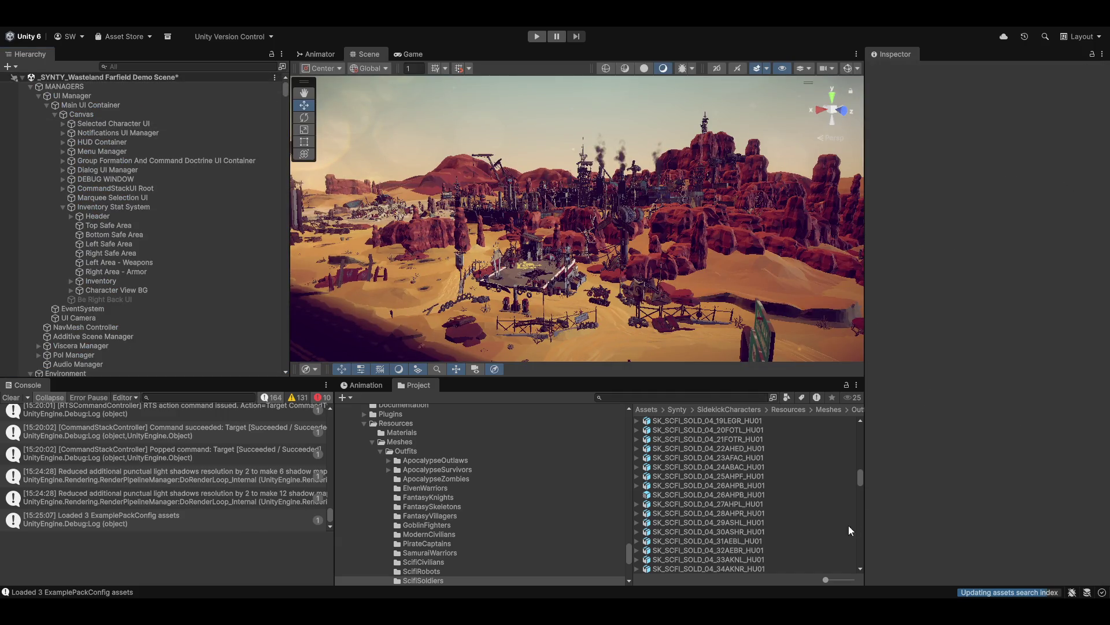
Inspect the retextured pouch in the Item Creator's Model Appearance preview, then reopen the prefab
{"action": "left_click", "coordinate": [688, 496]}
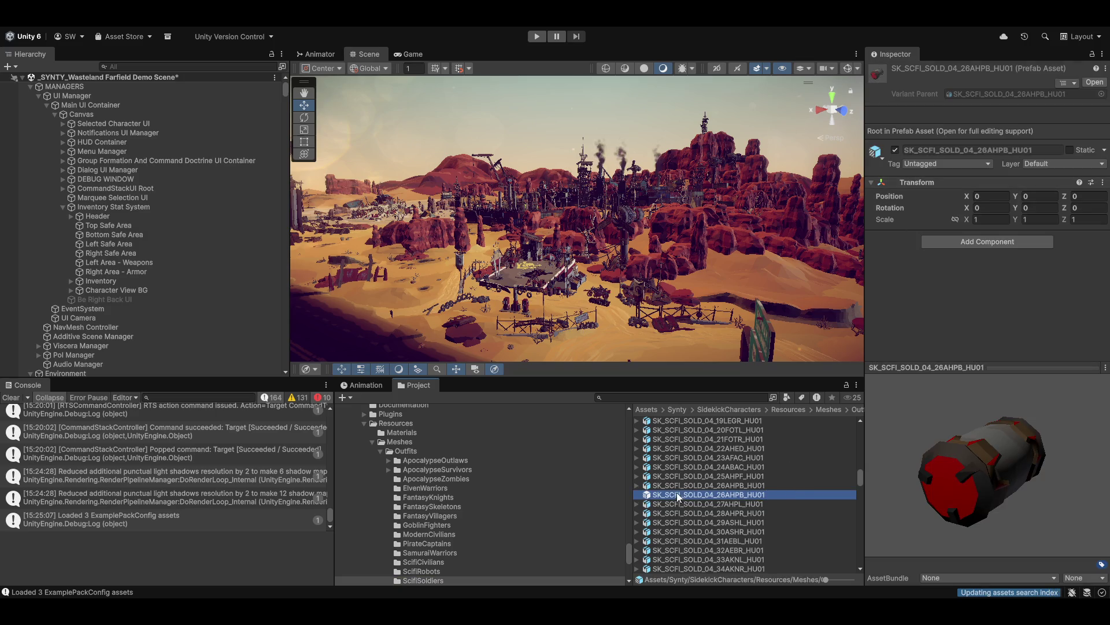
{"action": "left_click", "coordinate": [1049, 456]}
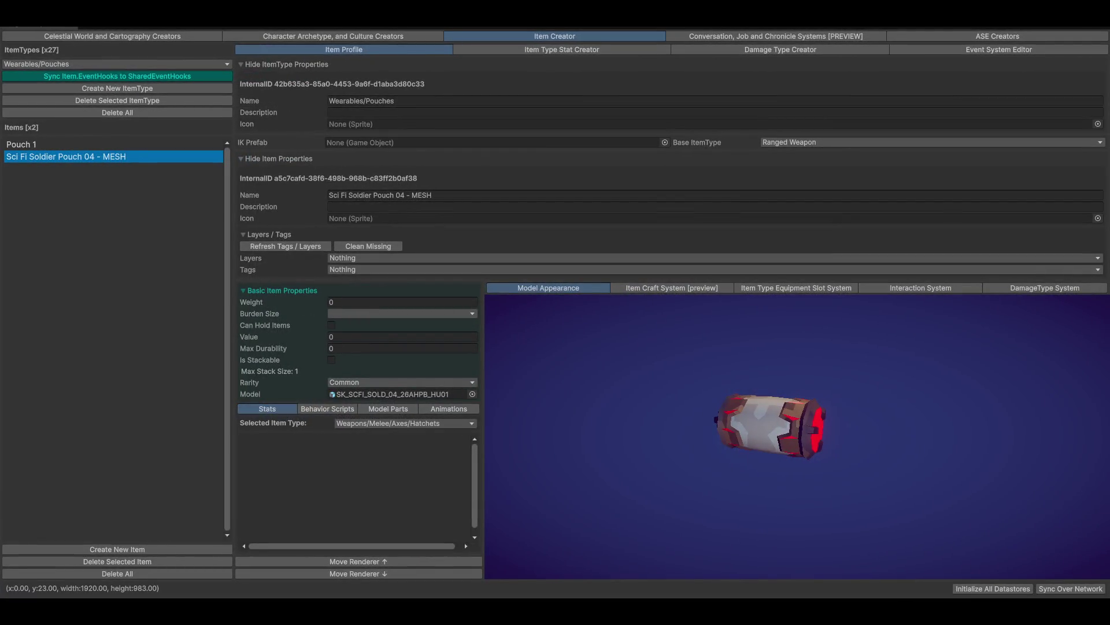
{"action": "mouse_move", "coordinate": [713, 440]}
{"action": "left_mouse_down"}
{"action": "mouse_move", "coordinate": [850, 414]}
{"action": "mouse_move", "coordinate": [766, 397]}
{"action": "mouse_move", "coordinate": [714, 469]}
{"action": "mouse_move", "coordinate": [809, 466]}
{"action": "mouse_move", "coordinate": [790, 505]}
{"action": "mouse_move", "coordinate": [825, 416]}
{"action": "left_mouse_up"}
{"action": "scroll", "coordinate": [868, 422], "scroll_direction": "up", "scroll_amount": 5}
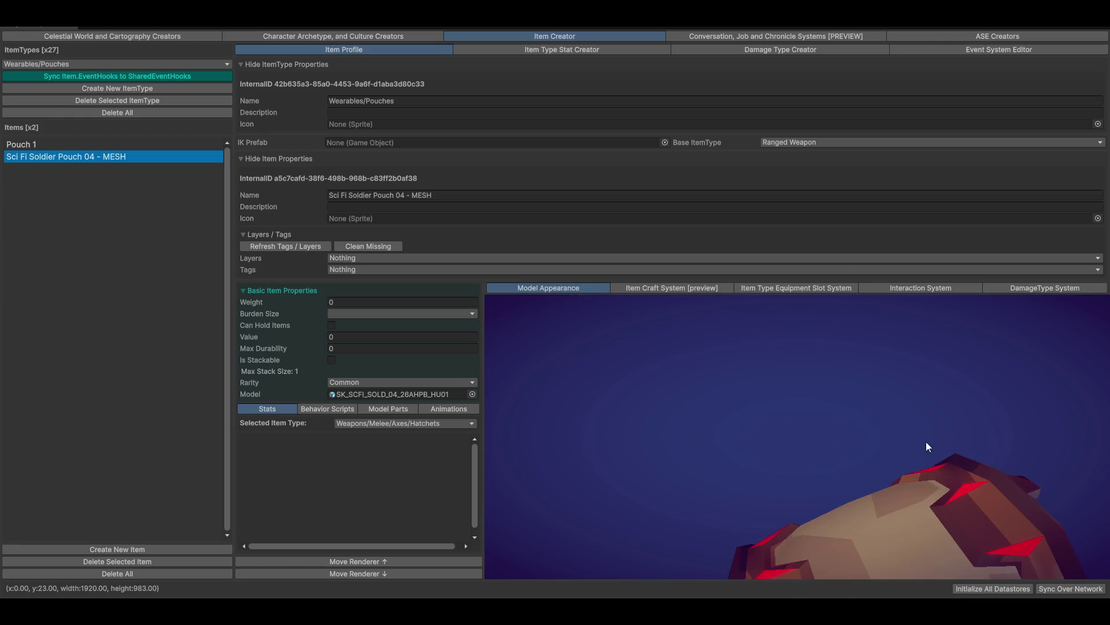
{"action": "mouse_move", "coordinate": [969, 515]}
{"action": "left_mouse_down"}
{"action": "mouse_move", "coordinate": [924, 478]}
{"action": "mouse_move", "coordinate": [955, 501]}
{"action": "mouse_move", "coordinate": [950, 538]}
{"action": "mouse_move", "coordinate": [970, 548]}
{"action": "mouse_move", "coordinate": [848, 492]}
{"action": "left_mouse_up"}
{"action": "scroll", "coordinate": [832, 489], "scroll_direction": "down", "scroll_amount": 5}
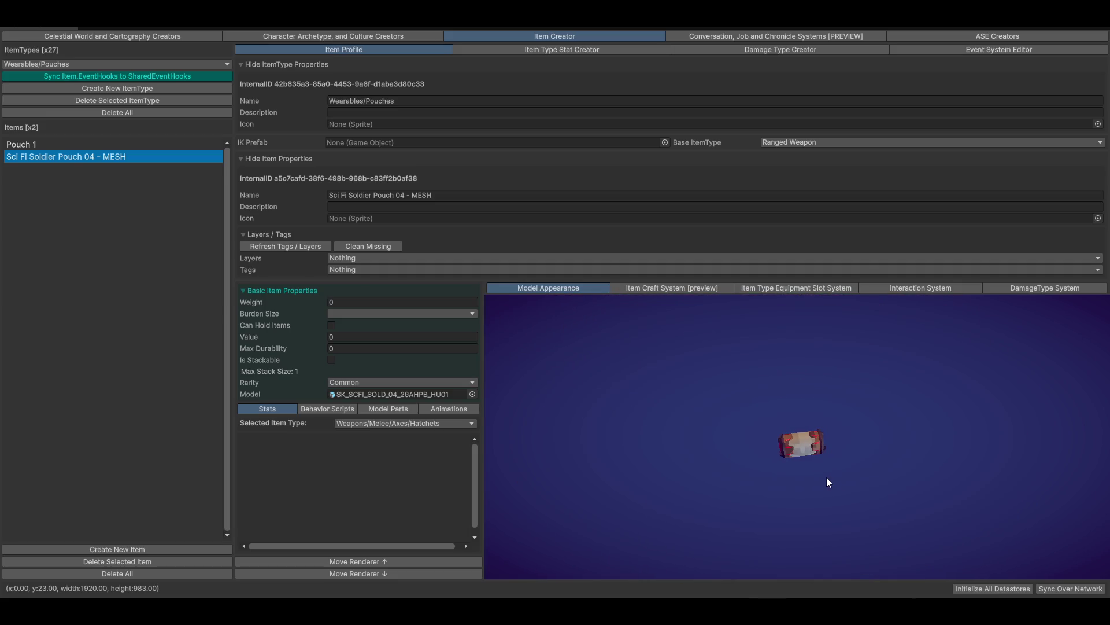
{"action": "scroll", "coordinate": [821, 483], "scroll_direction": "up", "scroll_amount": 8}
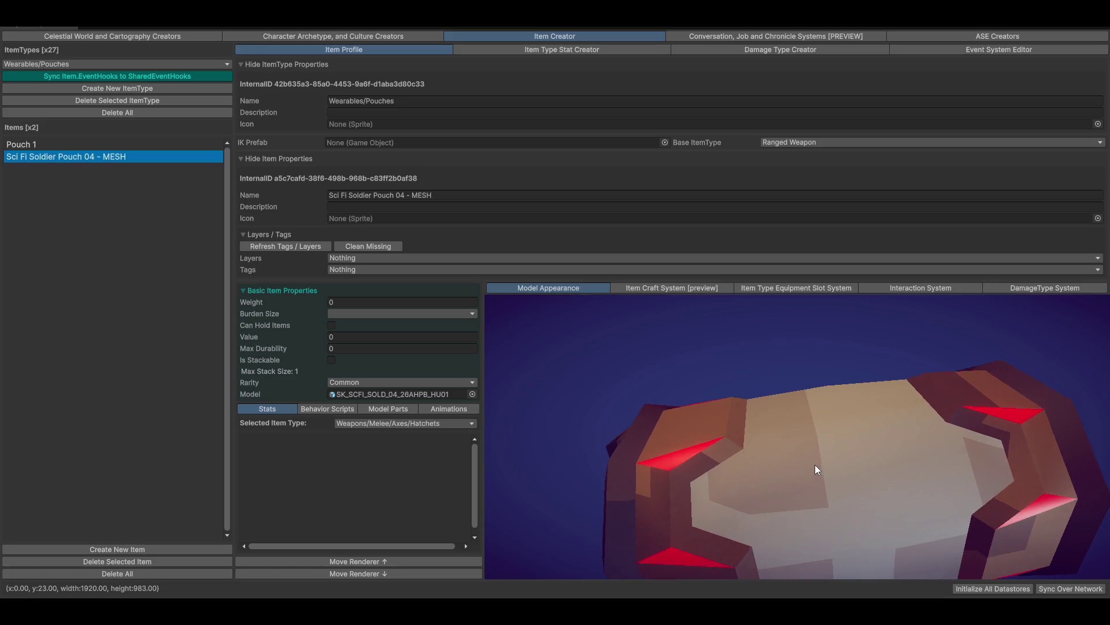
{"action": "scroll", "coordinate": [815, 492], "scroll_direction": "down", "scroll_amount": 3}
{"action": "left_click_drag", "start_coordinate": [811, 495], "coordinate": [831, 402]}
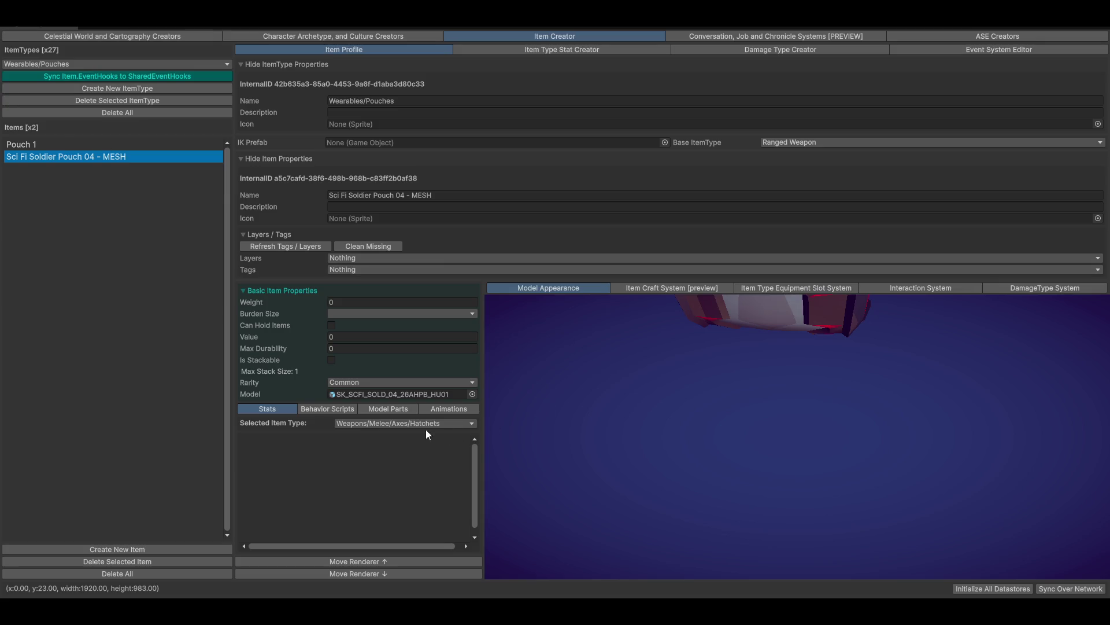
{"action": "double_click", "coordinate": [393, 395]}
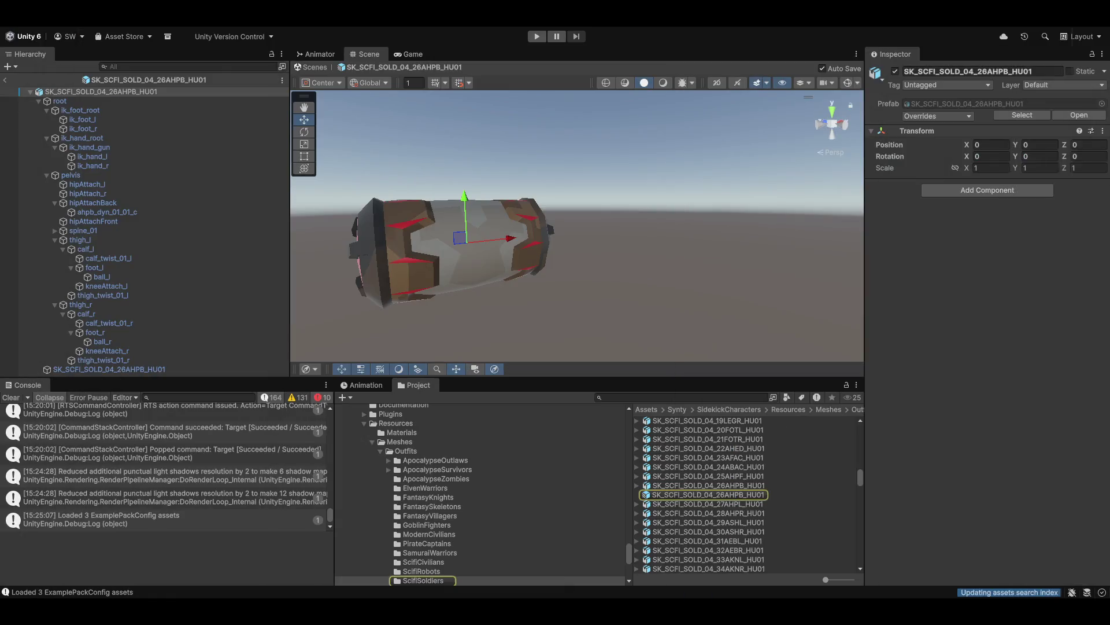
{"action": "left_click_drag", "start_coordinate": [501, 264], "coordinate": [541, 270]}
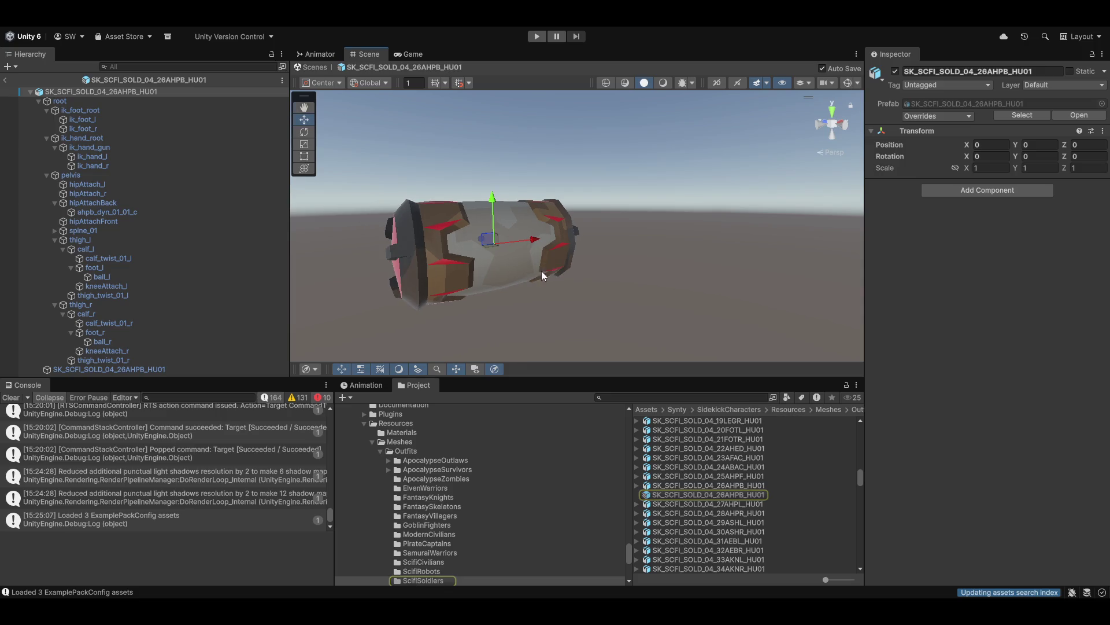
{"action": "key", "text": "z"}
{"action": "scroll", "coordinate": [547, 319], "scroll_direction": "down", "scroll_amount": 10}
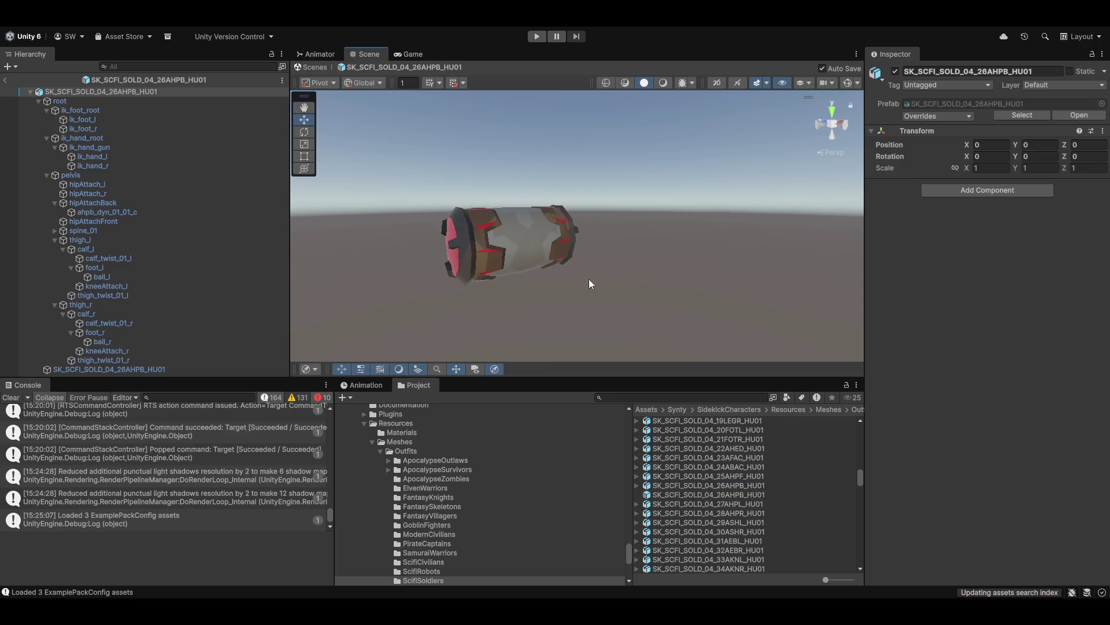
{"action": "mouse_move", "coordinate": [495, 263]}
{"action": "left_mouse_down"}
{"action": "mouse_move", "coordinate": [588, 280]}
{"action": "mouse_move", "coordinate": [742, 263]}
{"action": "mouse_move", "coordinate": [526, 279]}
{"action": "left_mouse_up"}
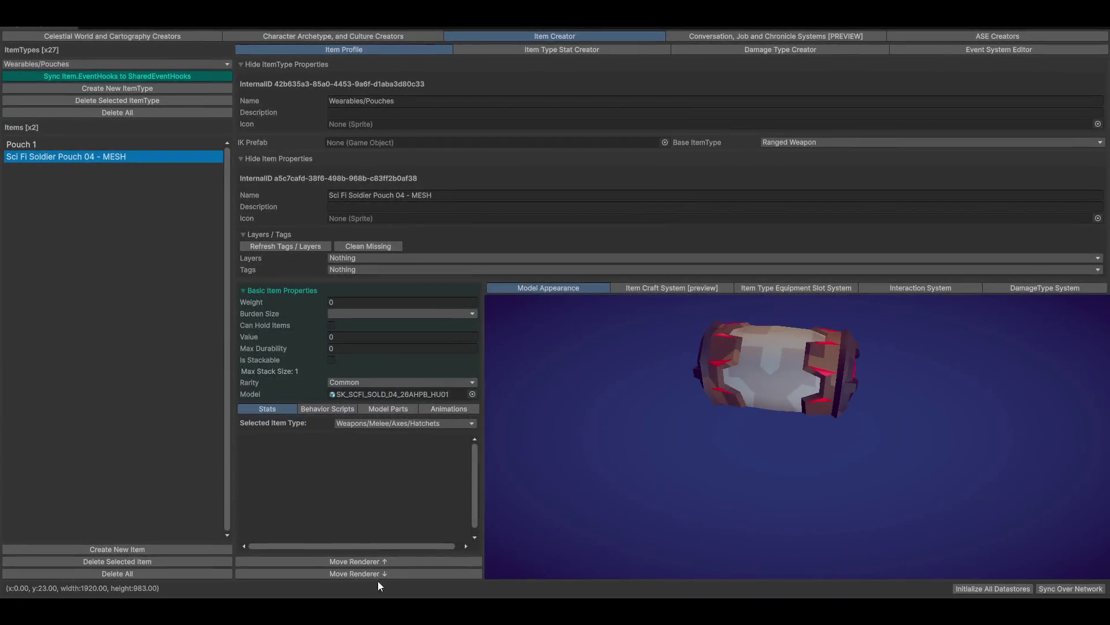
Review the pouch's Burden Size options without changing them and go to the archetype creators page
{"action": "mouse_move", "coordinate": [751, 405]}
{"action": "left_mouse_down"}
{"action": "mouse_move", "coordinate": [734, 482]}
{"action": "mouse_move", "coordinate": [763, 432]}
{"action": "mouse_move", "coordinate": [810, 420]}
{"action": "mouse_move", "coordinate": [821, 386]}
{"action": "mouse_move", "coordinate": [722, 395]}
{"action": "mouse_move", "coordinate": [709, 413]}
{"action": "mouse_move", "coordinate": [758, 438]}
{"action": "mouse_move", "coordinate": [768, 423]}
{"action": "mouse_move", "coordinate": [746, 423]}
{"action": "left_mouse_up"}
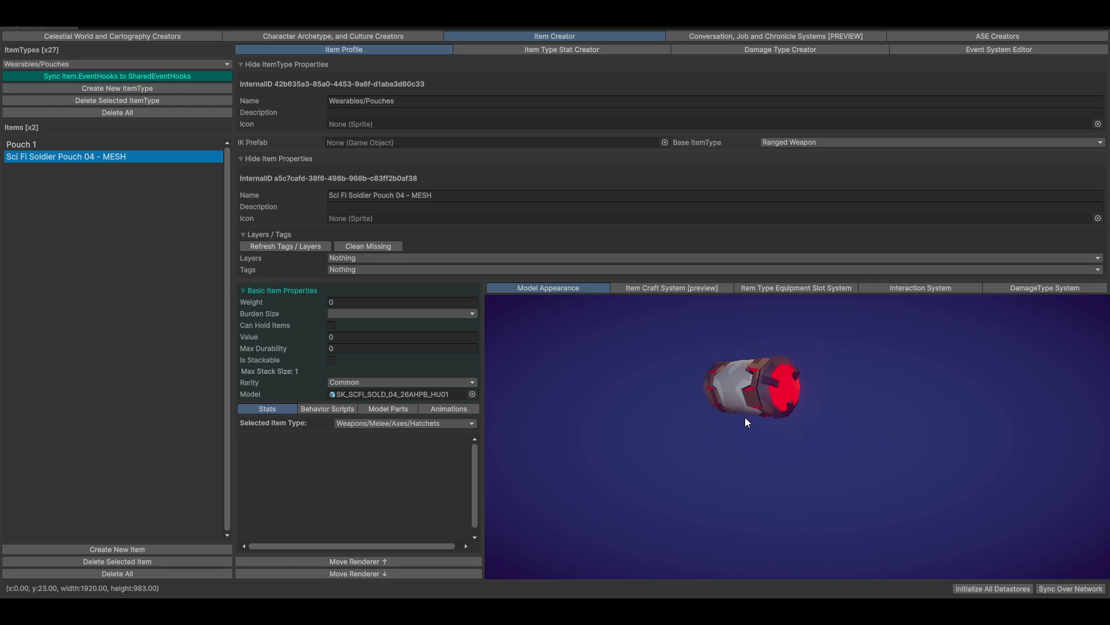
{"action": "left_click", "coordinate": [363, 314]}
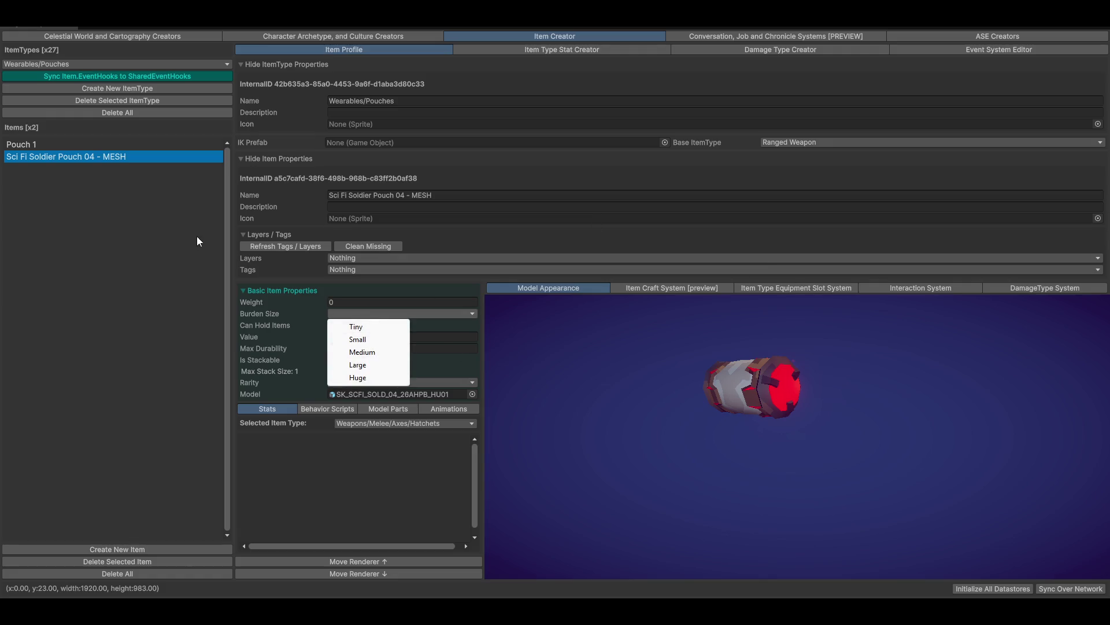
{"action": "left_click", "coordinate": [184, 189]}
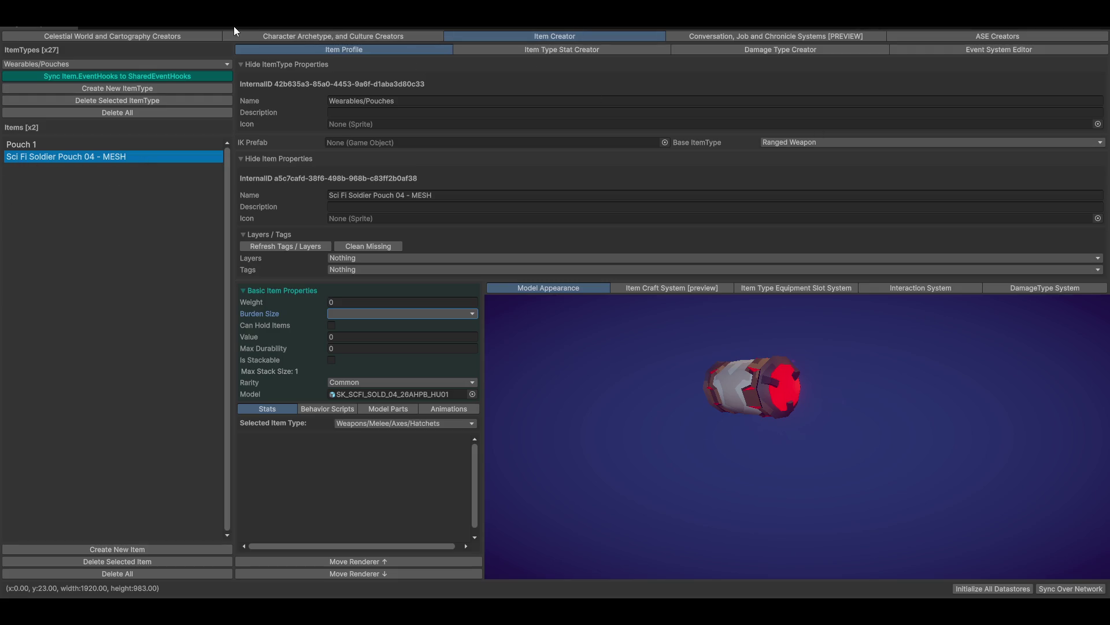
{"action": "left_click", "coordinate": [332, 34]}
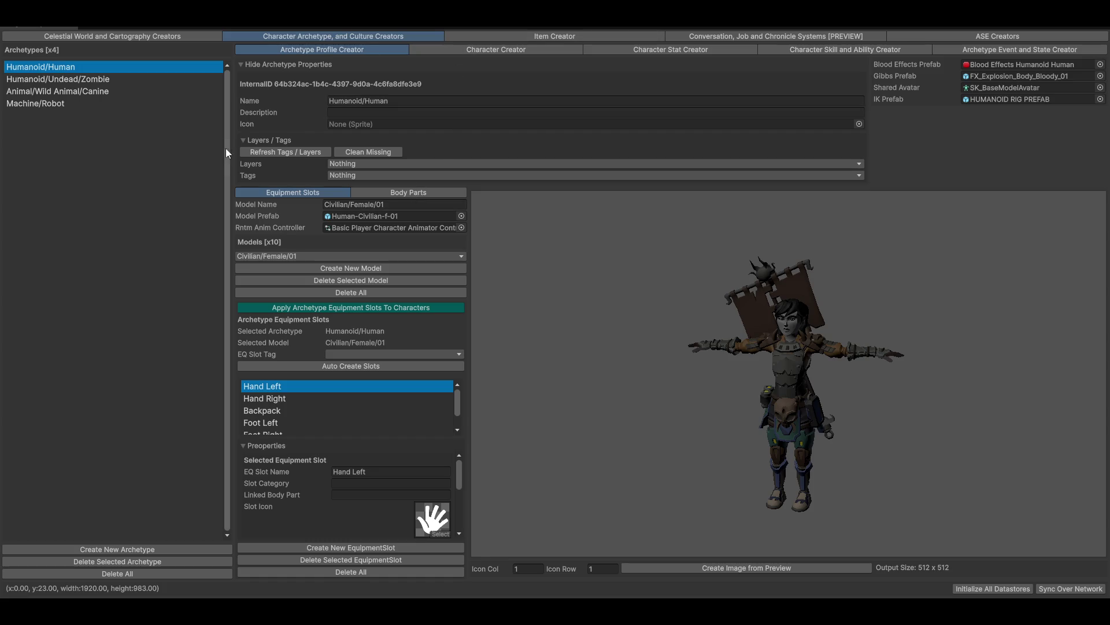
Confirm the Humanoid/Human archetype's Belt slot still holds Pouch 1, then return to the Item Creator
{"action": "left_click", "coordinate": [258, 142]}
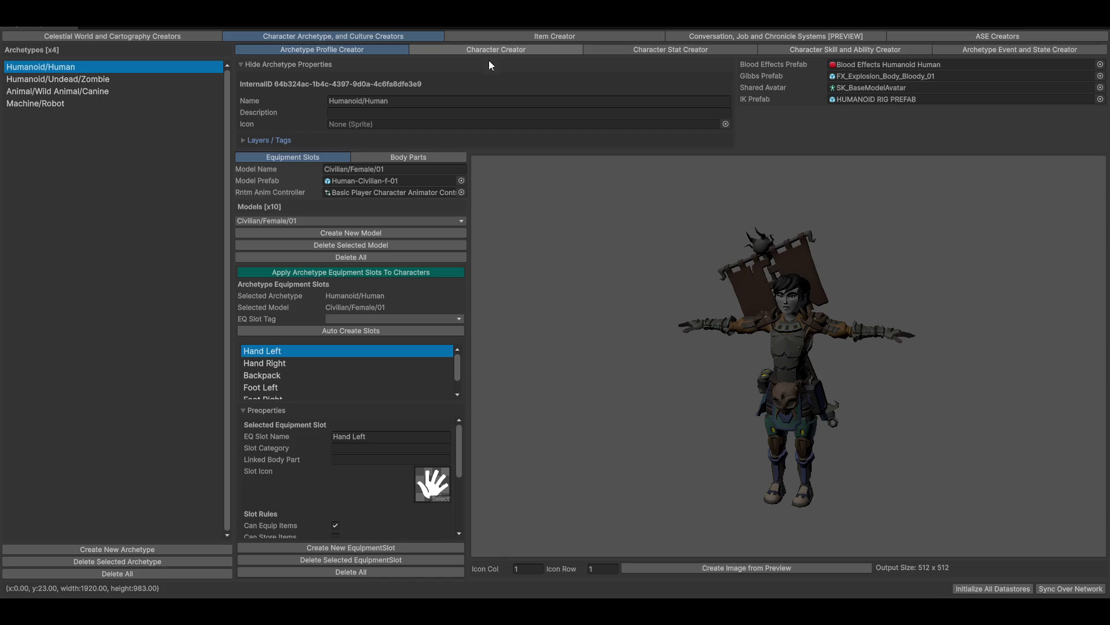
{"action": "mouse_move", "coordinate": [887, 391]}
{"action": "left_mouse_down"}
{"action": "mouse_move", "coordinate": [908, 350]}
{"action": "mouse_move", "coordinate": [819, 386]}
{"action": "mouse_move", "coordinate": [970, 381]}
{"action": "mouse_move", "coordinate": [914, 389]}
{"action": "mouse_move", "coordinate": [781, 370]}
{"action": "left_mouse_up"}
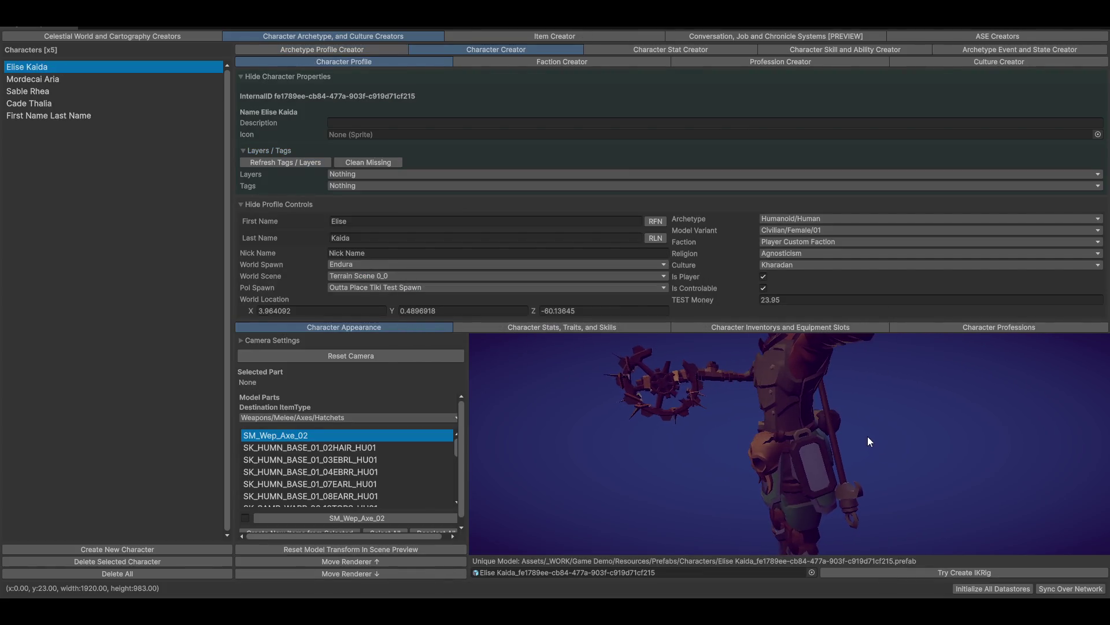
{"action": "left_click", "coordinate": [755, 327]}
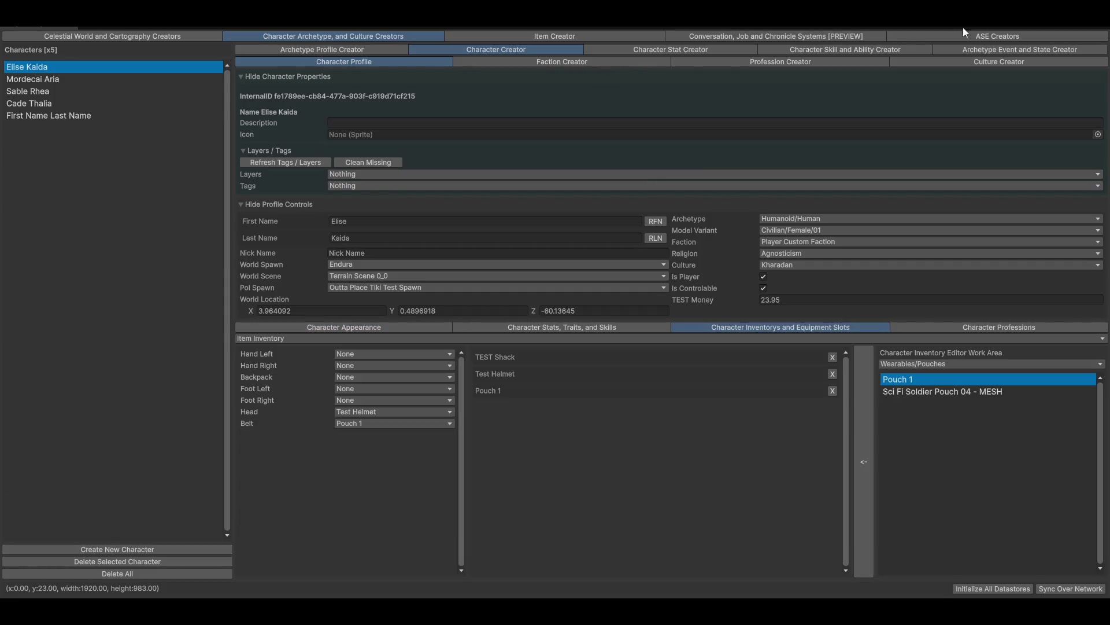
{"action": "left_click", "coordinate": [387, 426]}
{"action": "left_click", "coordinate": [370, 449]}
{"action": "left_click", "coordinate": [534, 37]}
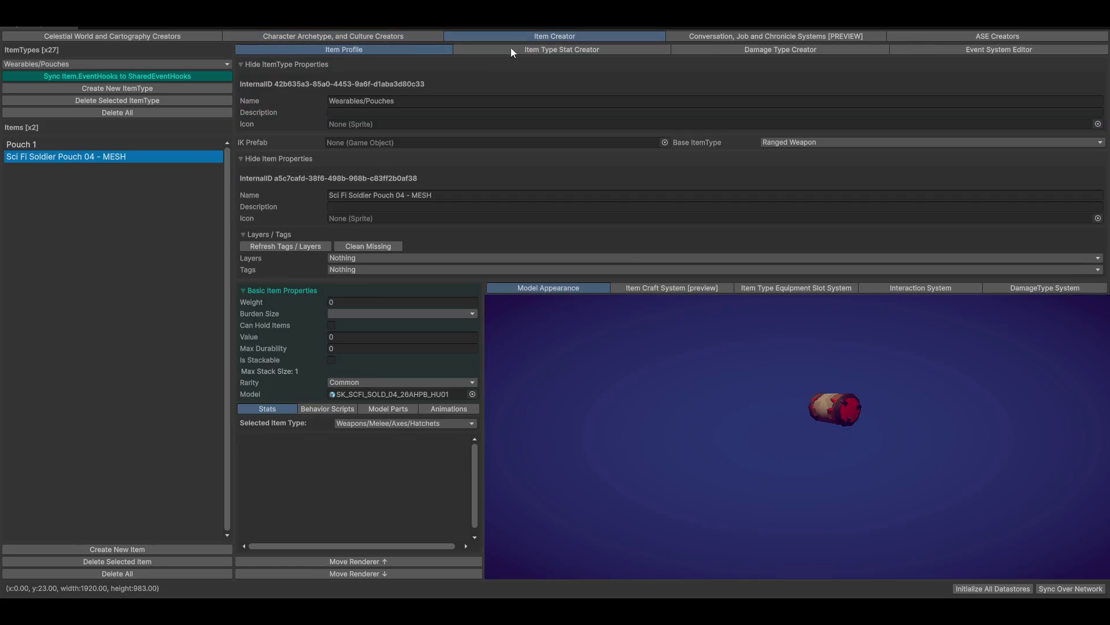
Give the Sci Fi Soldier Pouch 04 - MESH item a Small burden size and enable Can Hold Items
{"action": "left_click", "coordinate": [829, 289]}
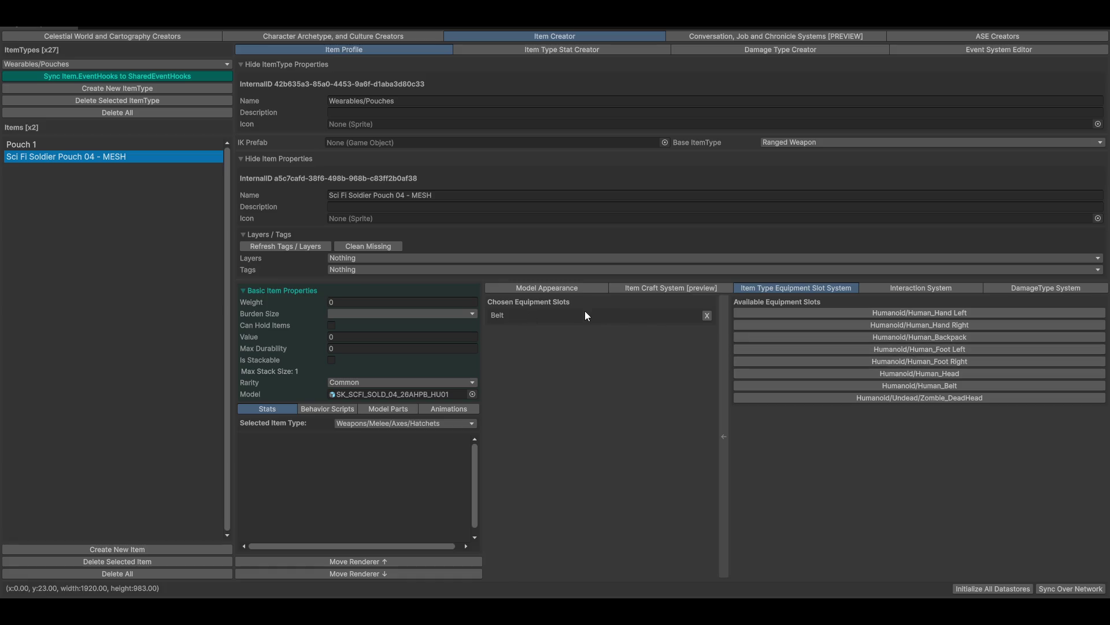
{"action": "left_click", "coordinate": [24, 141]}
{"action": "left_click", "coordinate": [33, 157]}
{"action": "left_click", "coordinate": [405, 314]}
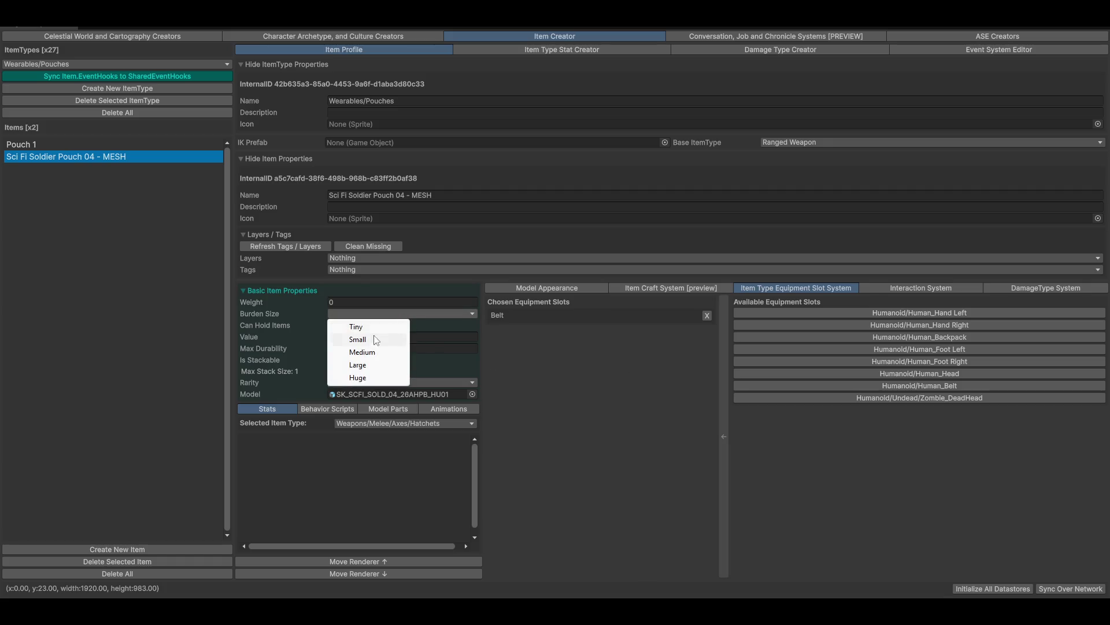
{"action": "left_click", "coordinate": [373, 327]}
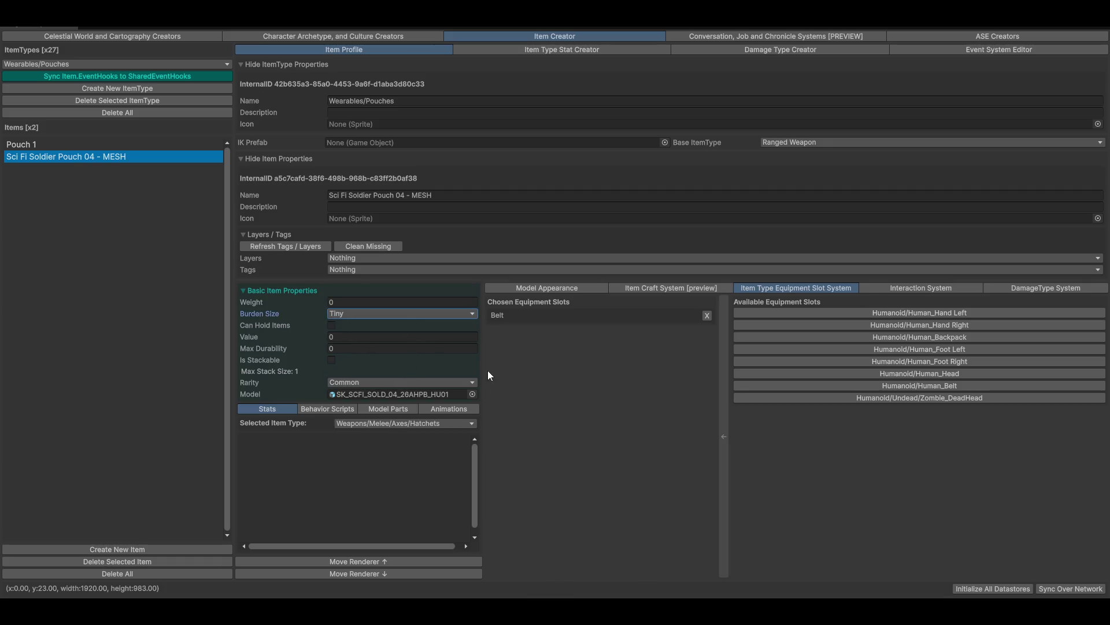
{"action": "left_click", "coordinate": [339, 313]}
{"action": "left_click", "coordinate": [366, 340]}
{"action": "left_click", "coordinate": [331, 325]}
{"action": "left_click", "coordinate": [343, 33]}
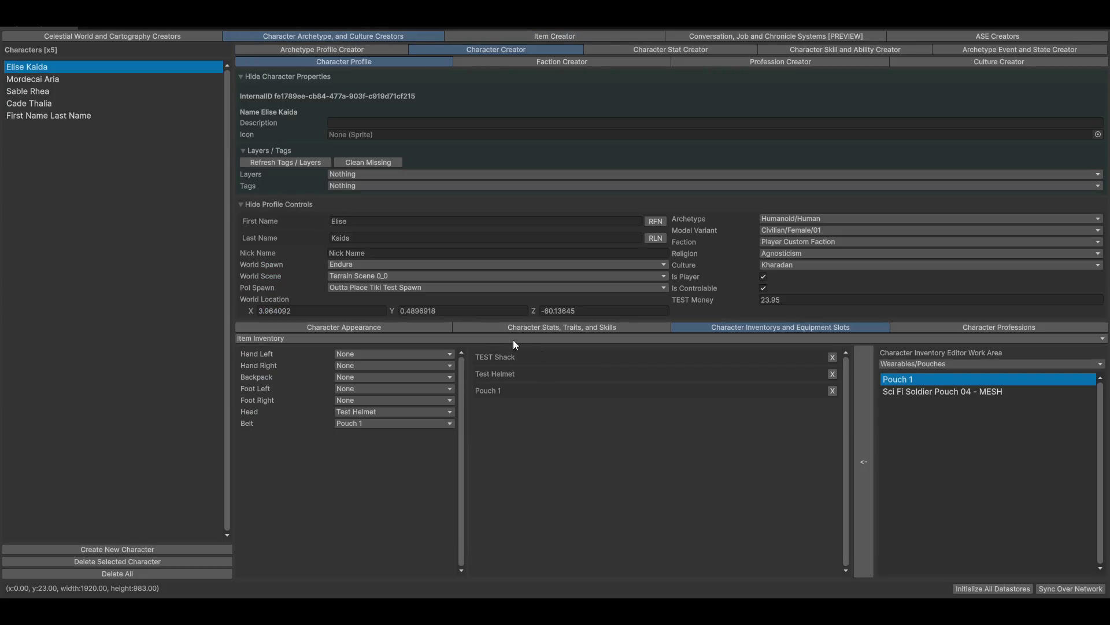
Add the Sci Fi Soldier Pouch 04 - MESH item to the inventory and equip it on the Belt
{"action": "left_click", "coordinate": [907, 392]}
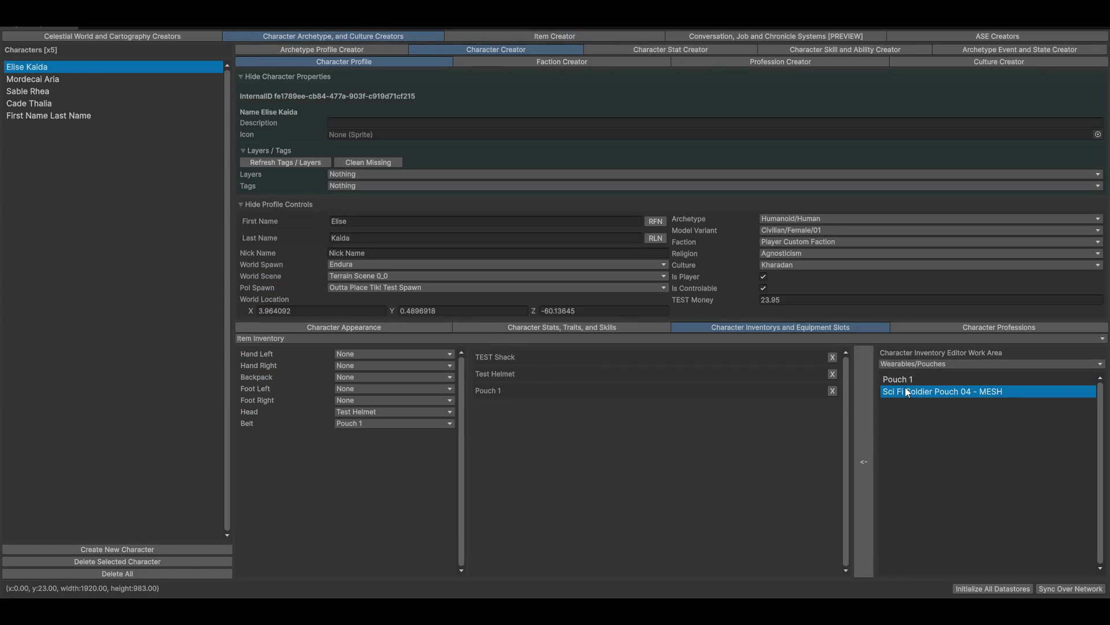
{"action": "left_click", "coordinate": [864, 457]}
{"action": "left_click", "coordinate": [360, 423]}
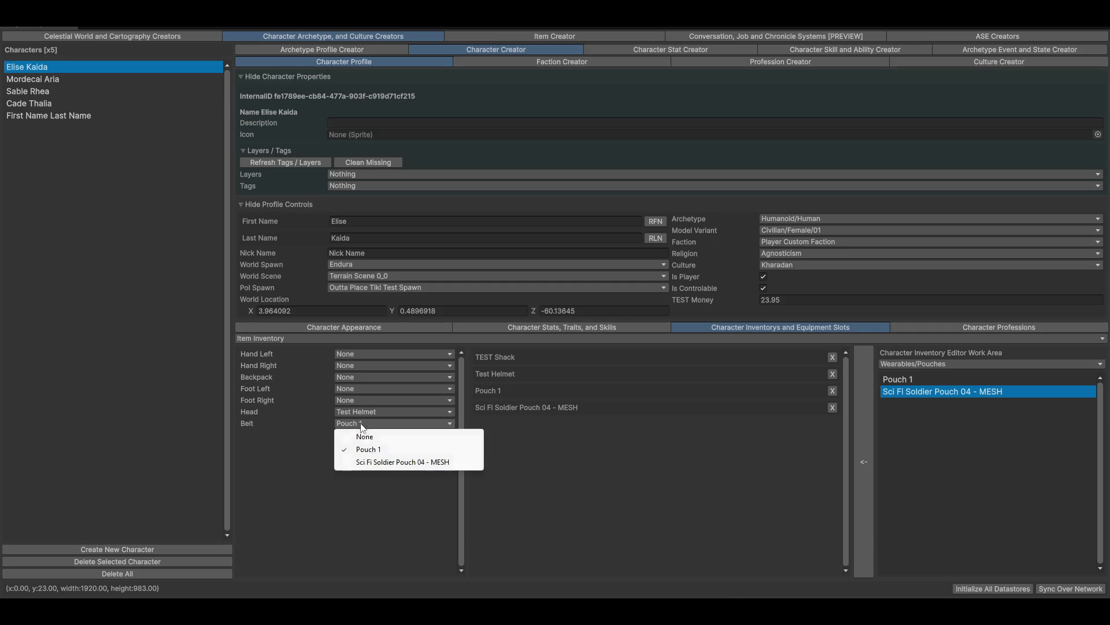
{"action": "left_click", "coordinate": [373, 462]}
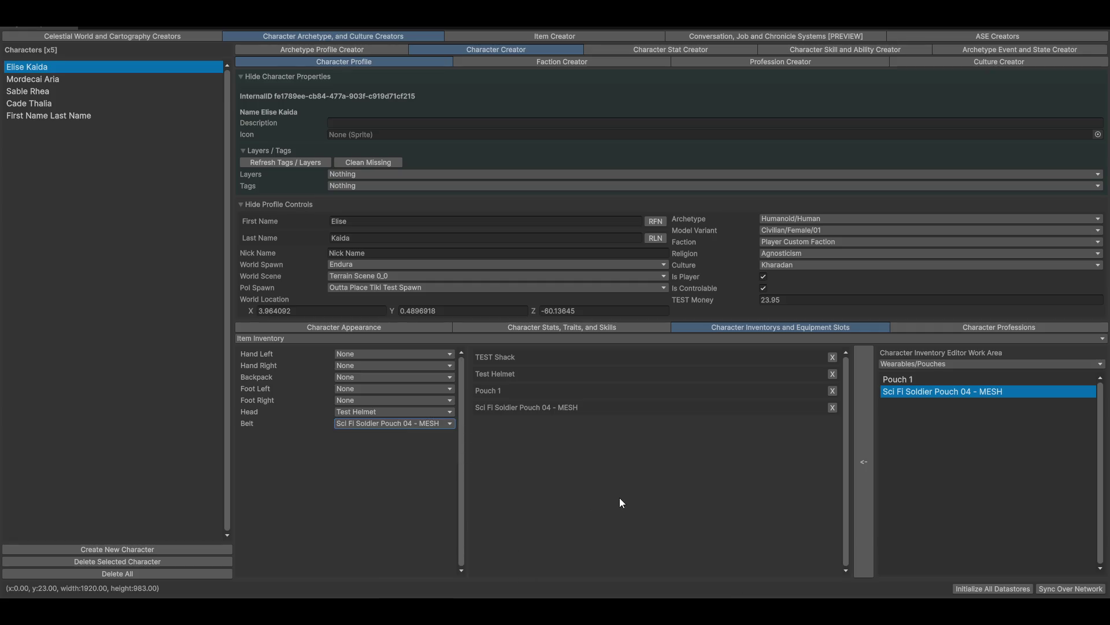
Remove the Sci Fi Soldier pouch, put Pouch 1 back on the Belt, and show the appearance preview
{"action": "left_click", "coordinate": [832, 407]}
{"action": "left_click", "coordinate": [379, 425]}
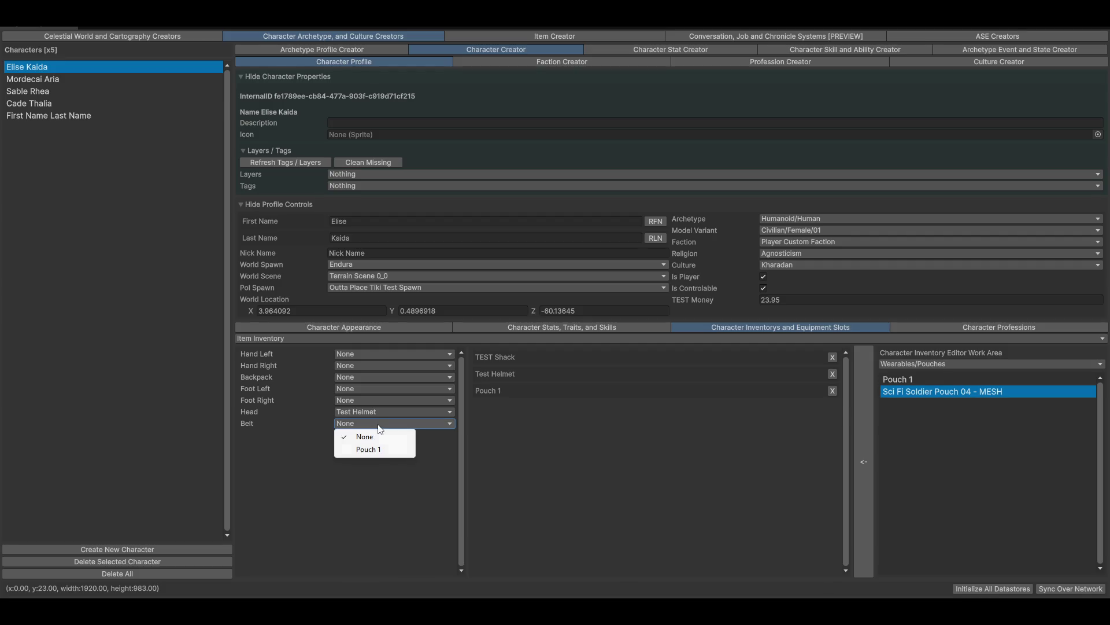
{"action": "left_click", "coordinate": [381, 449]}
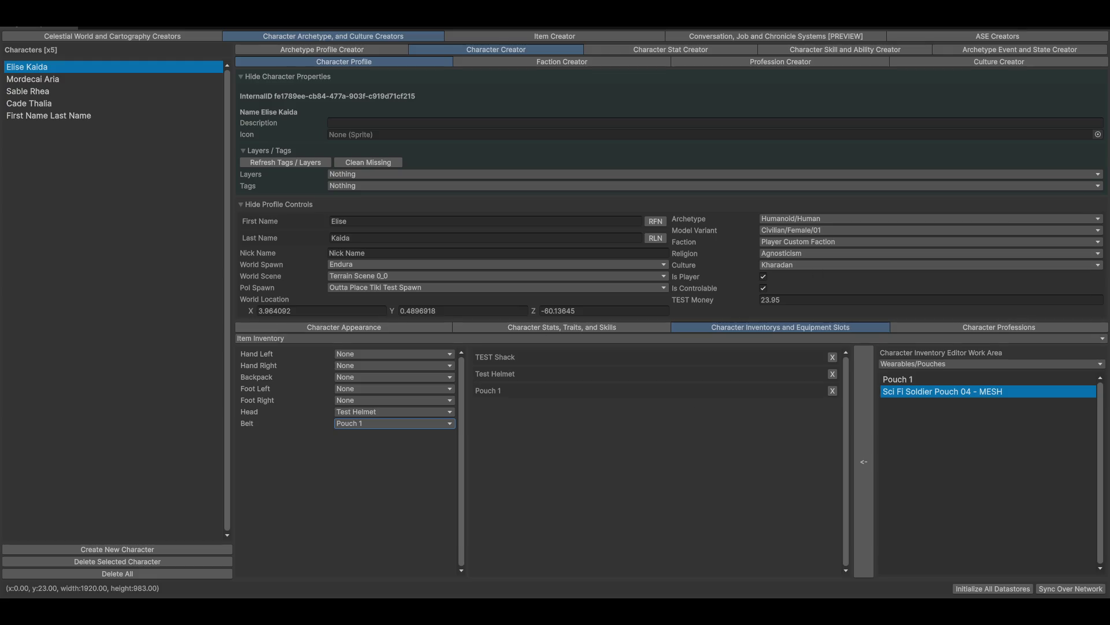
{"action": "left_click", "coordinate": [344, 327]}
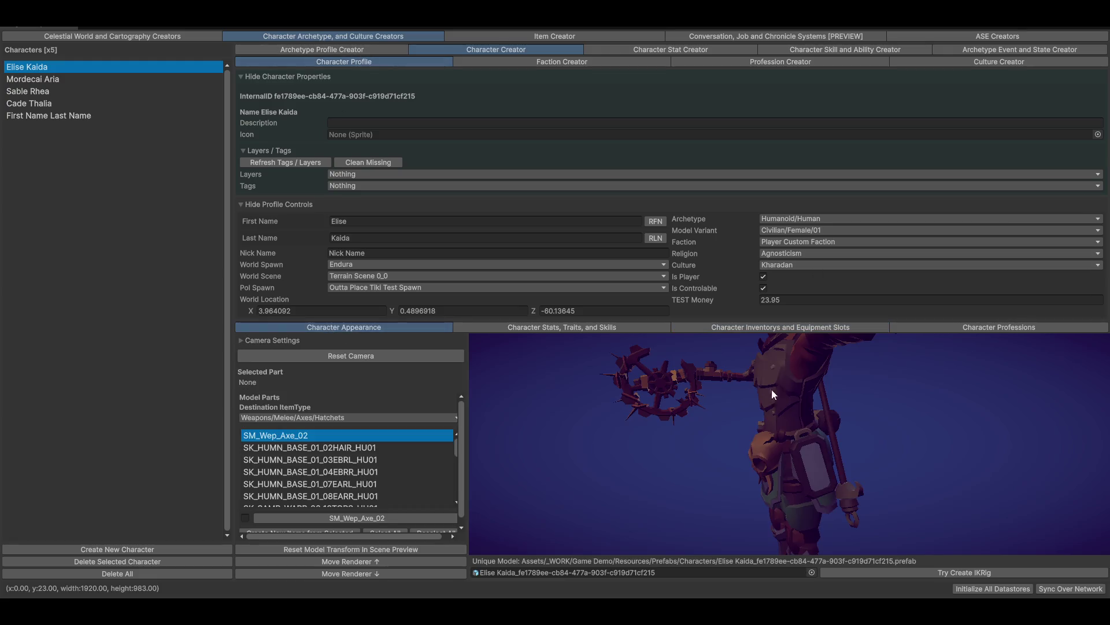
Select the SK_SCFI_SOLD_04_26AHPB_HU01 part and set its destination item type to Wearables/Pouches
{"action": "left_click", "coordinate": [276, 77]}
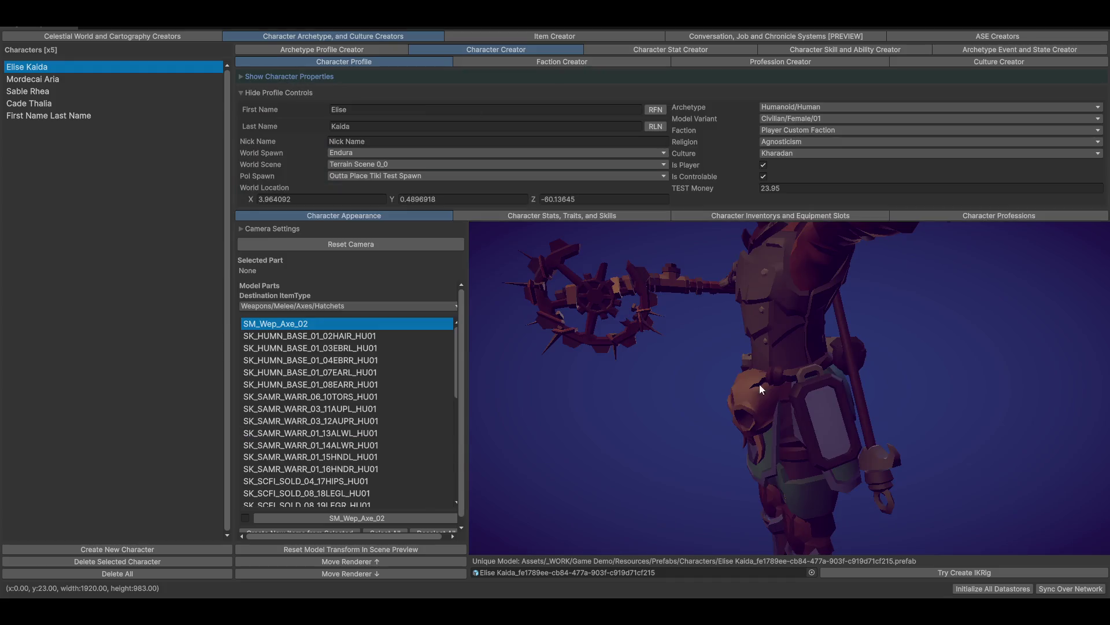
{"action": "mouse_move", "coordinate": [792, 439]}
{"action": "left_mouse_down"}
{"action": "mouse_move", "coordinate": [825, 428]}
{"action": "mouse_move", "coordinate": [829, 397]}
{"action": "mouse_move", "coordinate": [817, 418]}
{"action": "mouse_move", "coordinate": [832, 443]}
{"action": "mouse_move", "coordinate": [869, 435]}
{"action": "left_mouse_up"}
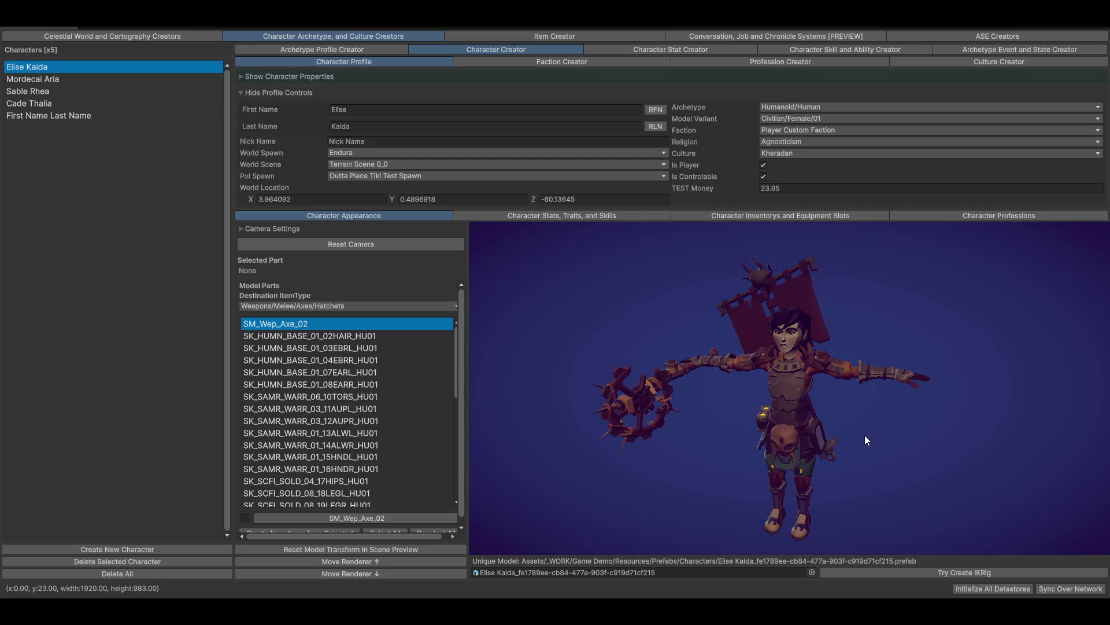
{"action": "scroll", "coordinate": [345, 439], "scroll_direction": "down", "scroll_amount": 10}
{"action": "left_click", "coordinate": [355, 370]}
{"action": "scroll", "coordinate": [370, 428], "scroll_direction": "up", "scroll_amount": 5}
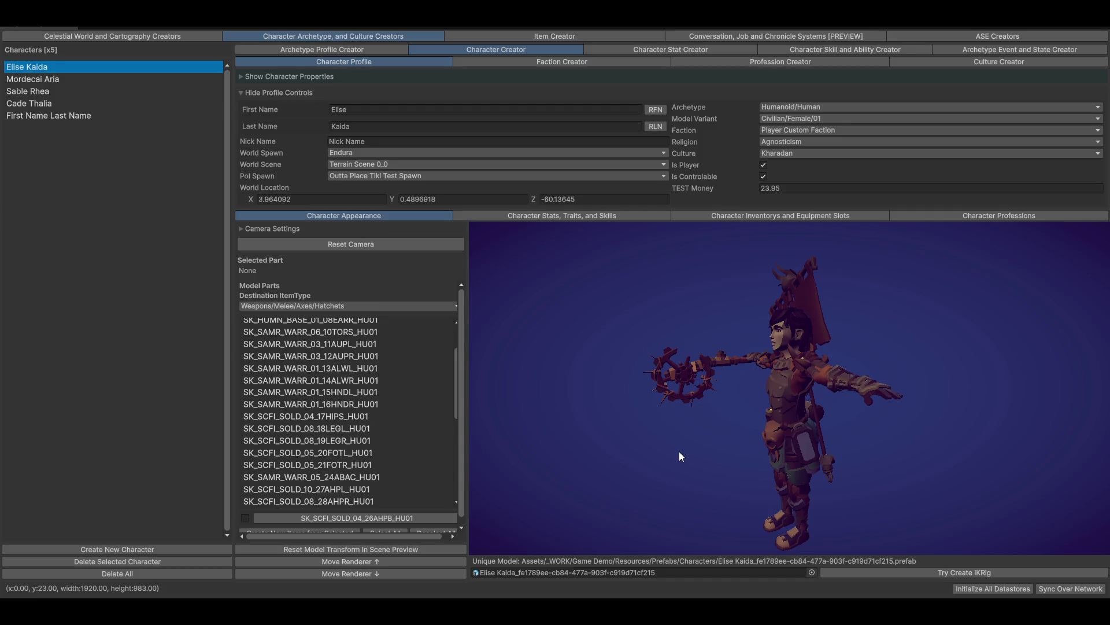
{"action": "scroll", "coordinate": [369, 427], "scroll_direction": "down", "scroll_amount": 5}
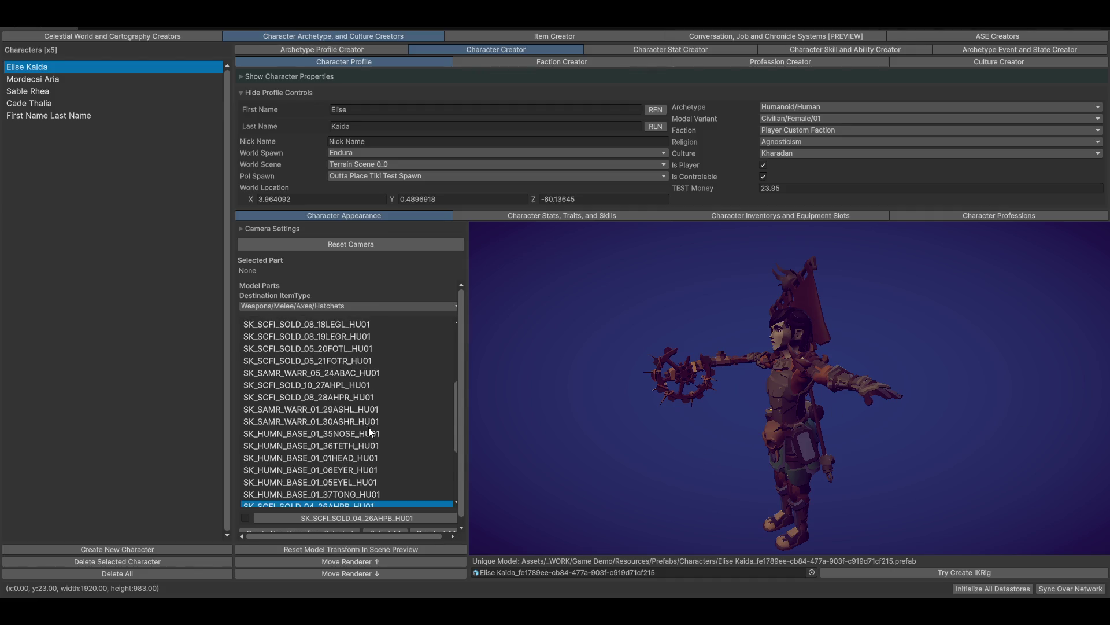
{"action": "scroll", "coordinate": [348, 440], "scroll_direction": "up", "scroll_amount": 3}
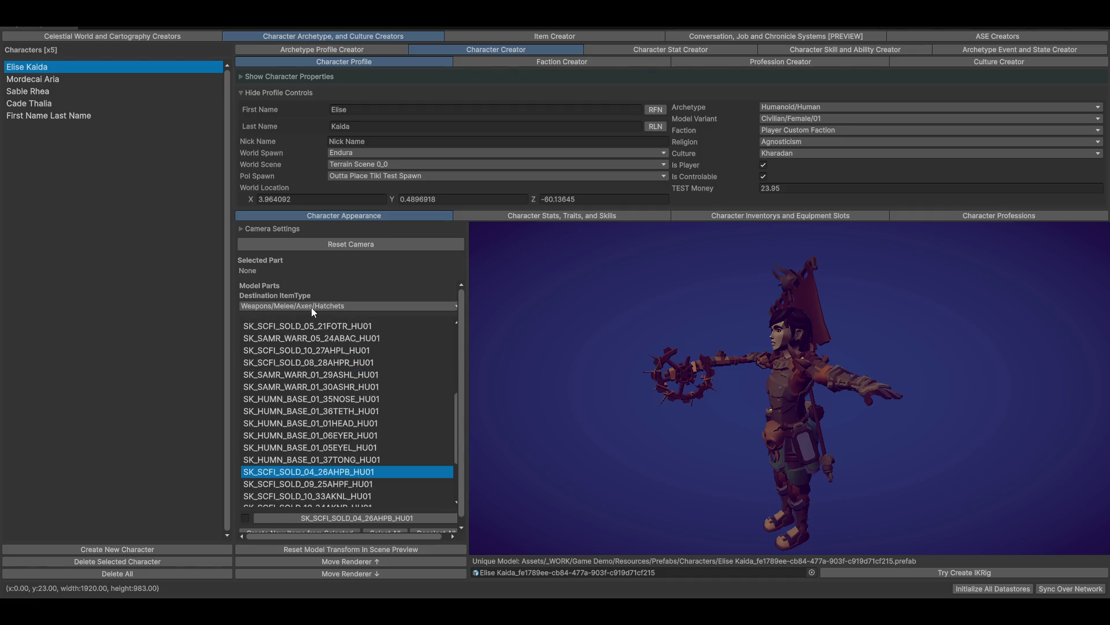
{"action": "left_click", "coordinate": [345, 305]}
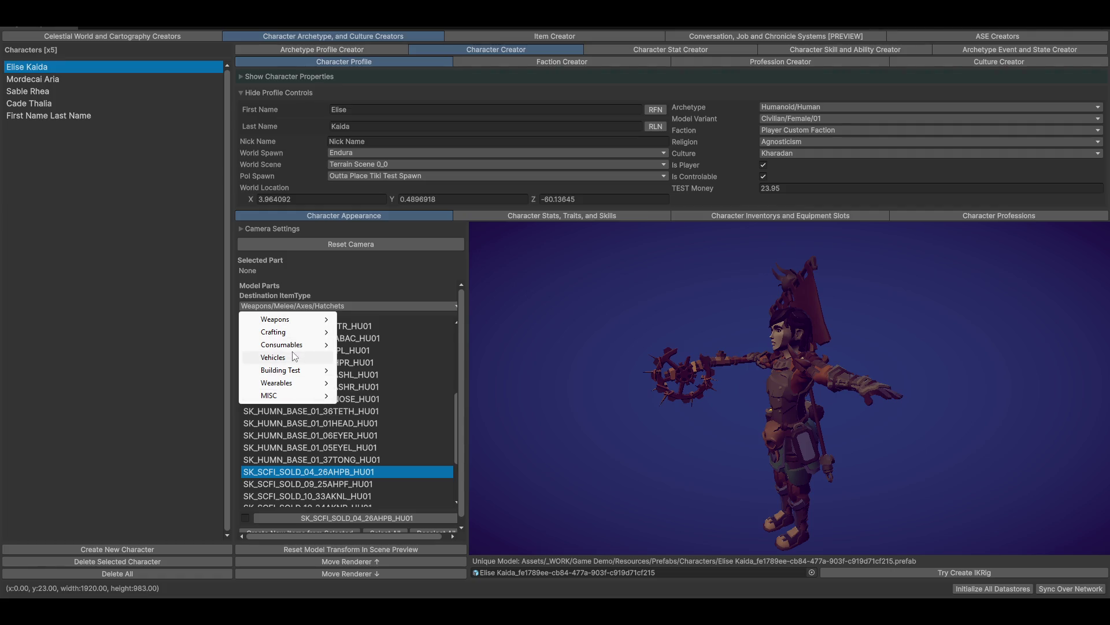
{"action": "mouse_move", "coordinate": [289, 333]}
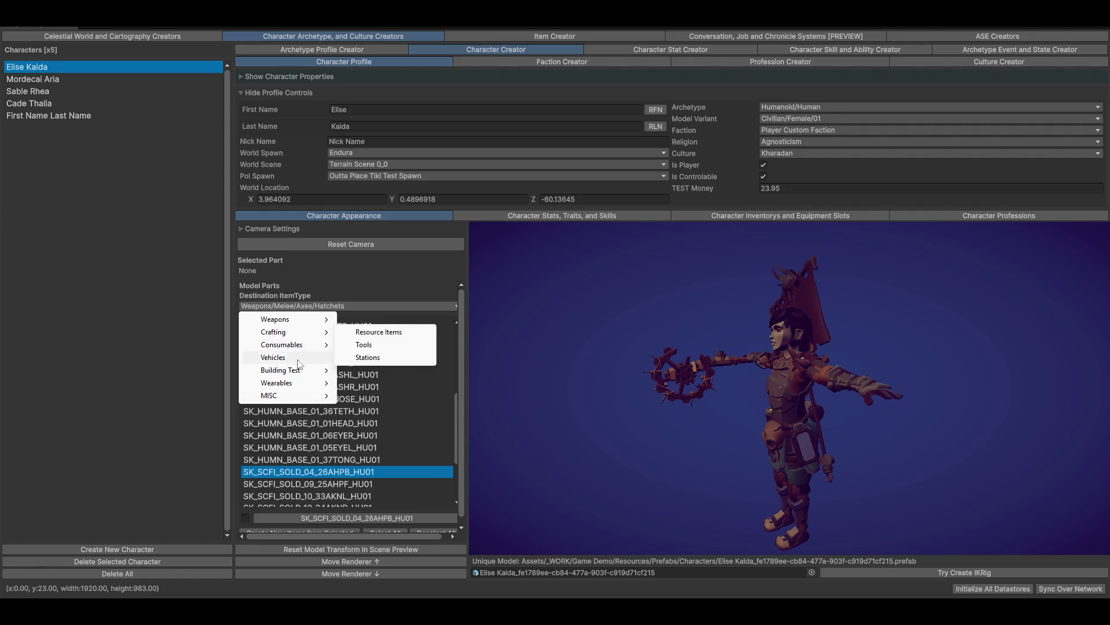
{"action": "mouse_move", "coordinate": [312, 384]}
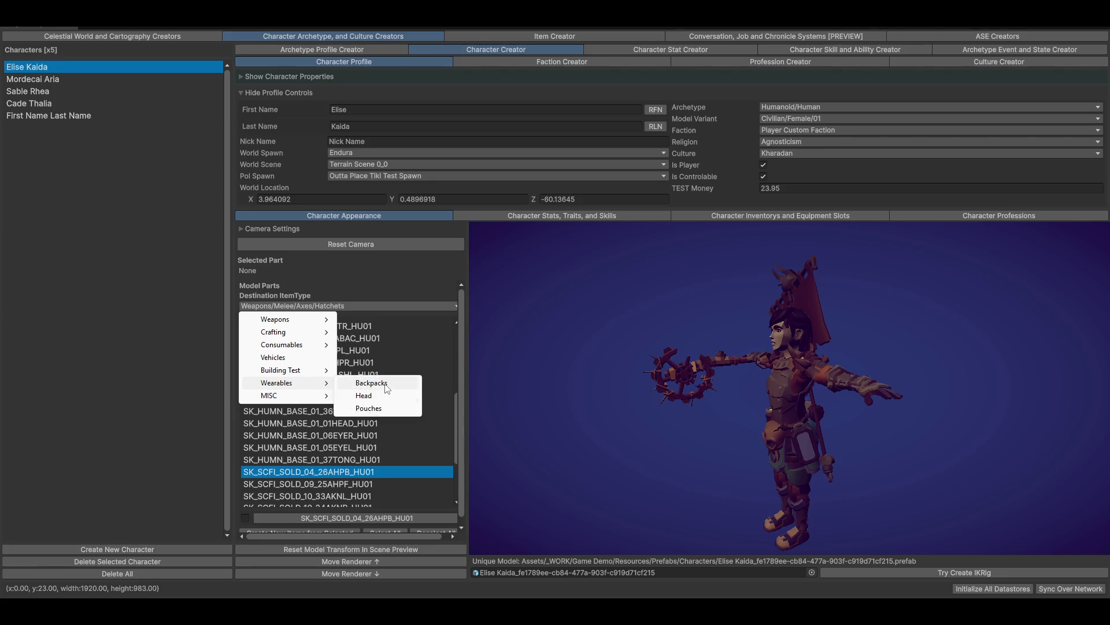
{"action": "left_click", "coordinate": [371, 407]}
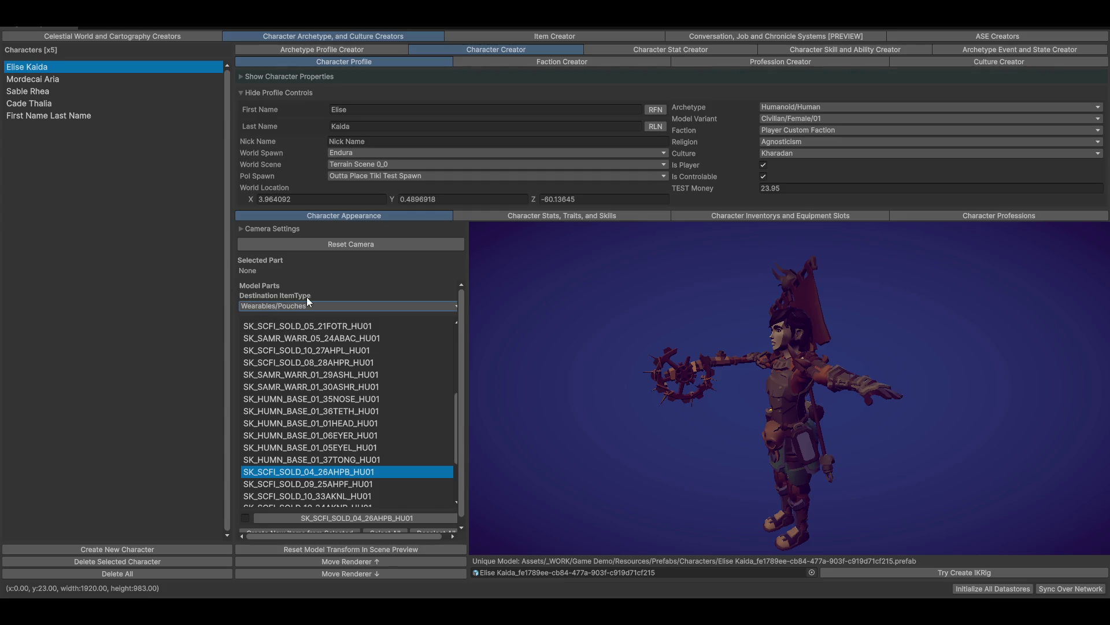
Turn the character to her back, check the back pouch, and reselect SK_SCFI_SOLD_04_26AHPB_HU01
{"action": "scroll", "coordinate": [376, 442], "scroll_direction": "down", "scroll_amount": 3}
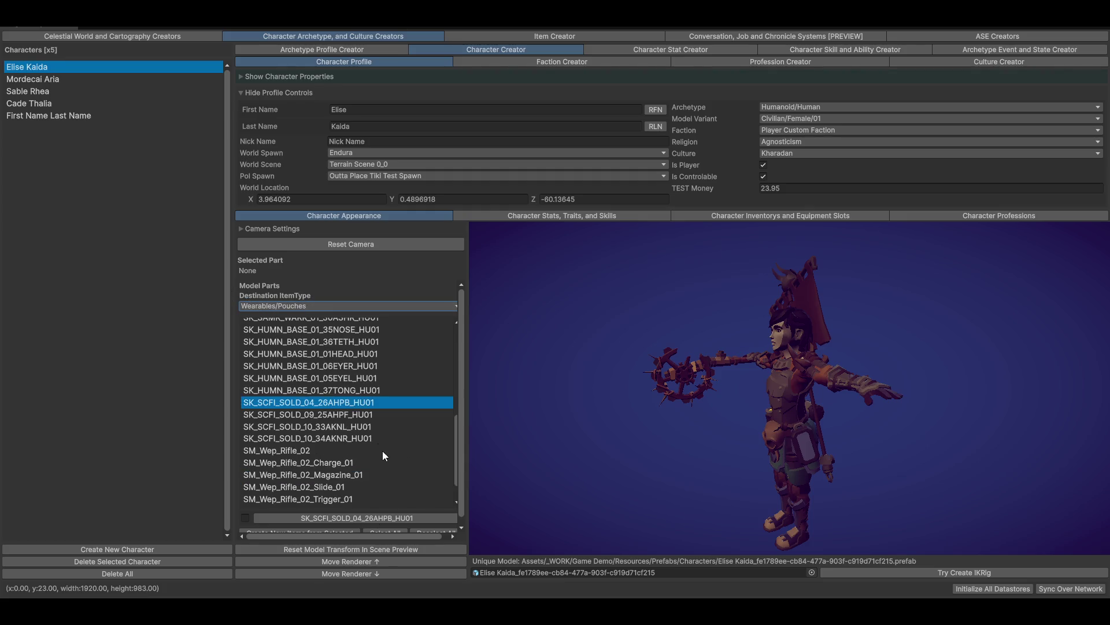
{"action": "left_click_drag", "start_coordinate": [1015, 425], "coordinate": [769, 428]}
{"action": "left_click", "coordinate": [770, 423]}
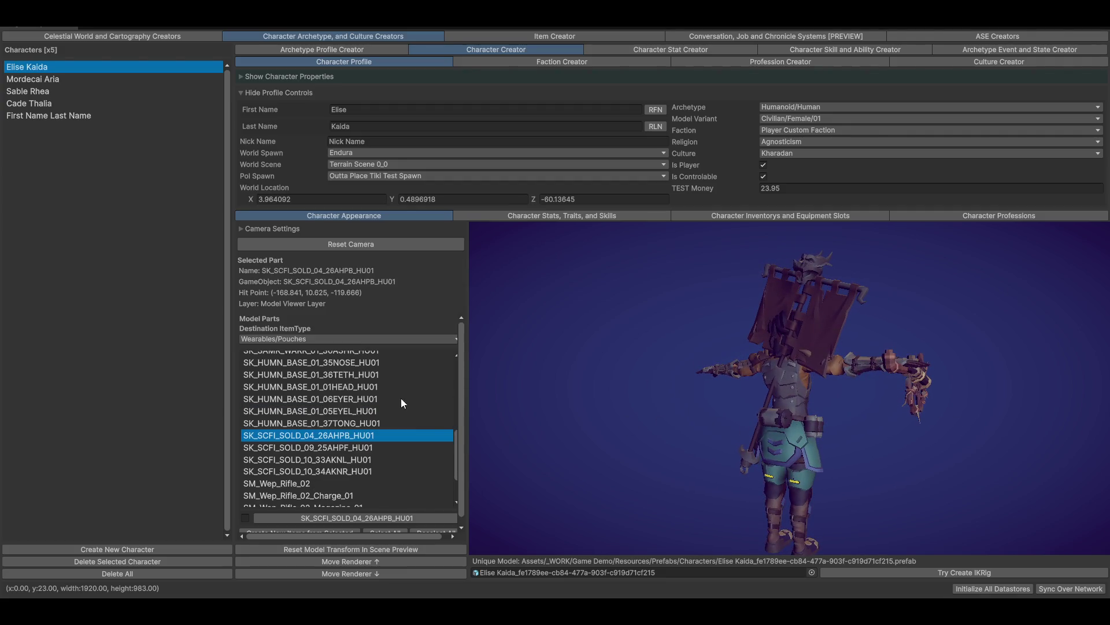
{"action": "left_click", "coordinate": [324, 386]}
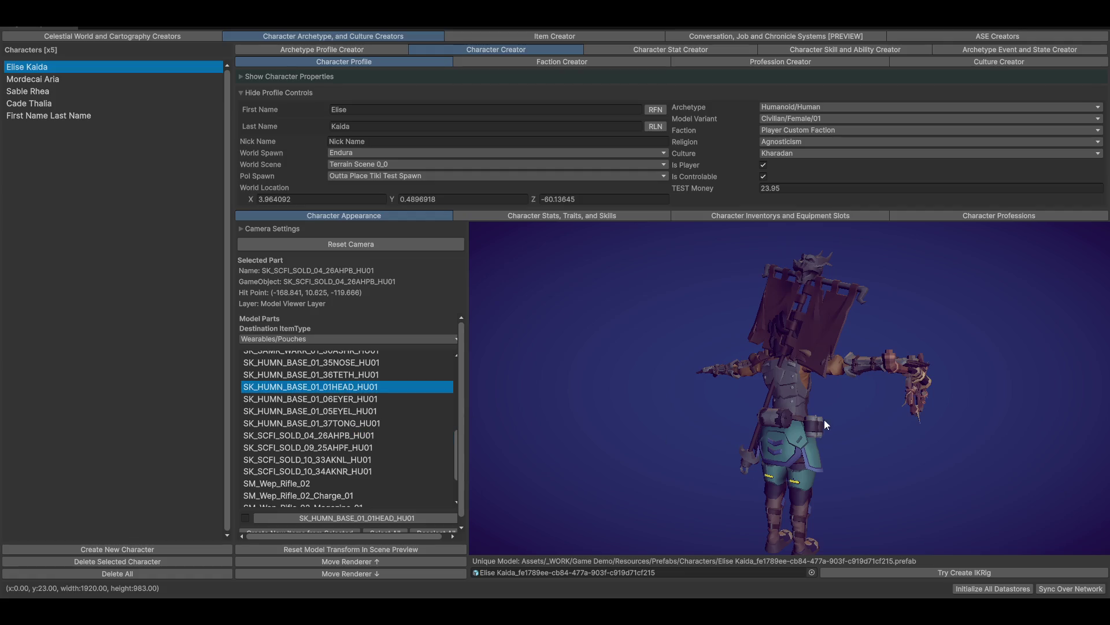
{"action": "left_click", "coordinate": [781, 421]}
{"action": "left_click", "coordinate": [780, 424]}
{"action": "left_click", "coordinate": [776, 418]}
{"action": "left_click", "coordinate": [775, 417]}
{"action": "left_click", "coordinate": [316, 439]}
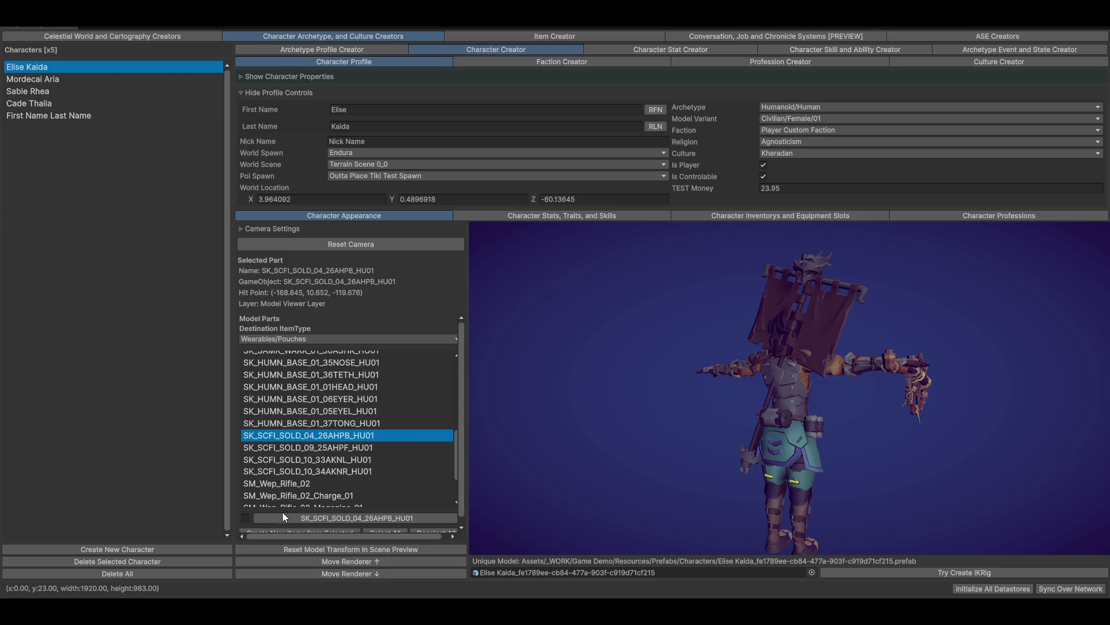
Create a new Wearables/Pouches item from the ticked part and view it in the Item Creator
{"action": "scroll", "coordinate": [398, 461], "scroll_direction": "down", "scroll_amount": 3}
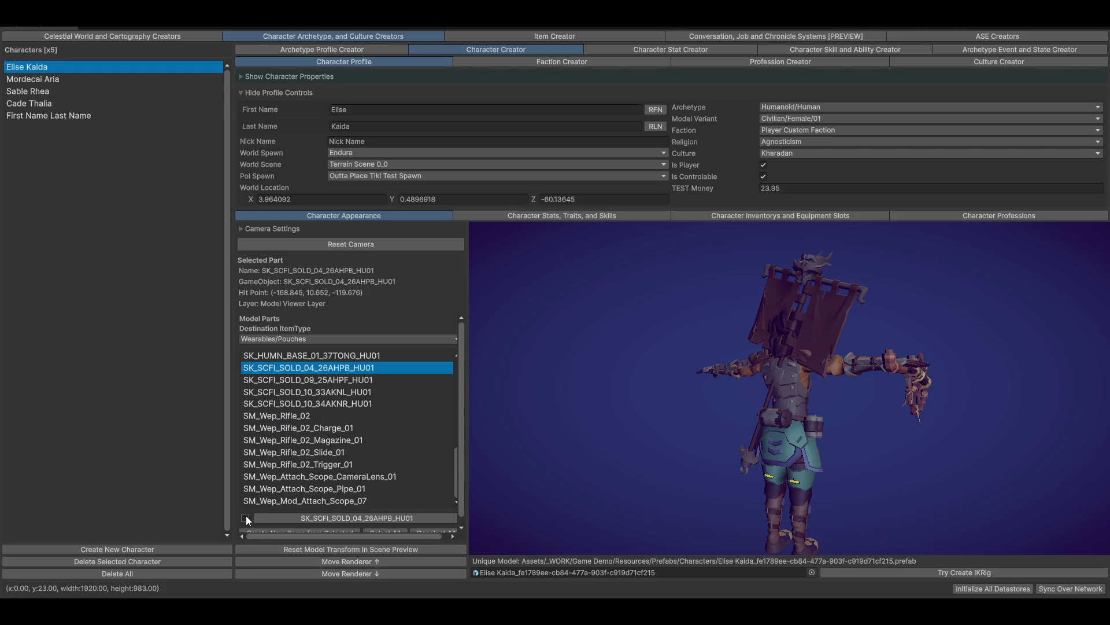
{"action": "scroll", "coordinate": [429, 491], "scroll_direction": "down", "scroll_amount": 1}
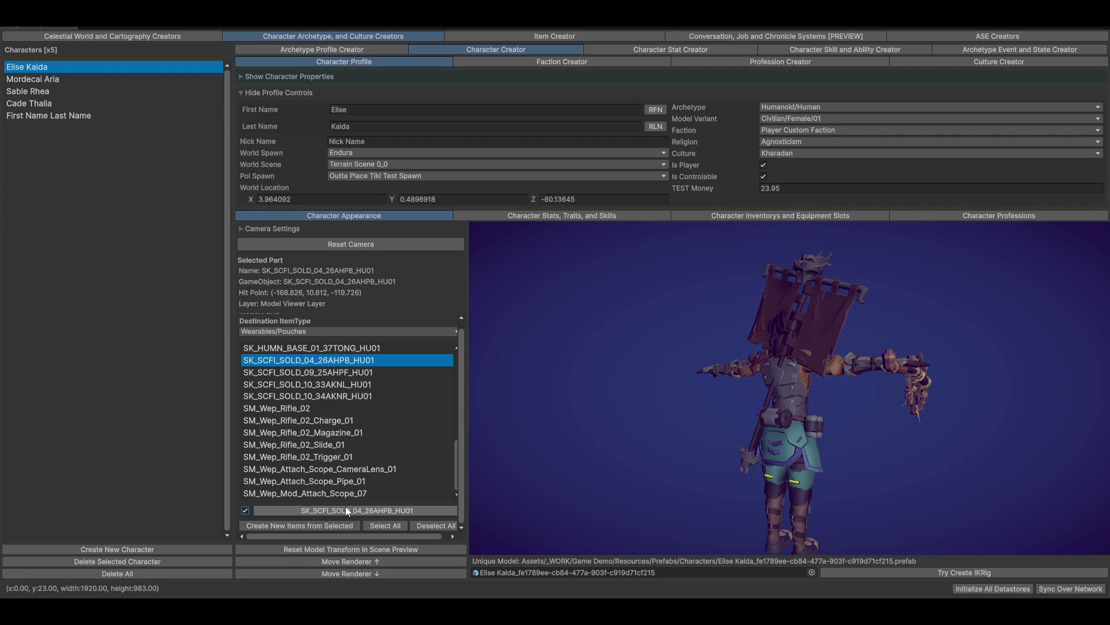
{"action": "left_click", "coordinate": [275, 522]}
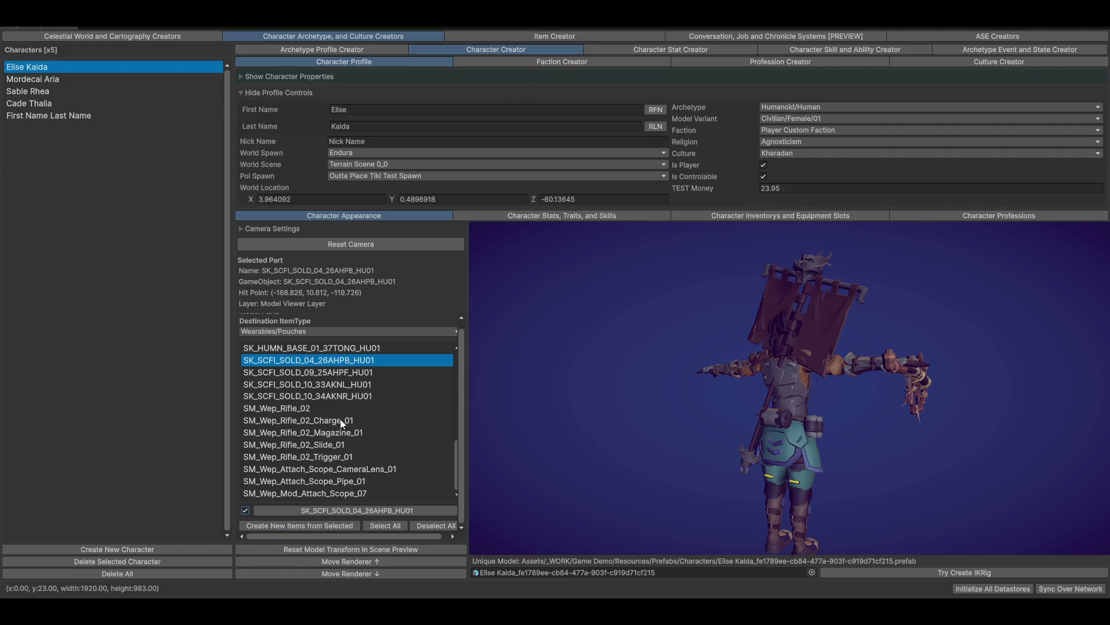
{"action": "left_click", "coordinate": [522, 34]}
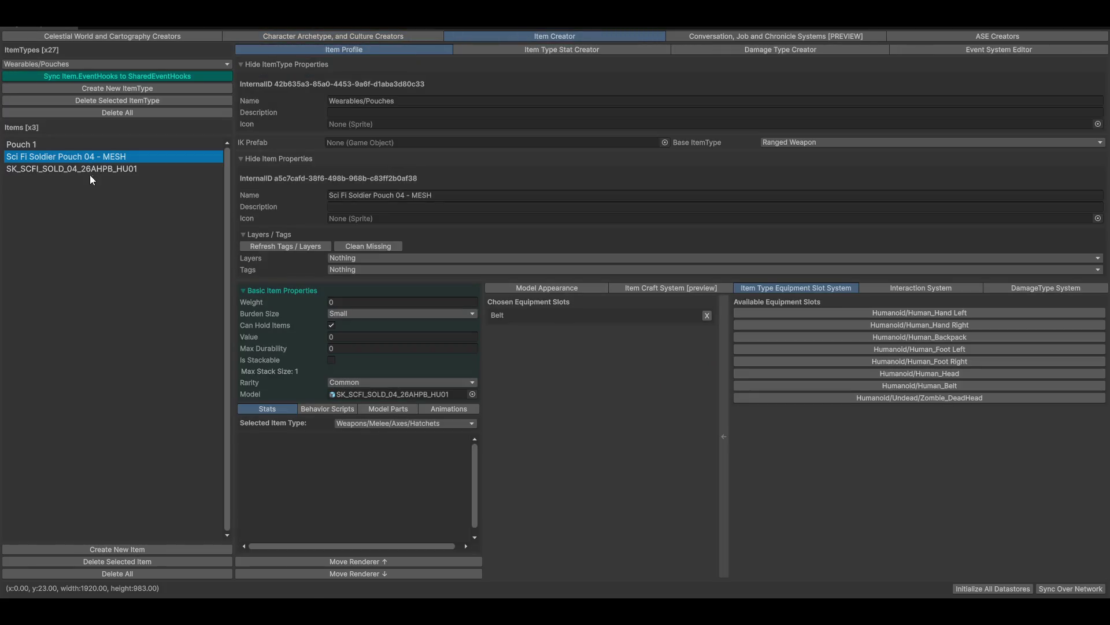
Compare the new SK_SCFI_SOLD_04_26AHPB_HU01 item's model with the Sci Fi Soldier Pouch 04 - MESH item
{"action": "left_click", "coordinate": [76, 169]}
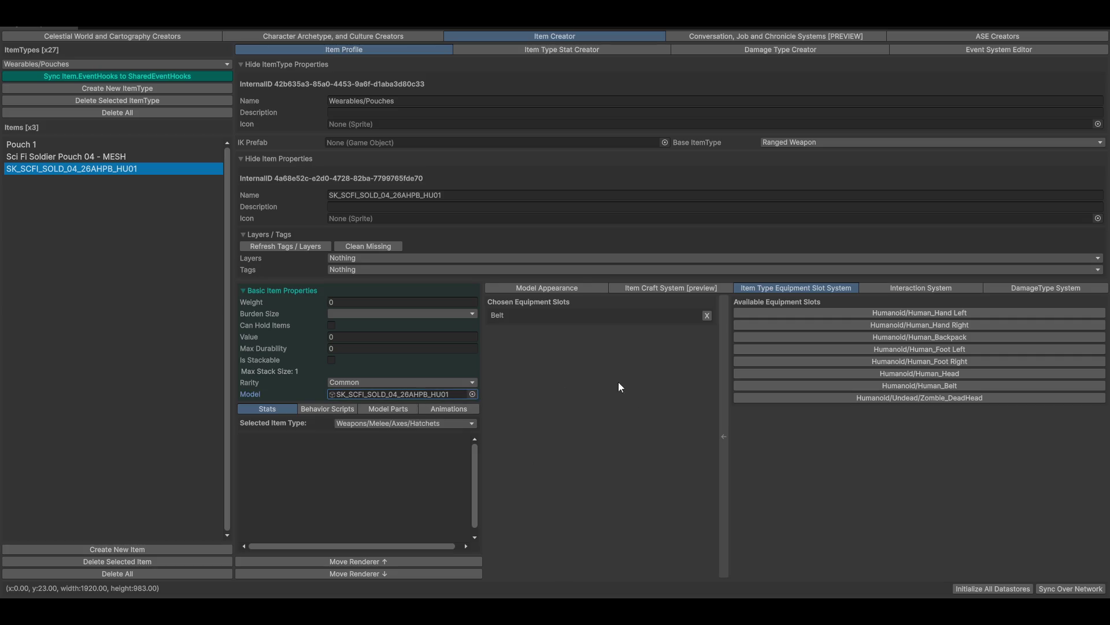
{"action": "left_click", "coordinate": [553, 288]}
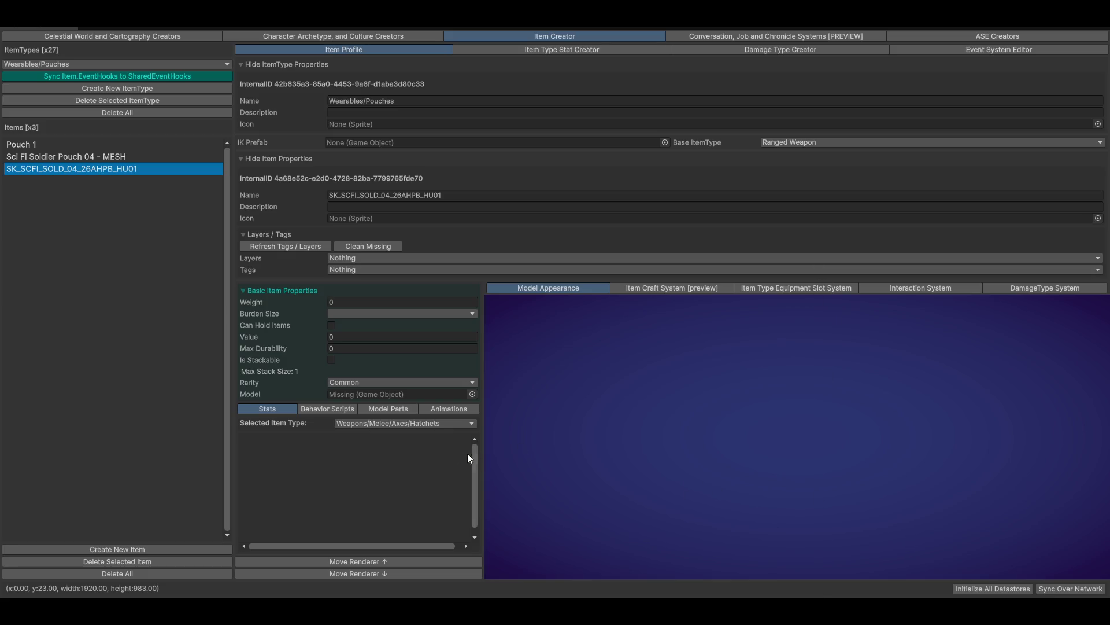
{"action": "left_click", "coordinate": [25, 159]}
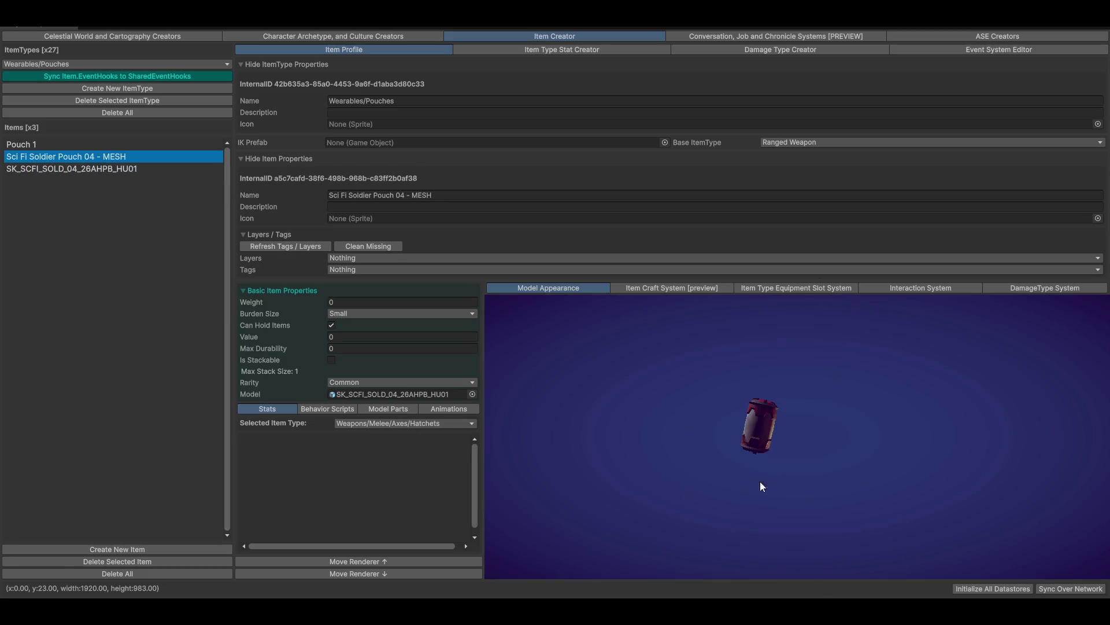
{"action": "left_click", "coordinate": [77, 169]}
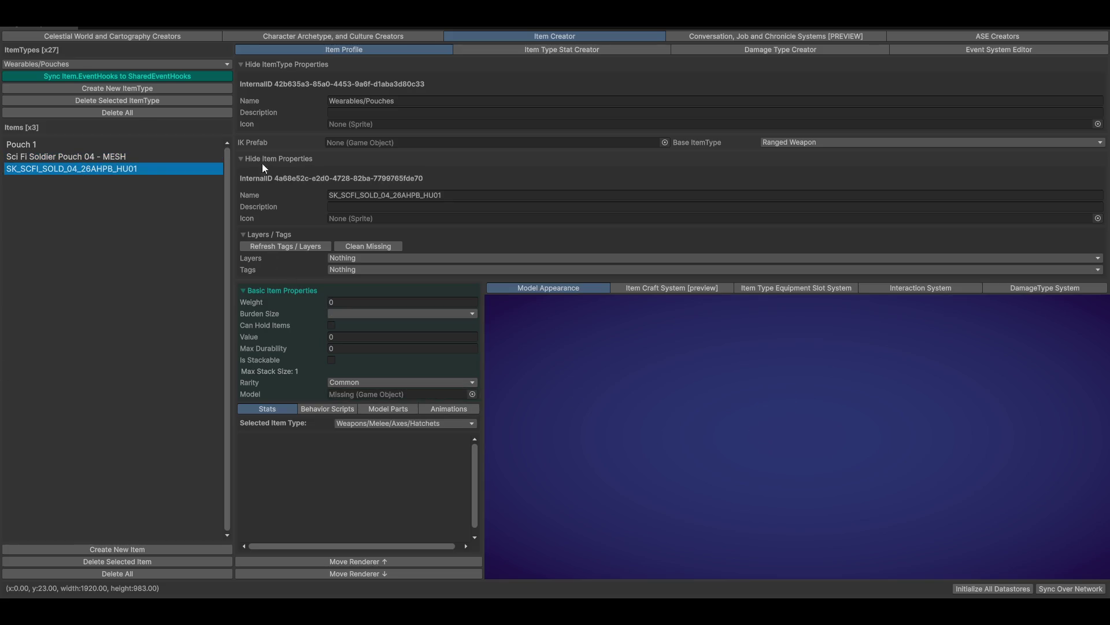
{"action": "left_click", "coordinate": [125, 156]}
Delete the SK_SCFI_SOLD_04_26AHPB_HU01 item, then view the pouch's Interaction System settings
{"action": "left_click", "coordinate": [34, 170]}
{"action": "left_click", "coordinate": [127, 561]}
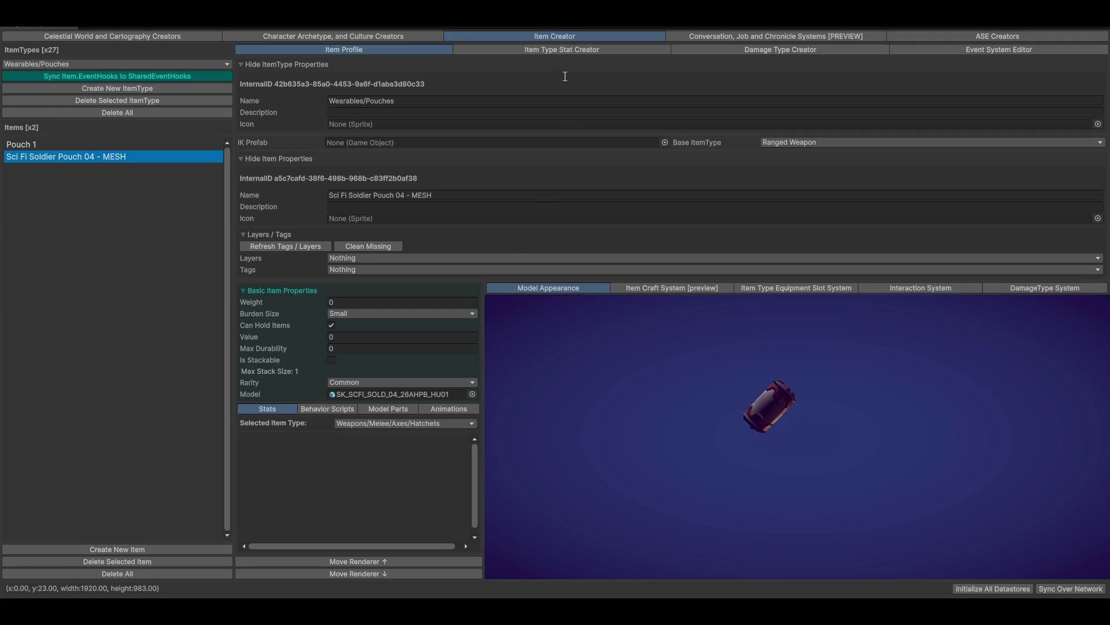
{"action": "mouse_move", "coordinate": [741, 344]}
{"action": "left_mouse_down"}
{"action": "mouse_move", "coordinate": [786, 377]}
{"action": "mouse_move", "coordinate": [761, 374]}
{"action": "mouse_move", "coordinate": [772, 401]}
{"action": "mouse_move", "coordinate": [840, 428]}
{"action": "left_mouse_up"}
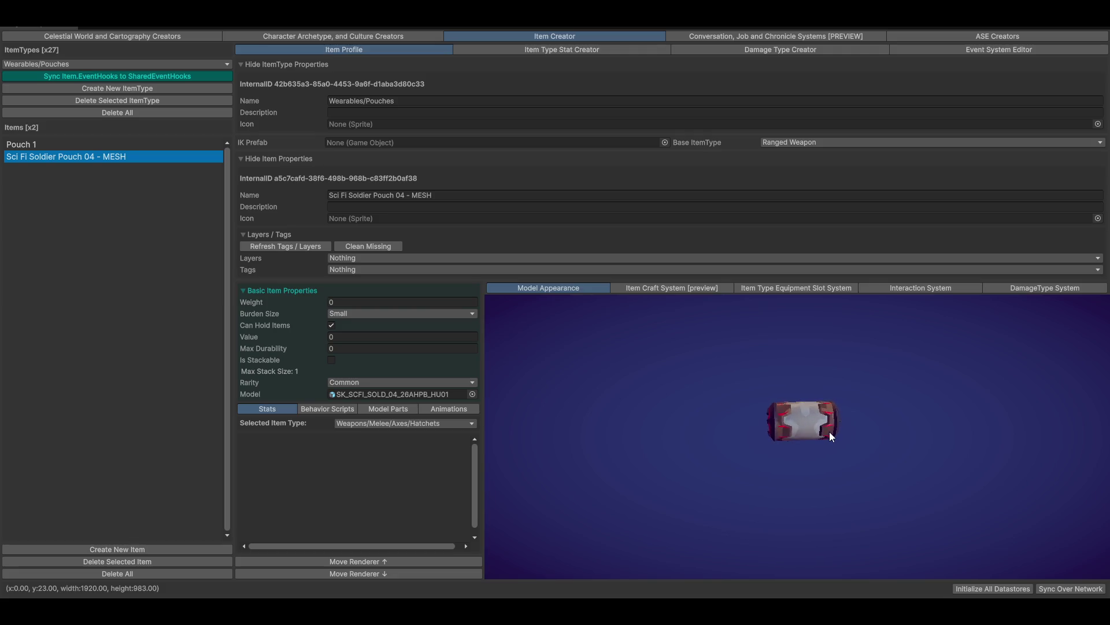
{"action": "left_click", "coordinate": [928, 287]}
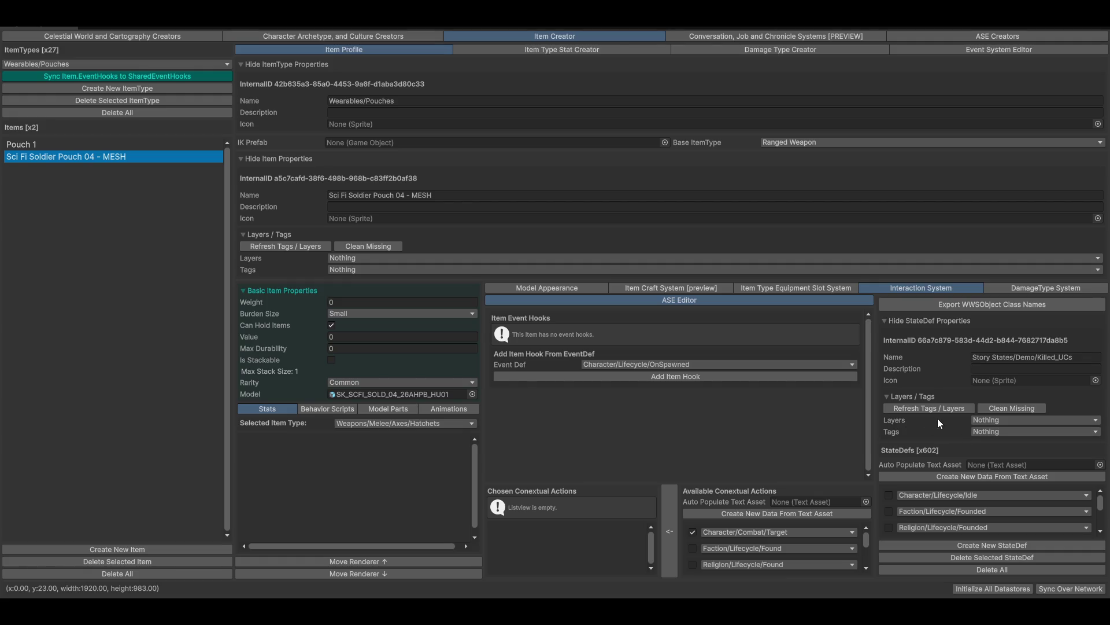
Collapse StateDef Layers / Tags and choose Item/World/OnPickedUp as the hook's event definition
{"action": "left_click", "coordinate": [912, 396]}
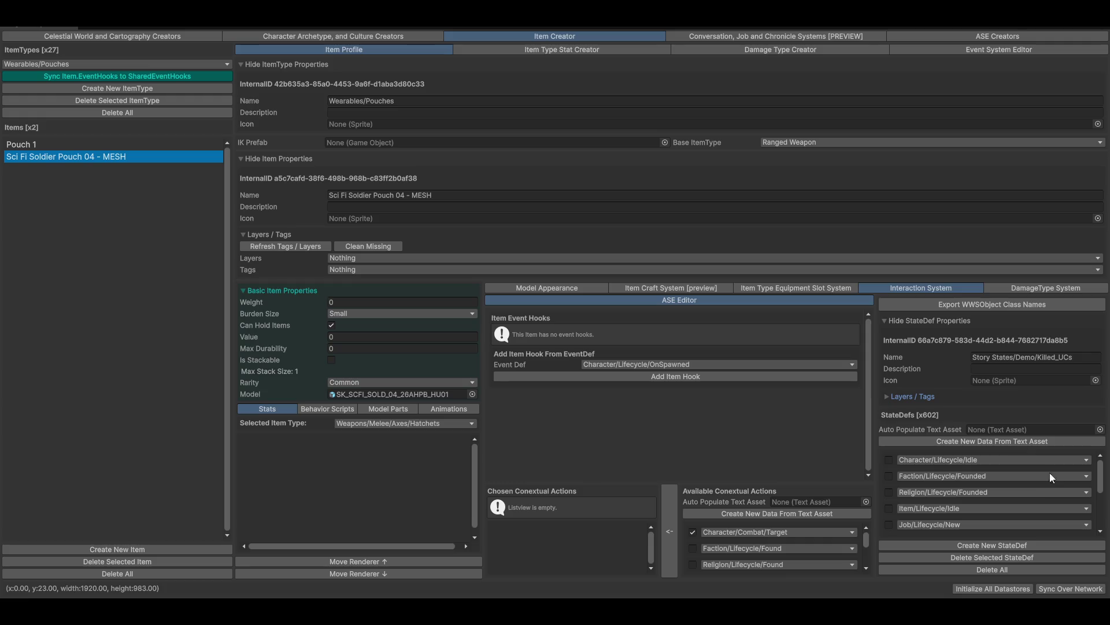
{"action": "scroll", "coordinate": [930, 522], "scroll_direction": "down", "scroll_amount": 10}
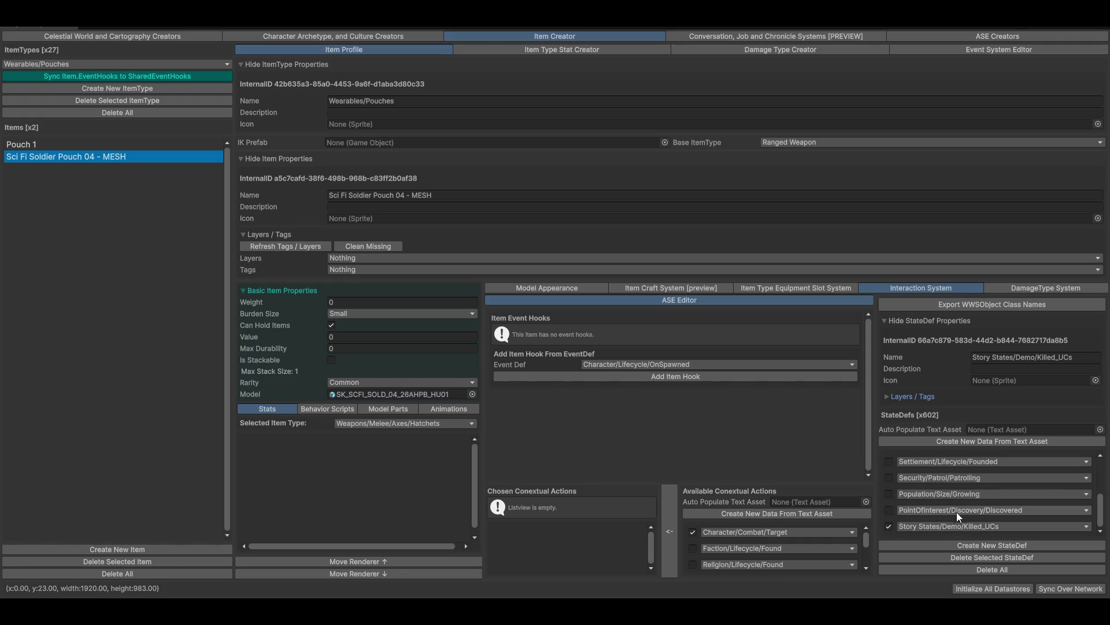
{"action": "scroll", "coordinate": [926, 505], "scroll_direction": "up", "scroll_amount": 3}
{"action": "scroll", "coordinate": [932, 497], "scroll_direction": "up", "scroll_amount": 4}
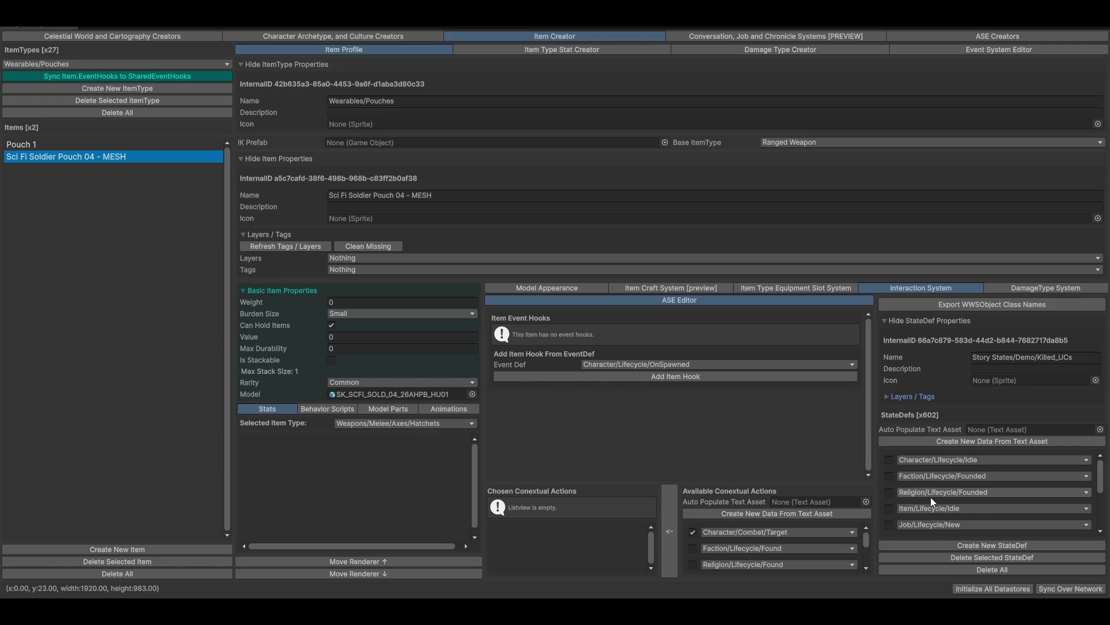
{"action": "left_click", "coordinate": [665, 365]}
{"action": "mouse_move", "coordinate": [641, 381]}
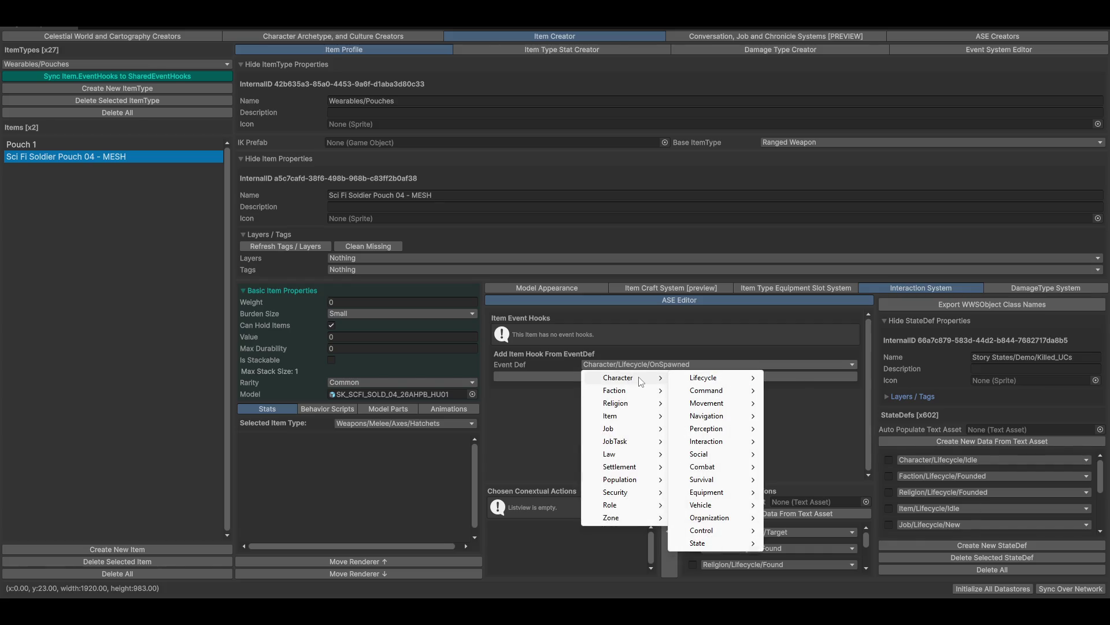
{"action": "mouse_move", "coordinate": [636, 416]}
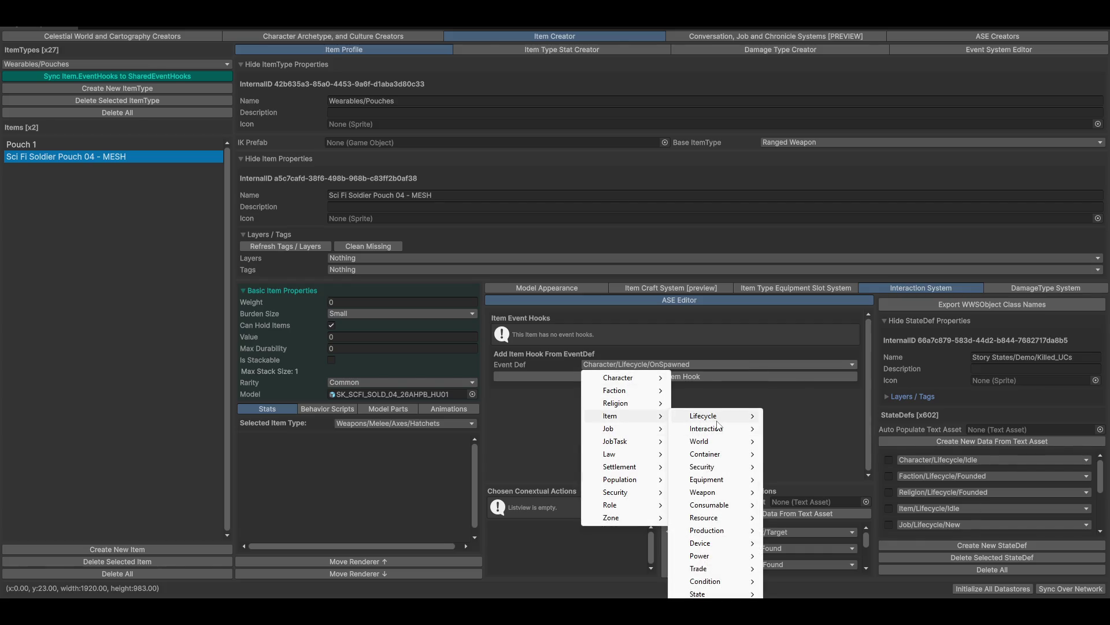
{"action": "mouse_move", "coordinate": [717, 421]}
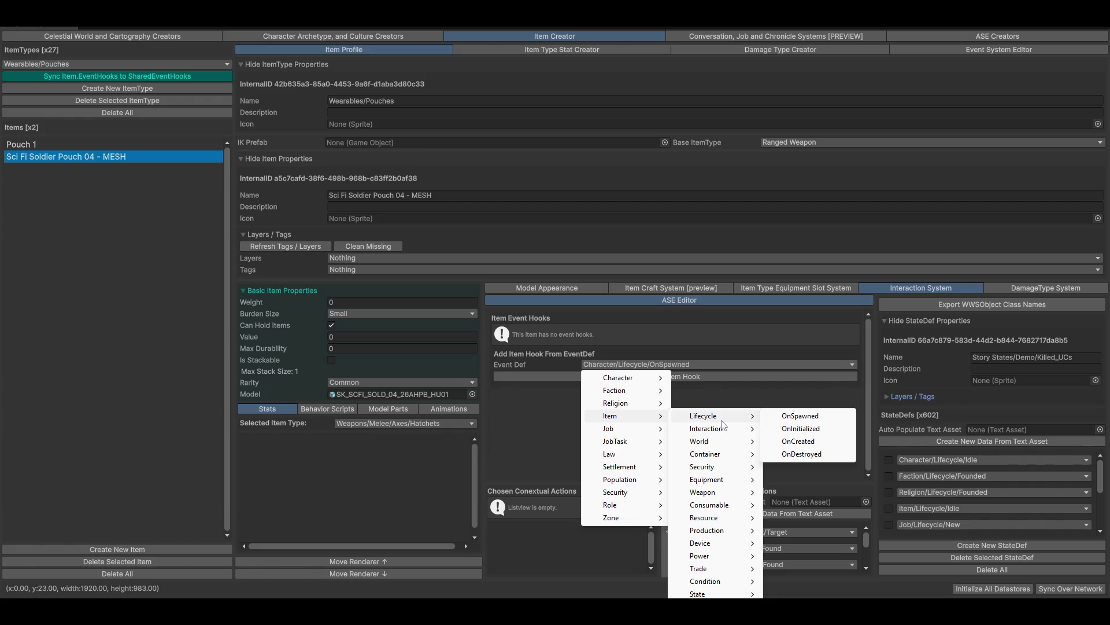
{"action": "mouse_move", "coordinate": [738, 437]}
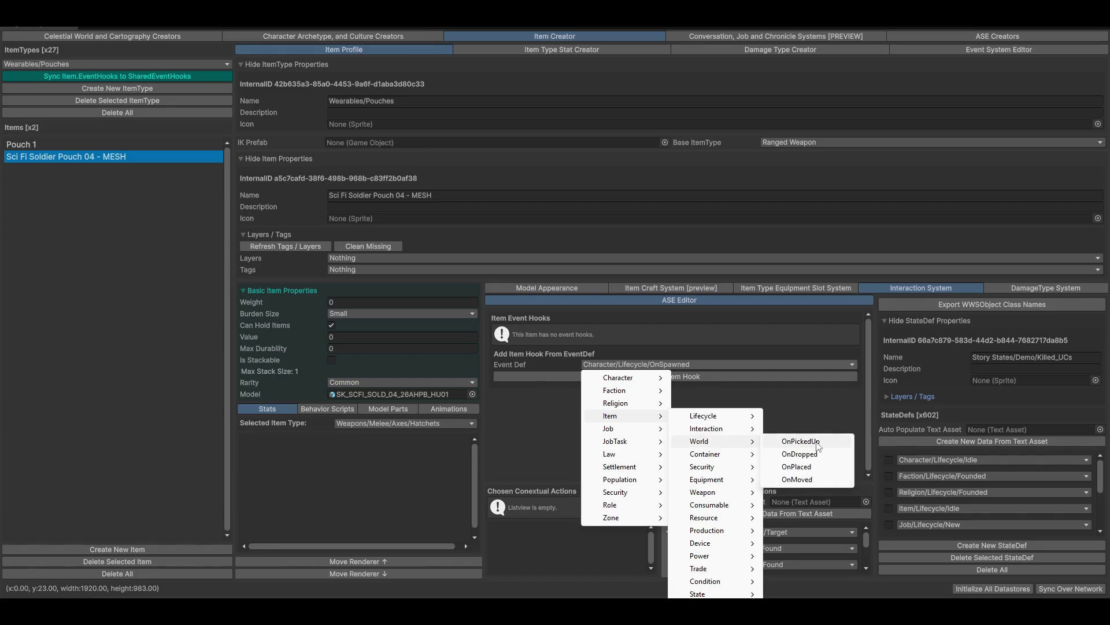
{"action": "left_click", "coordinate": [817, 442]}
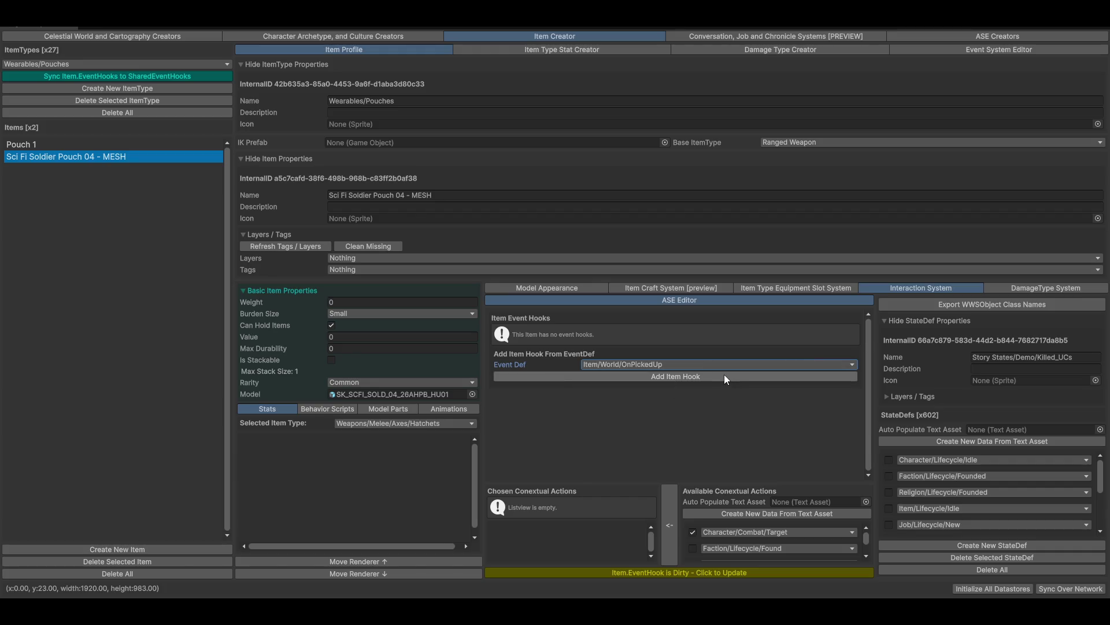
Add the OnPickedUp item hook and give it one required state, Item/World/Placed
{"action": "left_click", "coordinate": [676, 377]}
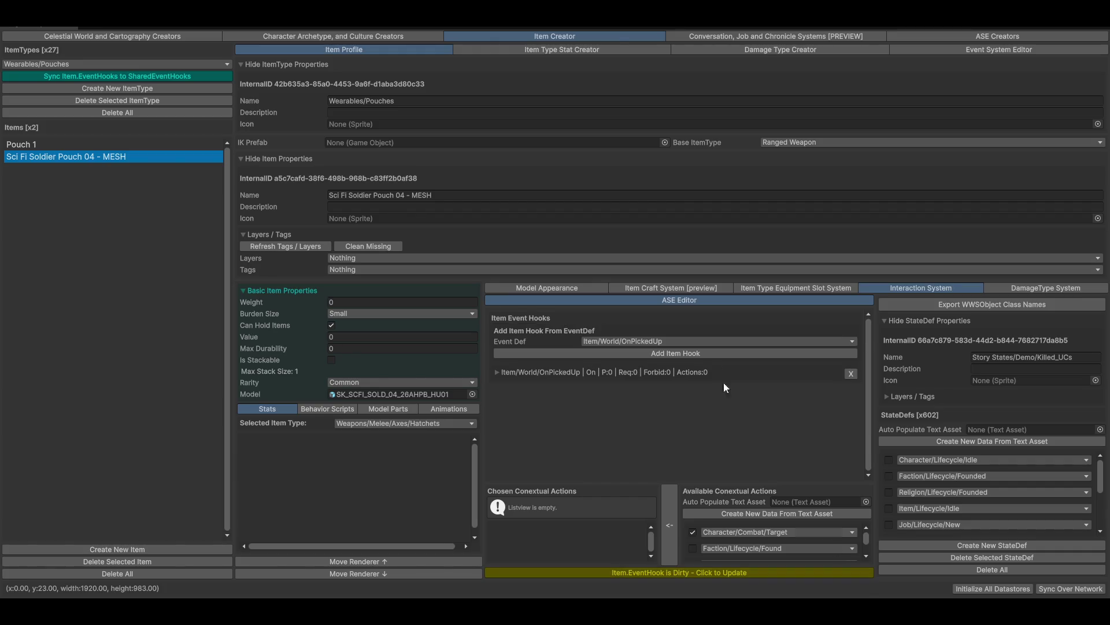
{"action": "left_click", "coordinate": [536, 372]}
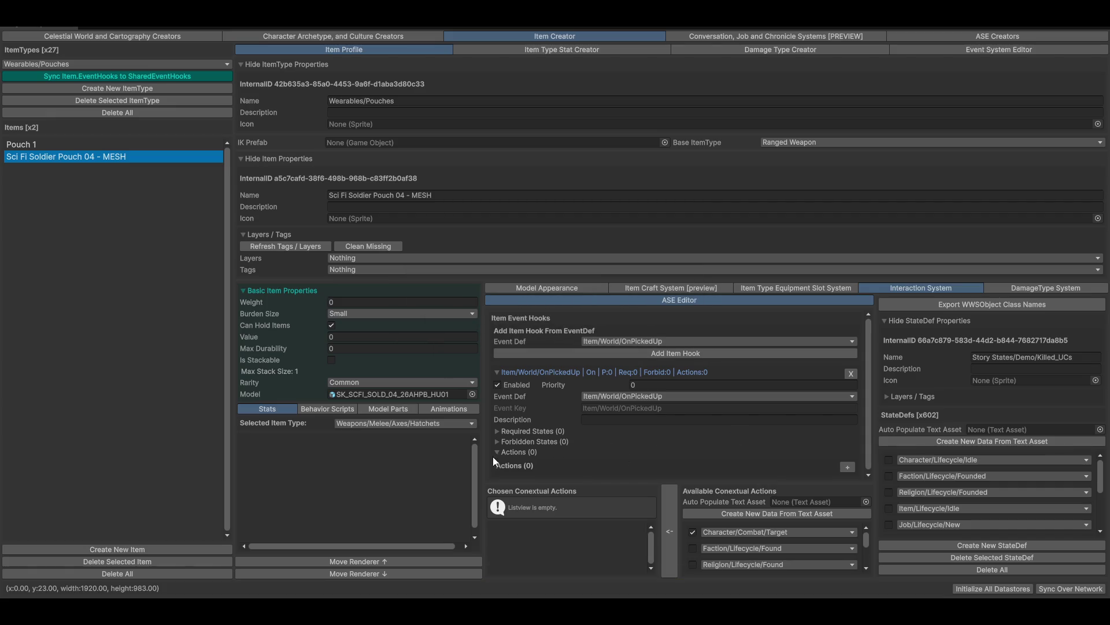
{"action": "left_click", "coordinate": [523, 430]}
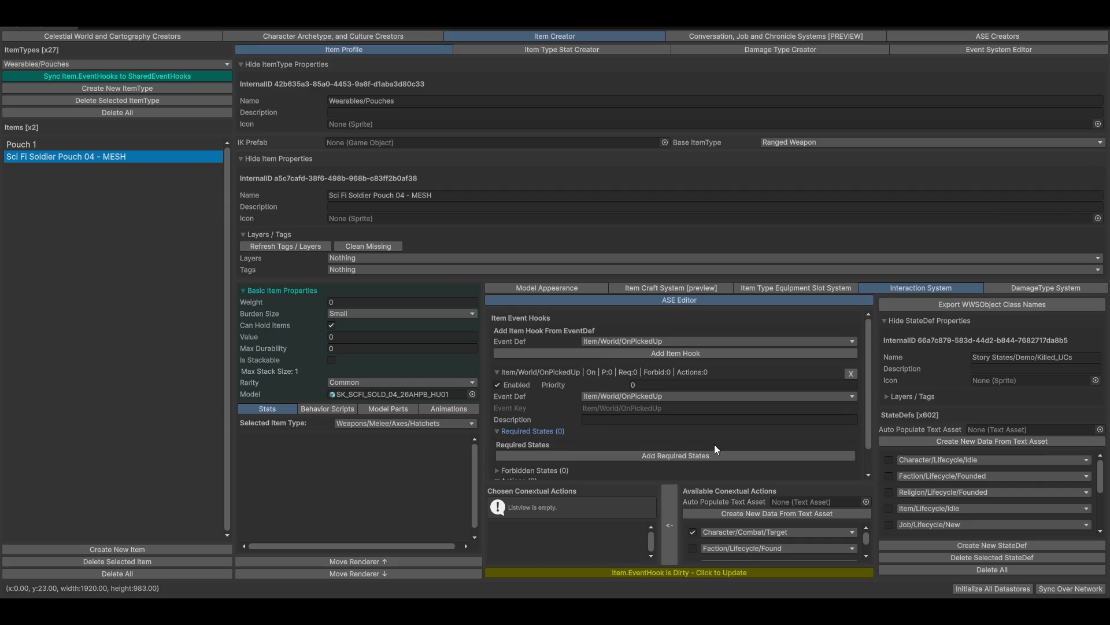
{"action": "scroll", "coordinate": [661, 469], "scroll_direction": "down", "scroll_amount": 1}
{"action": "left_click", "coordinate": [644, 425]}
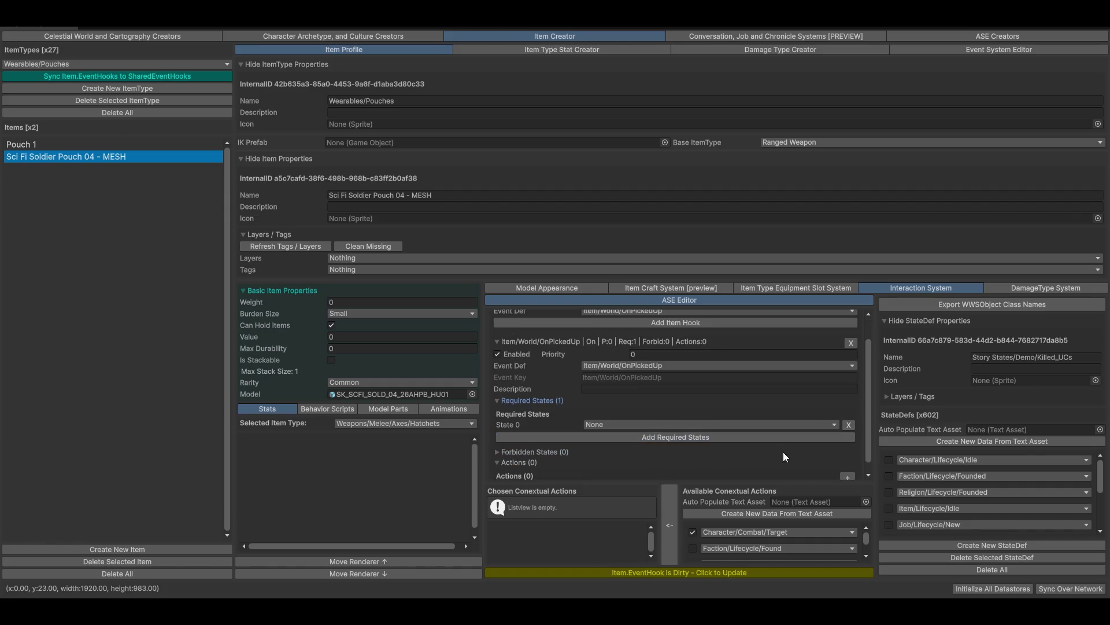
{"action": "left_click", "coordinate": [700, 424]}
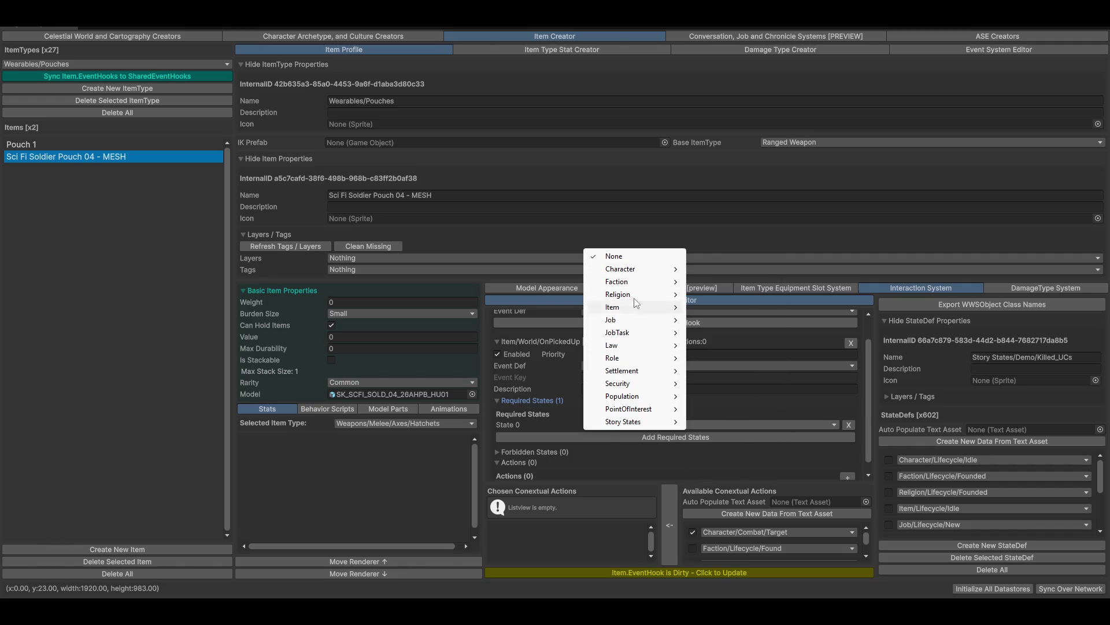
{"action": "mouse_move", "coordinate": [630, 315]}
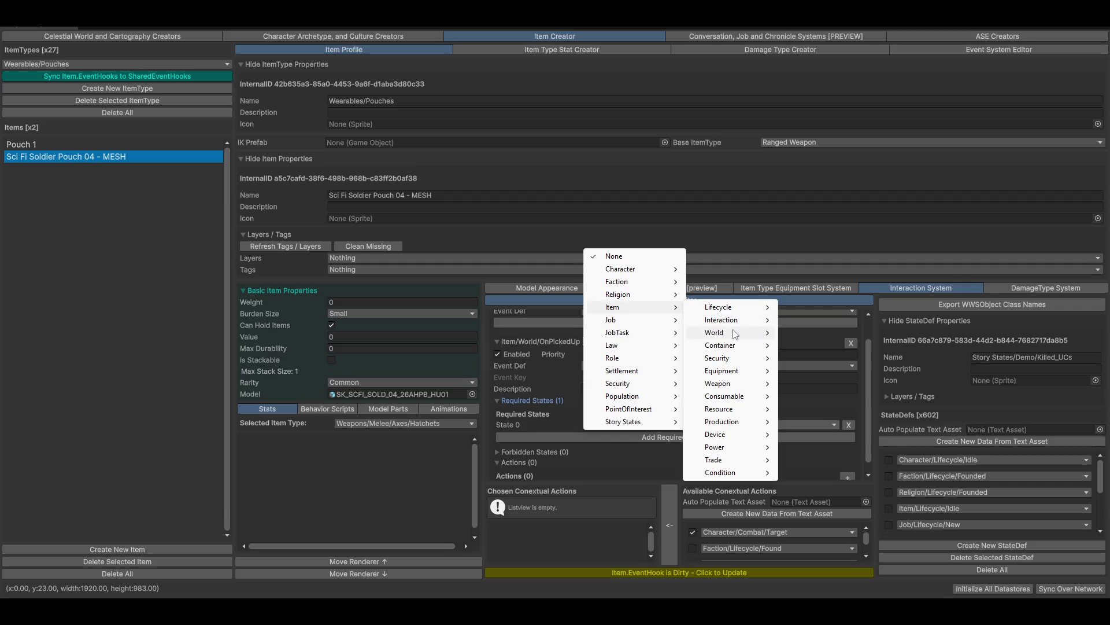
{"action": "mouse_move", "coordinate": [732, 336]}
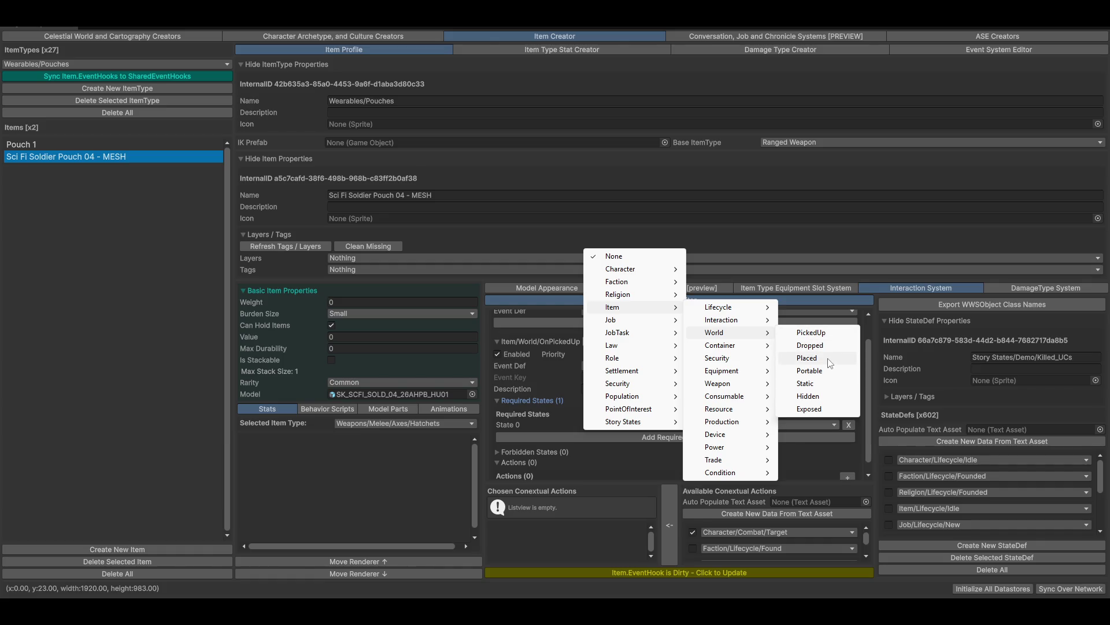
{"action": "left_click", "coordinate": [830, 359]}
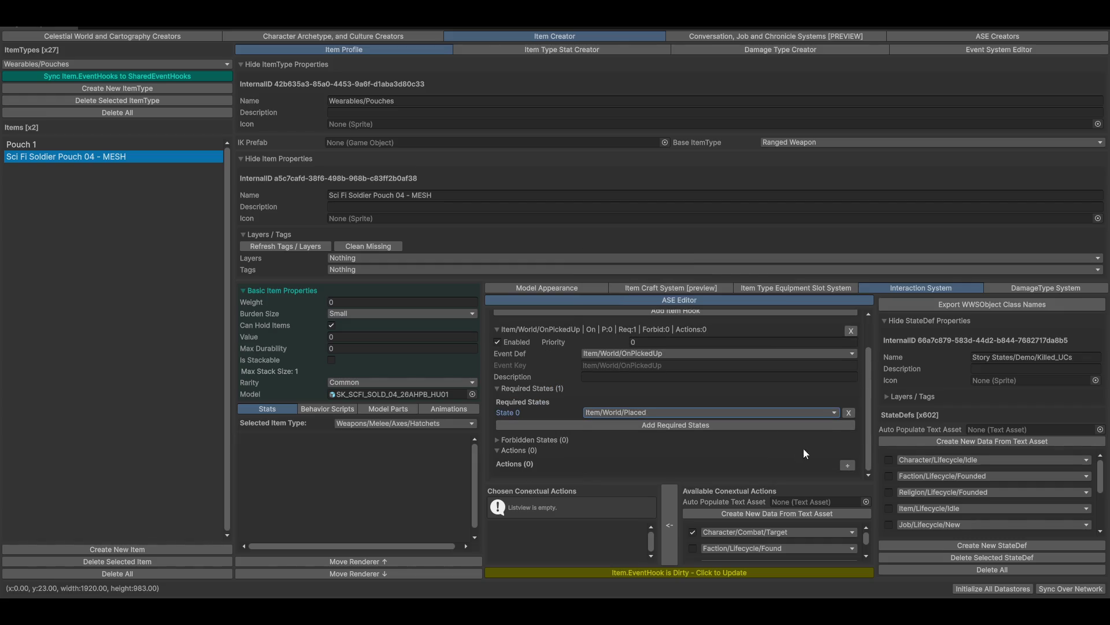
Add a Character/Movement/Move action to the OnPickedUp hook, leaving its action key unchanged
{"action": "left_click", "coordinate": [846, 465]}
{"action": "scroll", "coordinate": [608, 466], "scroll_direction": "down", "scroll_amount": 1}
{"action": "left_click", "coordinate": [517, 460]}
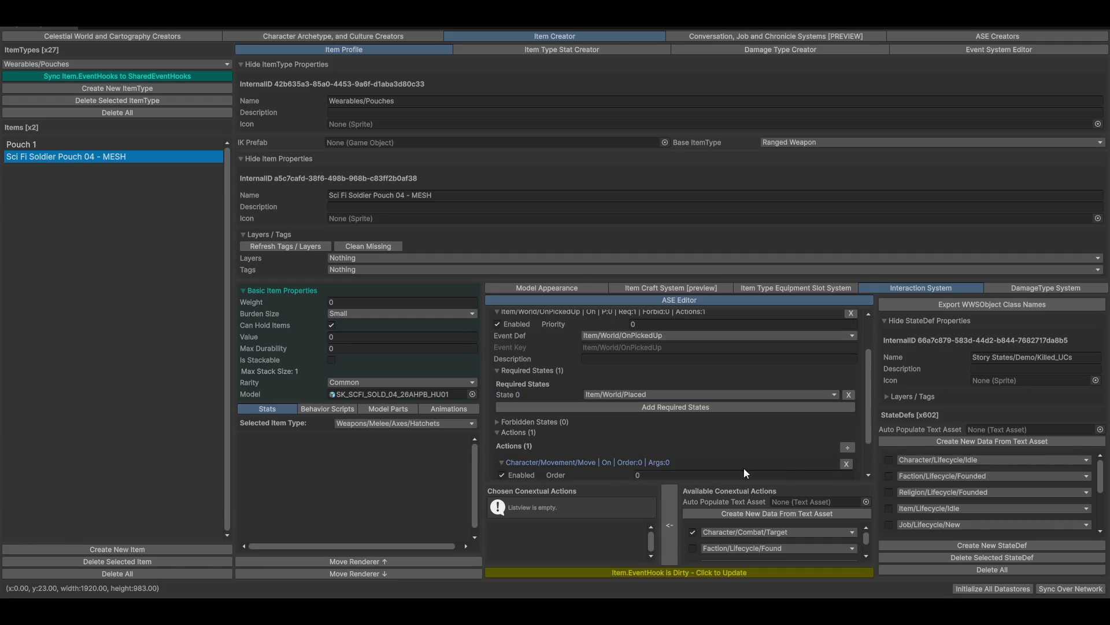
{"action": "scroll", "coordinate": [682, 466], "scroll_direction": "down", "scroll_amount": 3}
{"action": "left_click", "coordinate": [665, 434]}
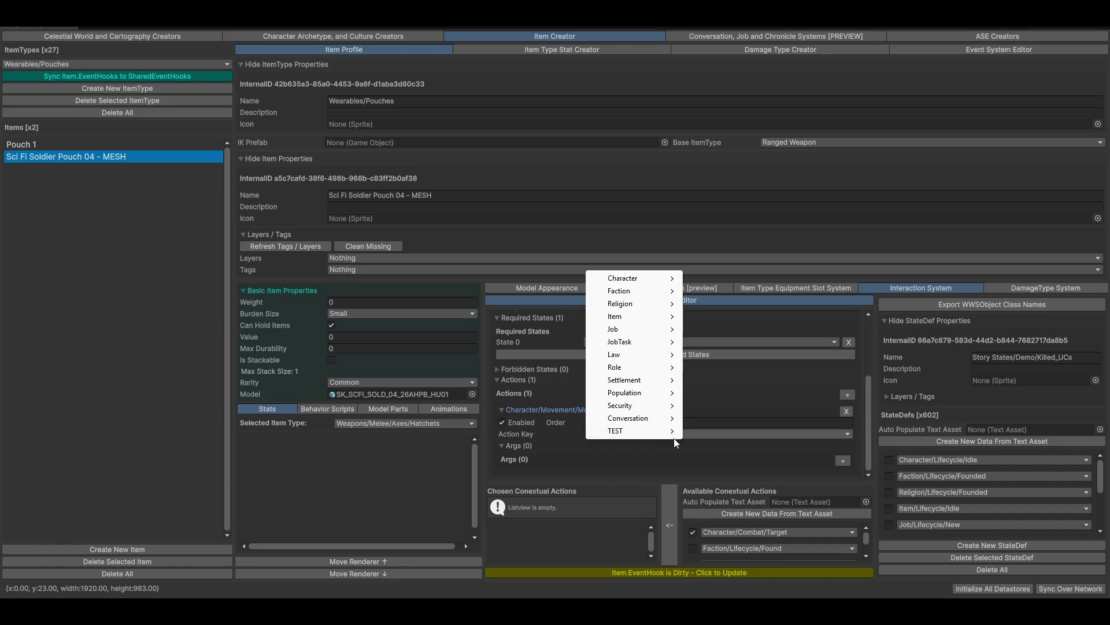
{"action": "mouse_move", "coordinate": [667, 283]}
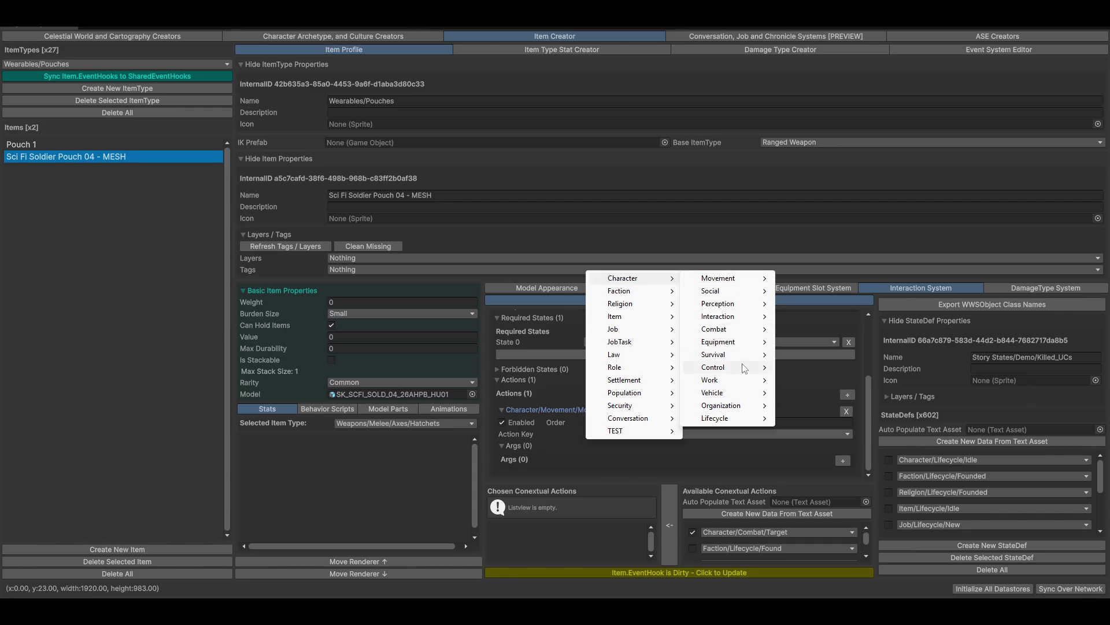
{"action": "mouse_move", "coordinate": [733, 383]}
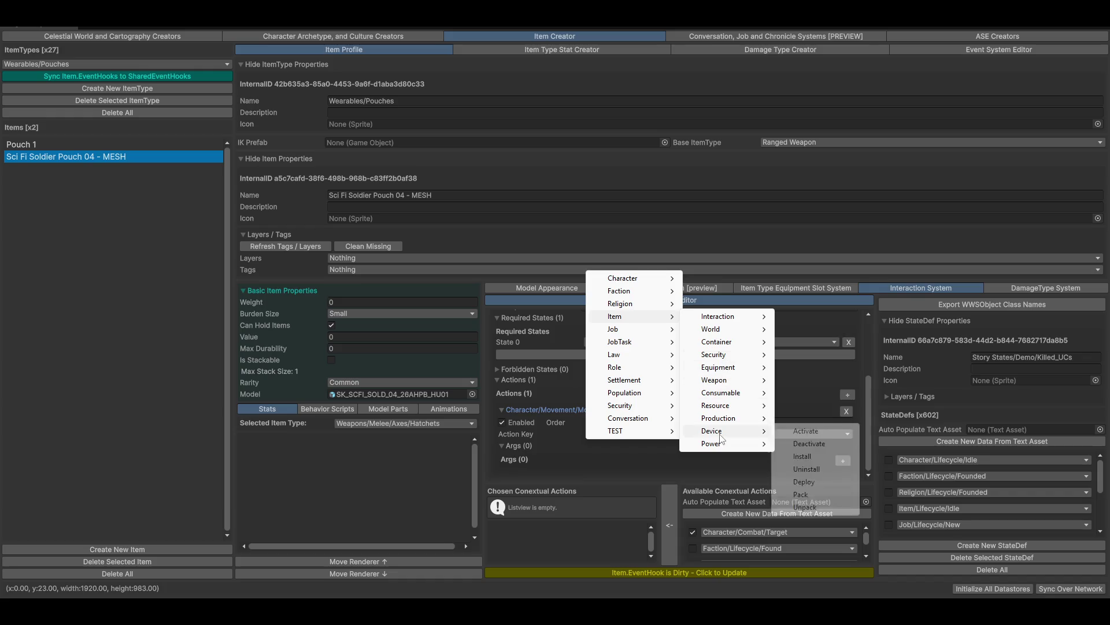
{"action": "mouse_move", "coordinate": [716, 450]}
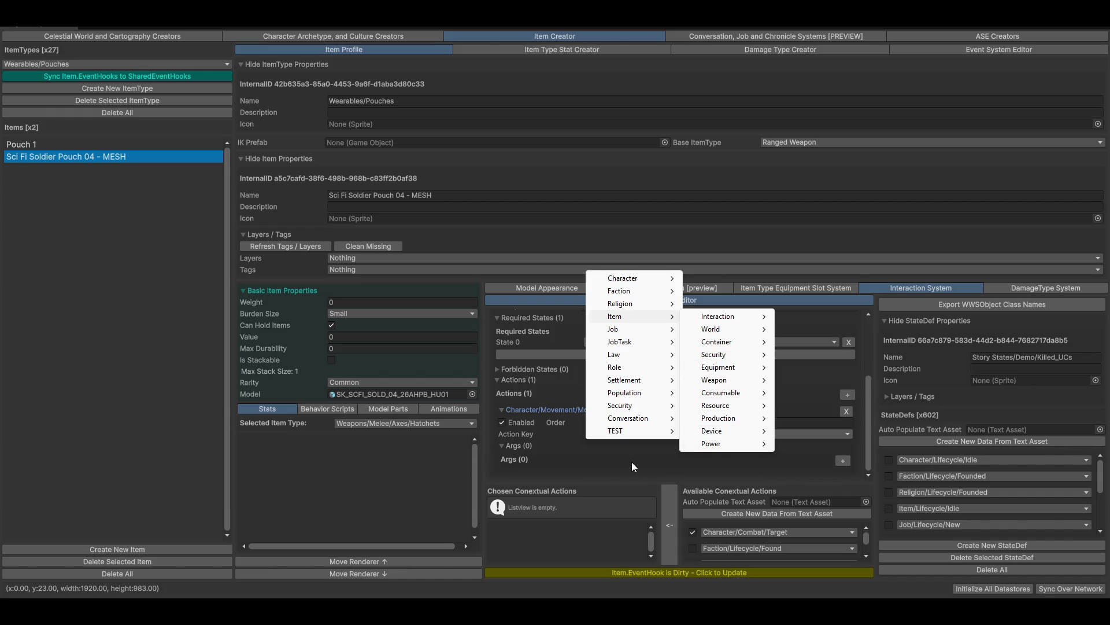
{"action": "left_click", "coordinate": [762, 512]}
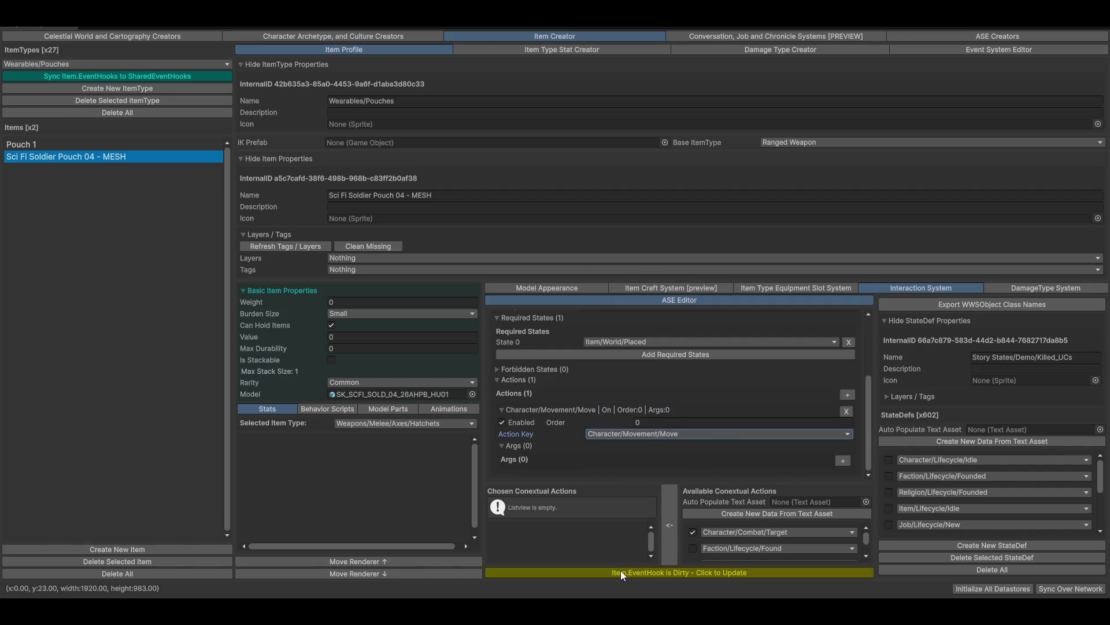
Fold the Required States, Actions and OnPickedUp foldouts and apply the dirty Item.EventHook update
{"action": "scroll", "coordinate": [720, 527], "scroll_direction": "down", "scroll_amount": 3}
{"action": "scroll", "coordinate": [720, 528], "scroll_direction": "up", "scroll_amount": 3}
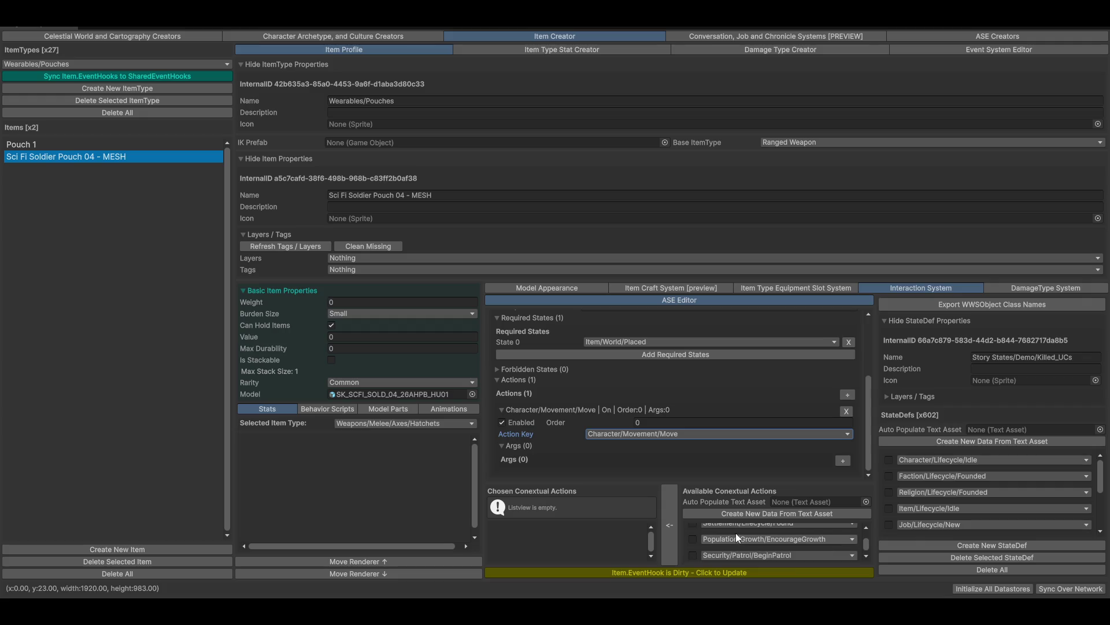
{"action": "left_click", "coordinate": [521, 317]}
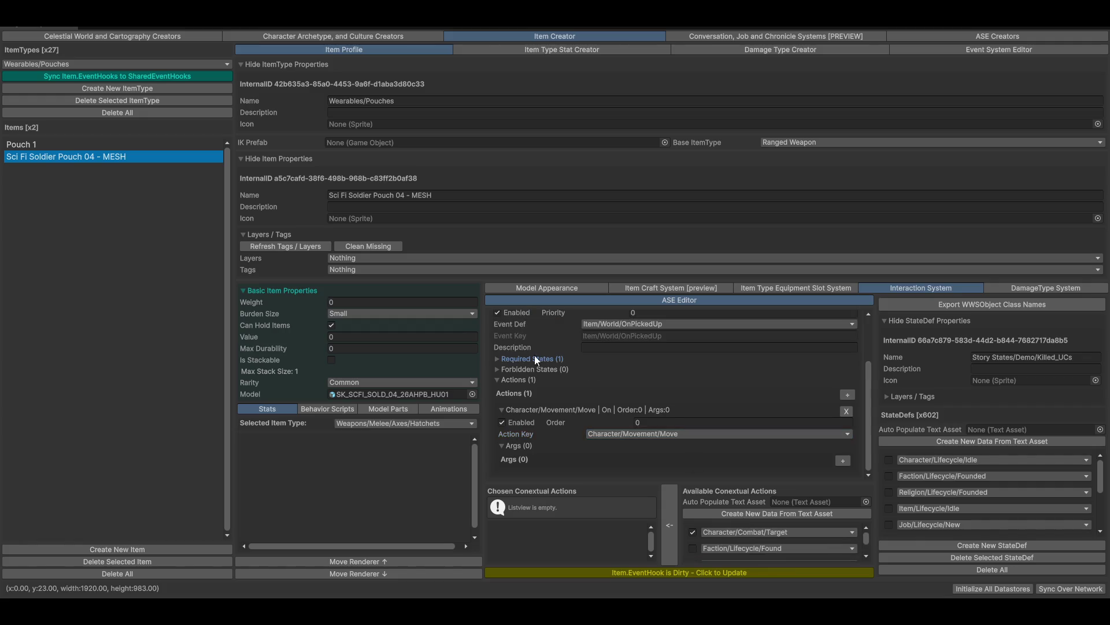
{"action": "left_click", "coordinate": [516, 379]}
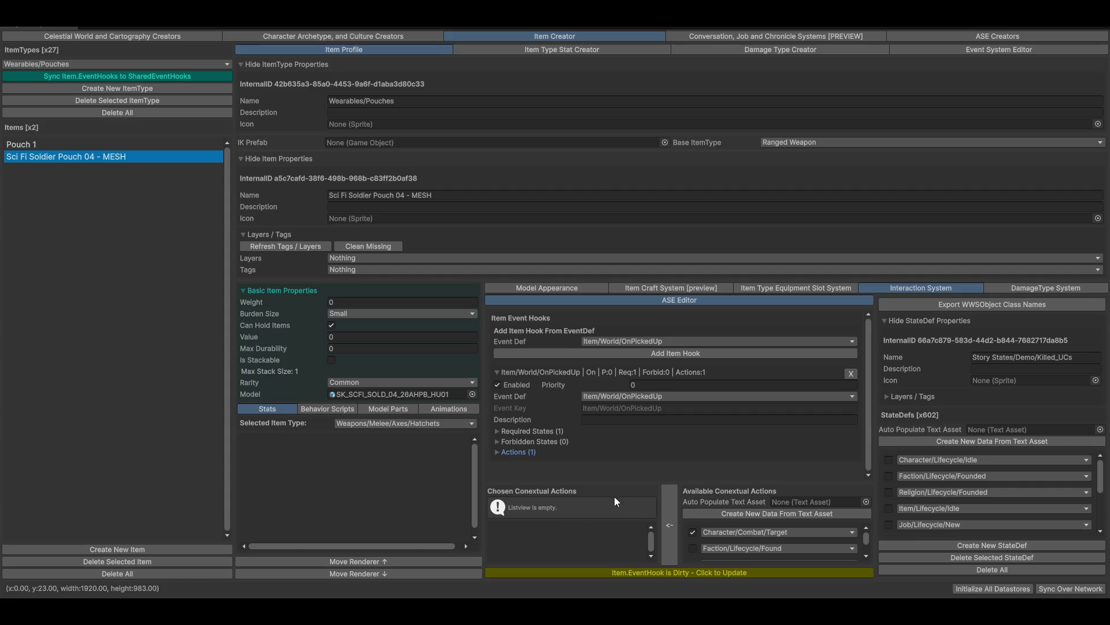
{"action": "left_click", "coordinate": [562, 373]}
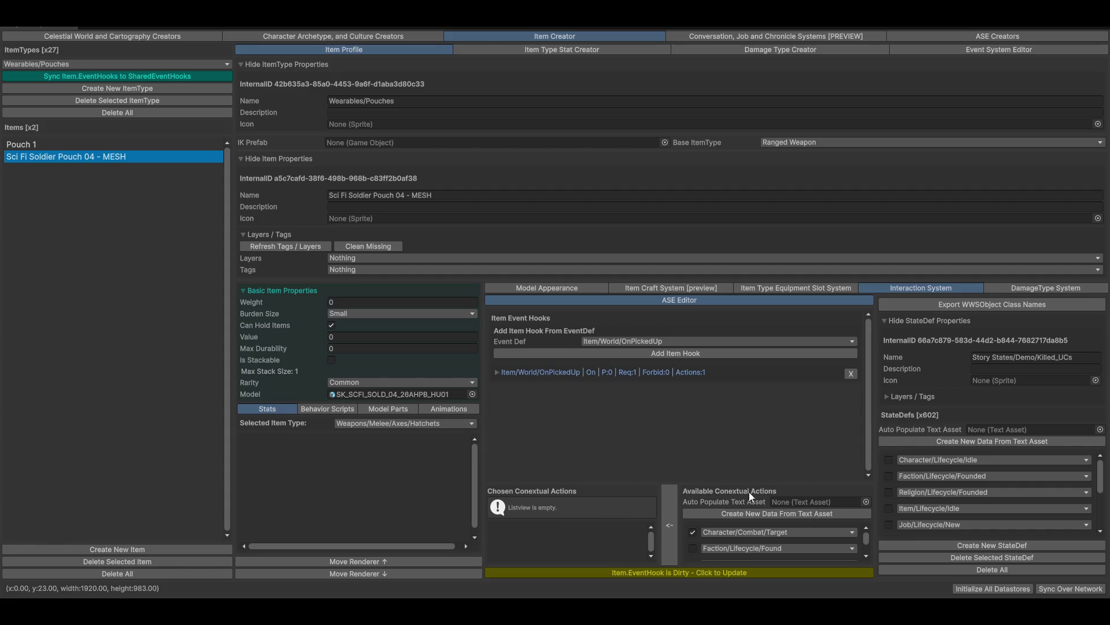
{"action": "scroll", "coordinate": [823, 541], "scroll_direction": "down", "scroll_amount": 5}
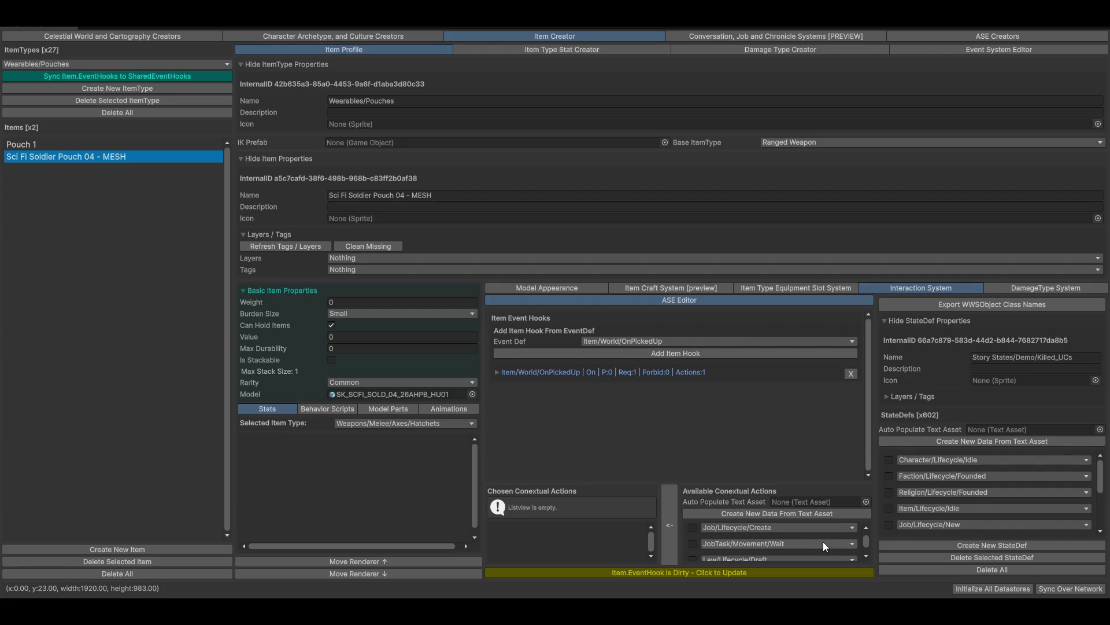
{"action": "scroll", "coordinate": [829, 540], "scroll_direction": "up", "scroll_amount": 5}
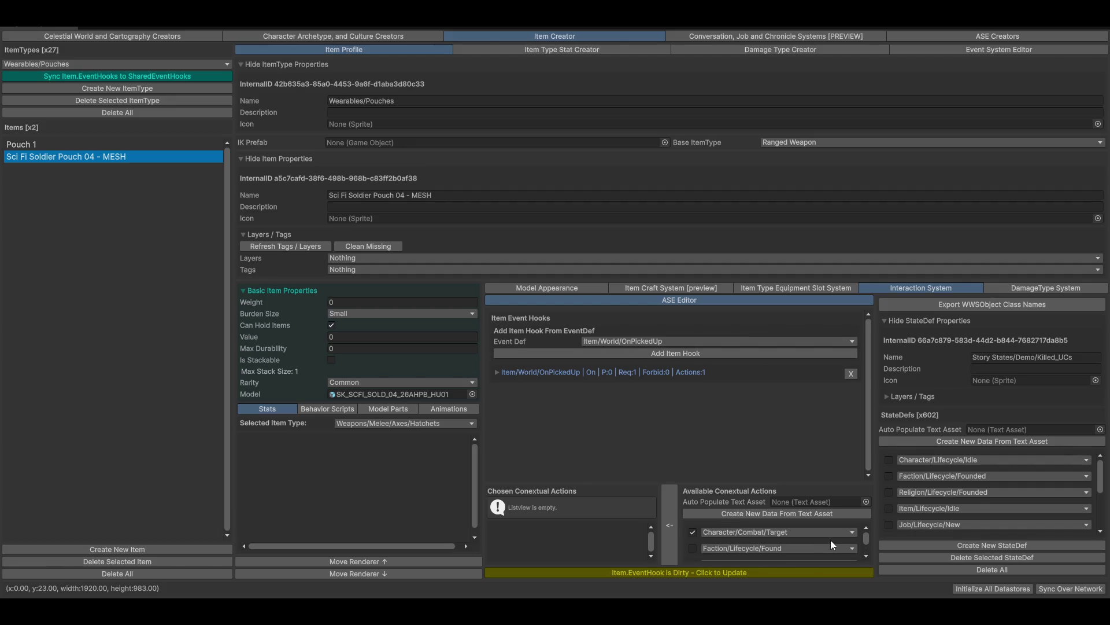
{"action": "left_click", "coordinate": [614, 573]}
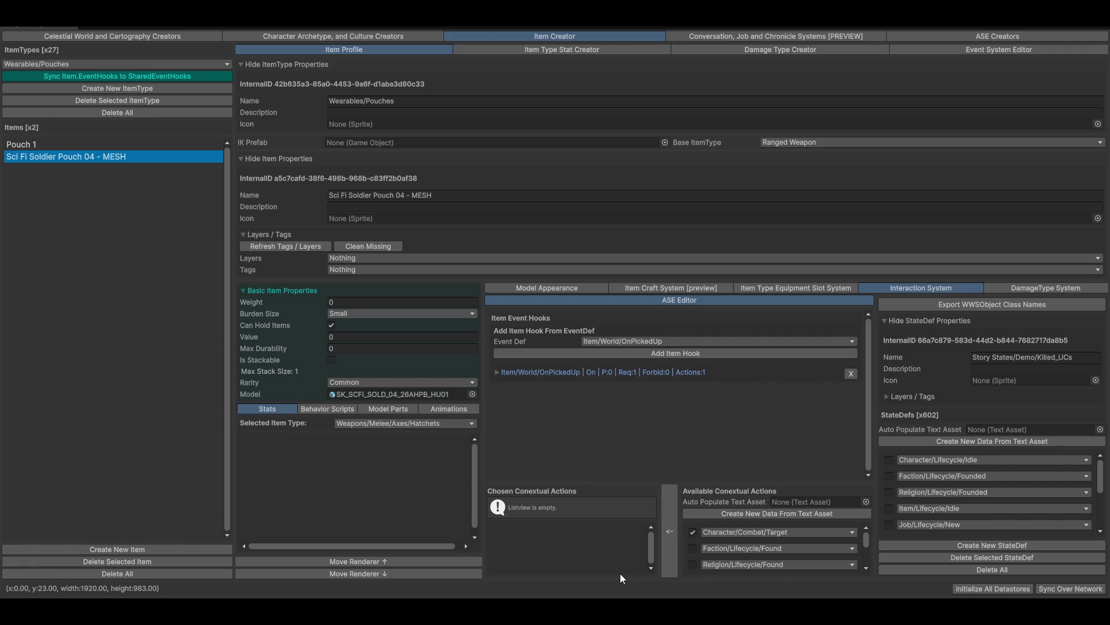
{"action": "scroll", "coordinate": [750, 542], "scroll_direction": "down", "scroll_amount": 4}
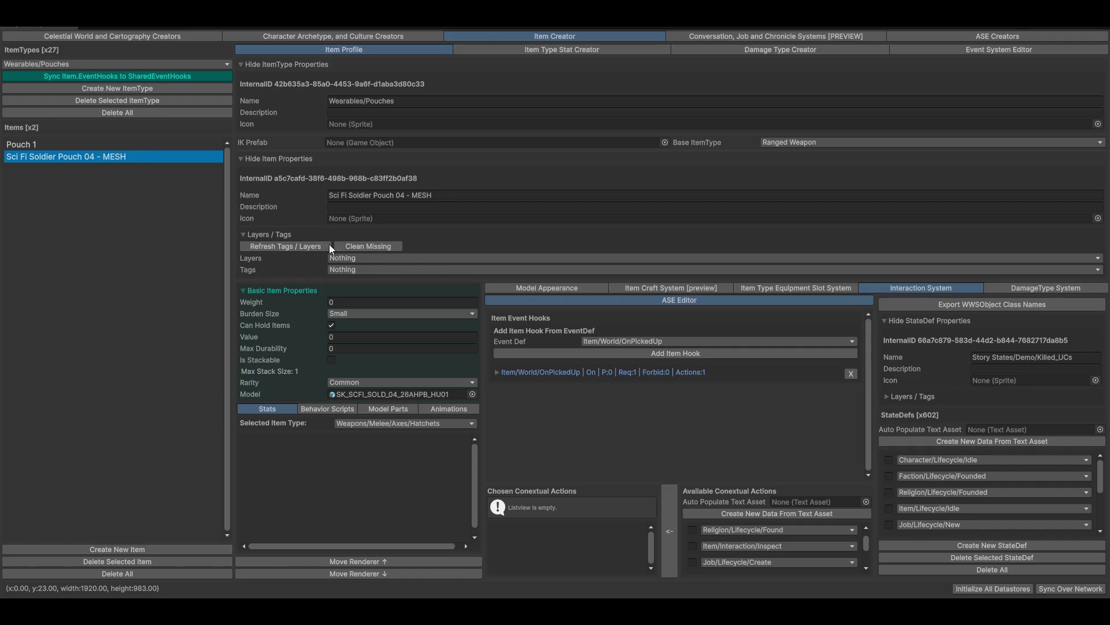
{"action": "left_click", "coordinate": [506, 287]}
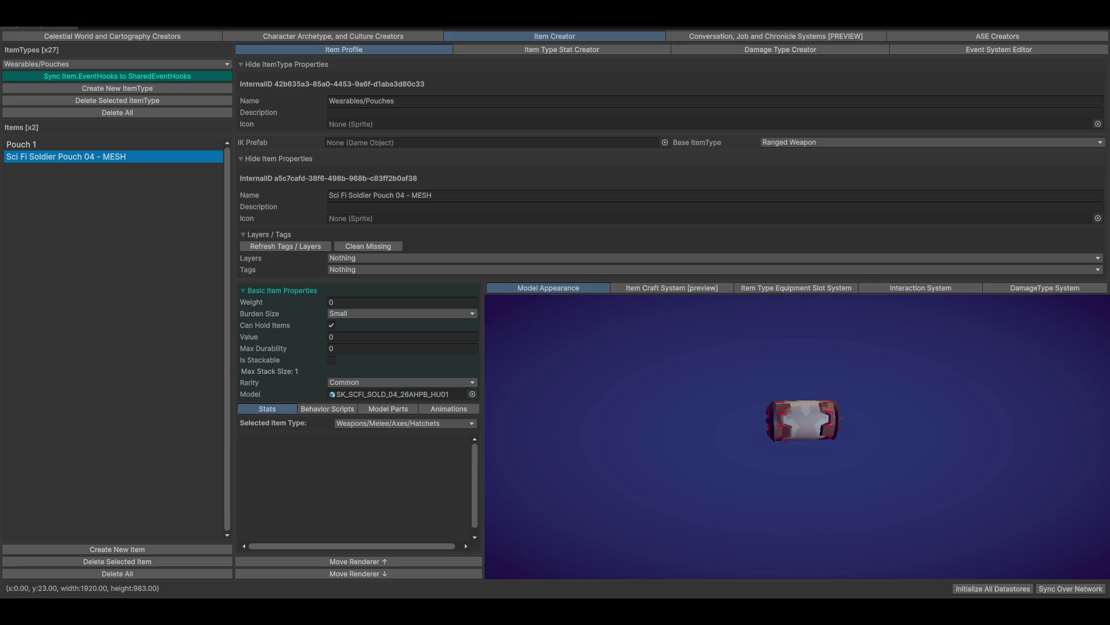
Rotate the pouch preview to its red end and select the pouch's model asset reference
{"action": "mouse_move", "coordinate": [632, 402]}
{"action": "left_mouse_down"}
{"action": "mouse_move", "coordinate": [727, 443]}
{"action": "mouse_move", "coordinate": [859, 479]}
{"action": "left_mouse_up"}
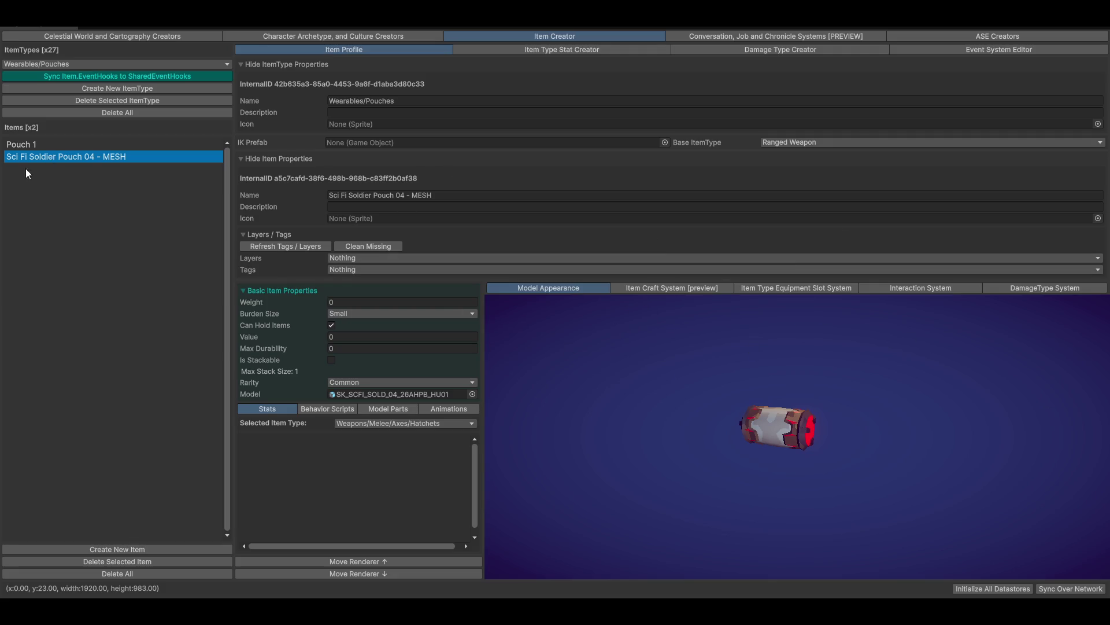
{"action": "left_click", "coordinate": [333, 395]}
{"action": "double_click", "coordinate": [333, 394]}
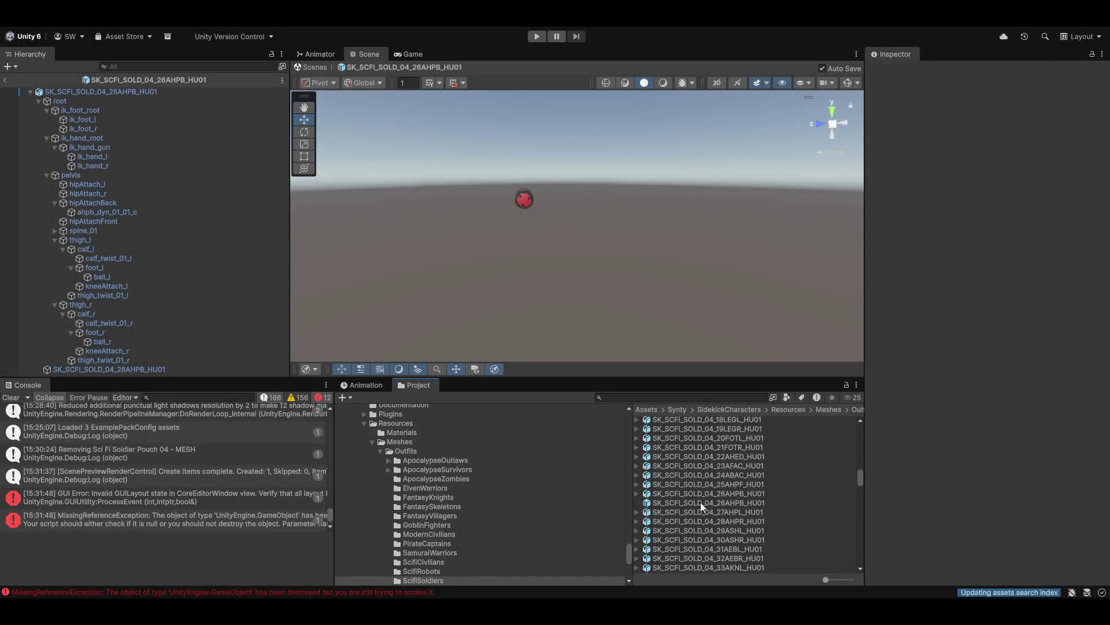
{"action": "scroll", "coordinate": [696, 502], "scroll_direction": "up", "scroll_amount": 15}
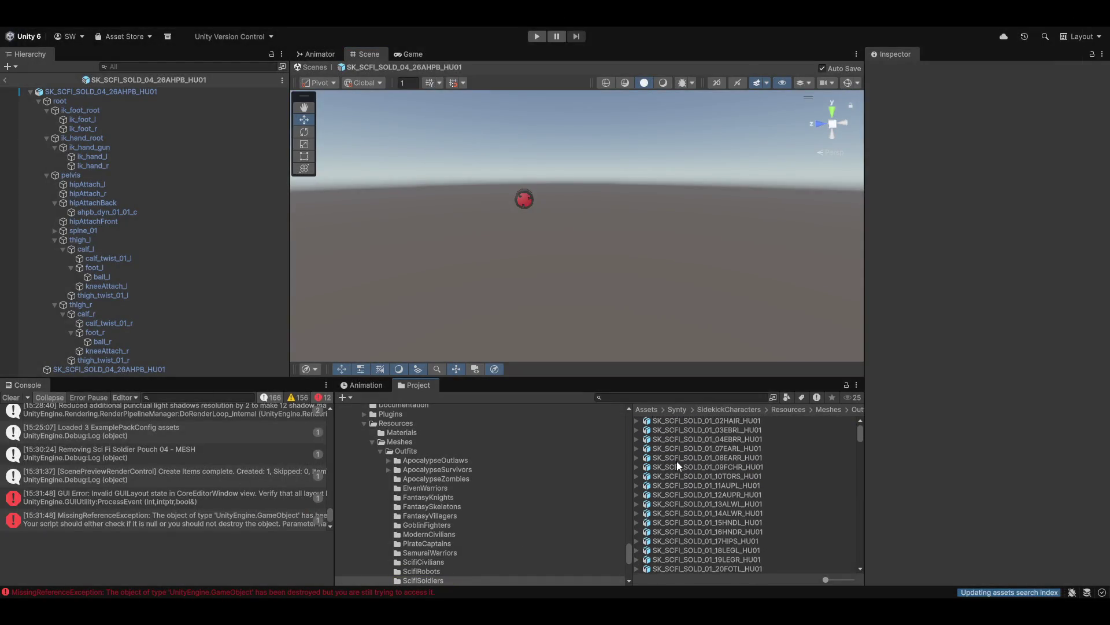
{"action": "left_click", "coordinate": [661, 421]}
{"action": "scroll", "coordinate": [710, 515], "scroll_direction": "down", "scroll_amount": 8}
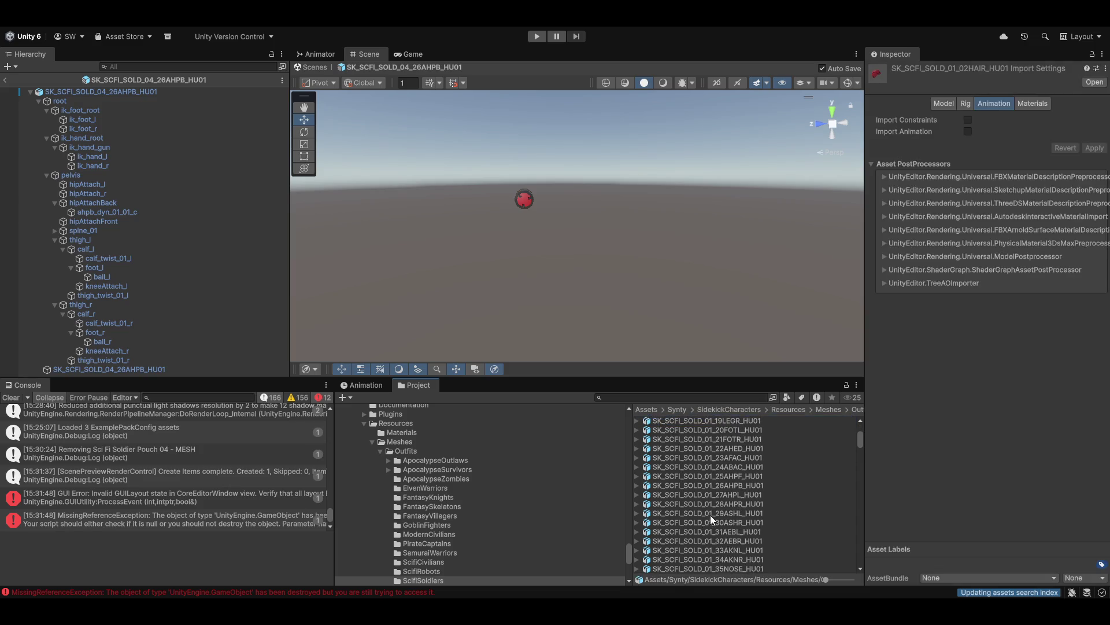
{"action": "left_click", "coordinate": [697, 511], "text": "shift"}
{"action": "right_click", "coordinate": [702, 458]}
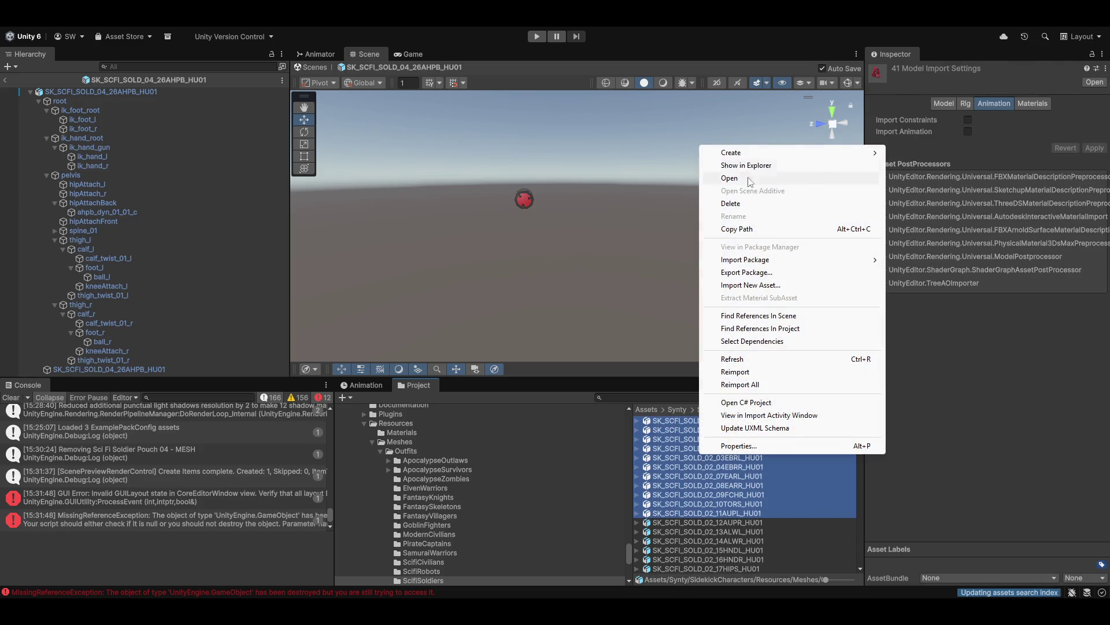
{"action": "mouse_move", "coordinate": [766, 153]}
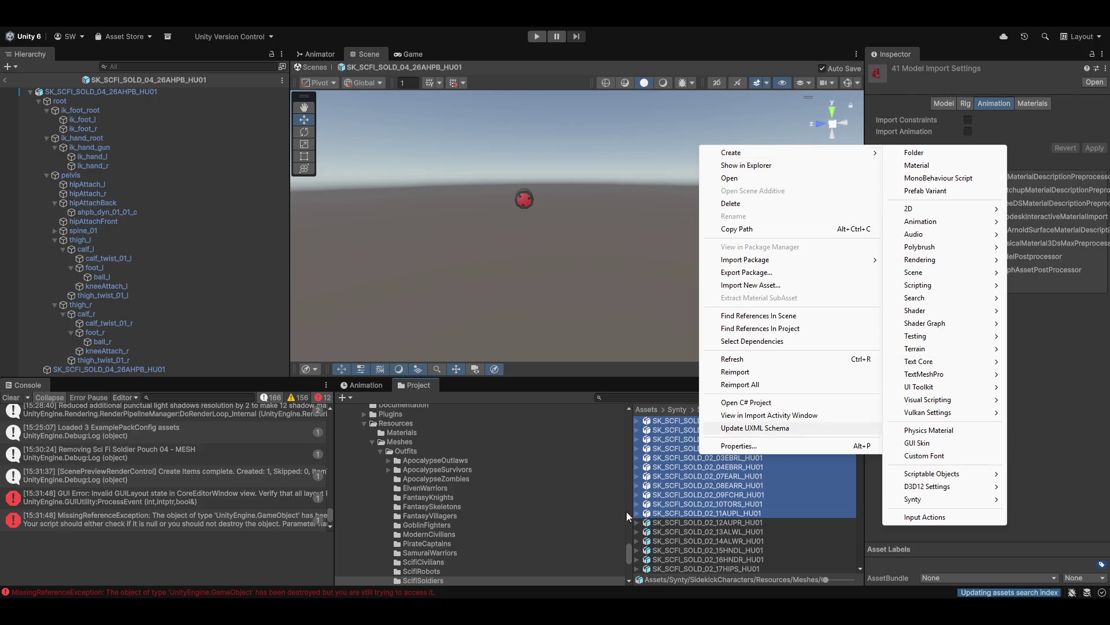
{"action": "left_click", "coordinate": [663, 485]}
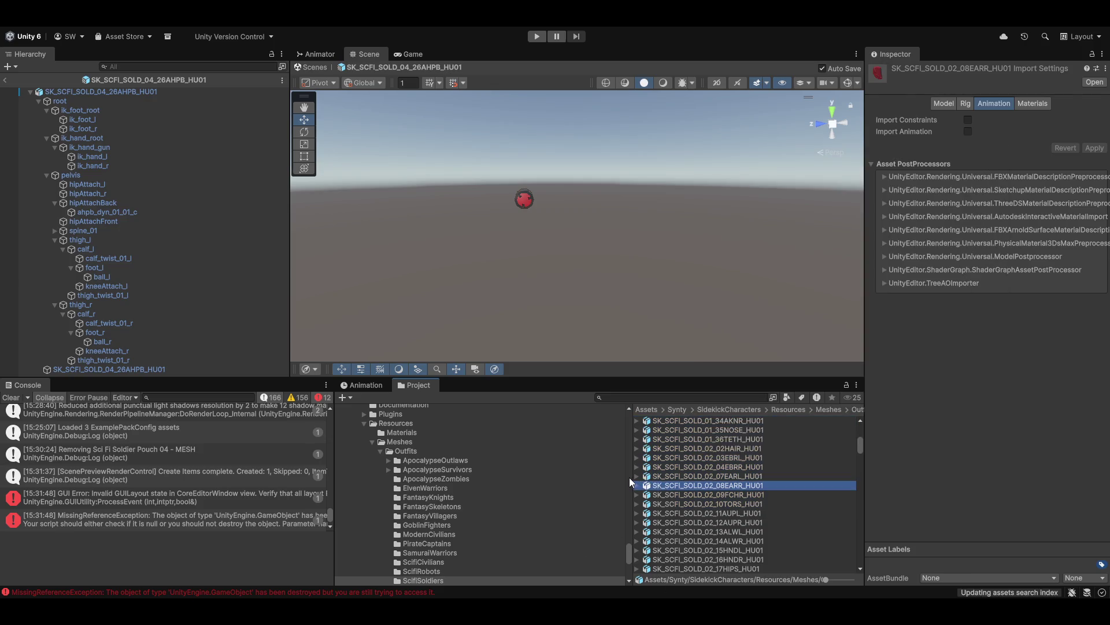
{"action": "left_click", "coordinate": [636, 476]}
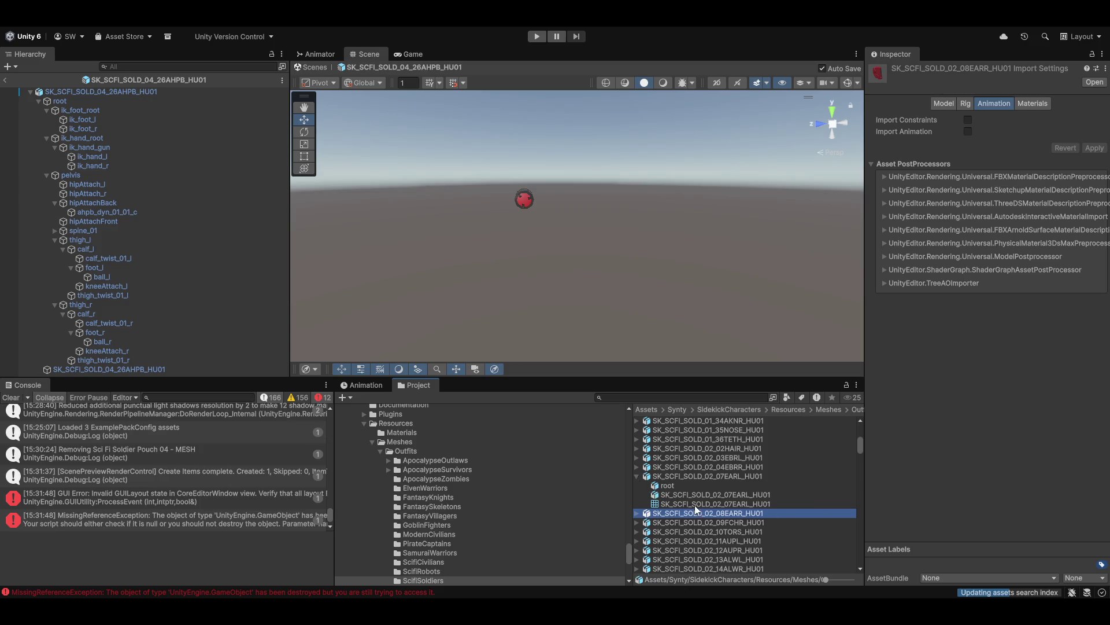
{"action": "left_click", "coordinate": [637, 476]}
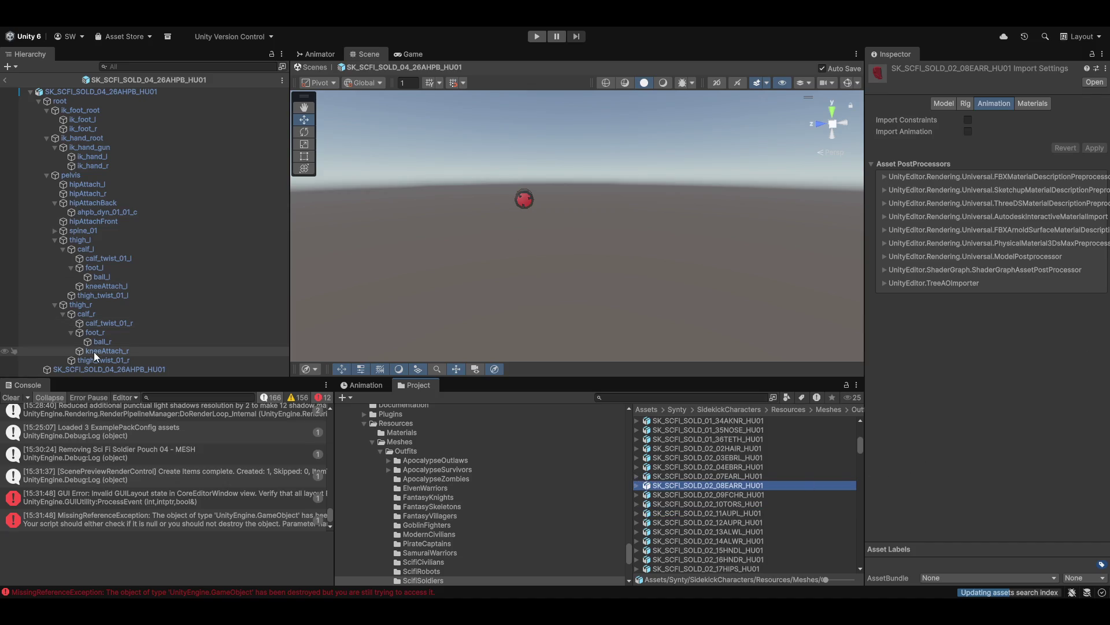
{"action": "left_click", "coordinate": [585, 206]}
{"action": "left_click", "coordinate": [316, 67]}
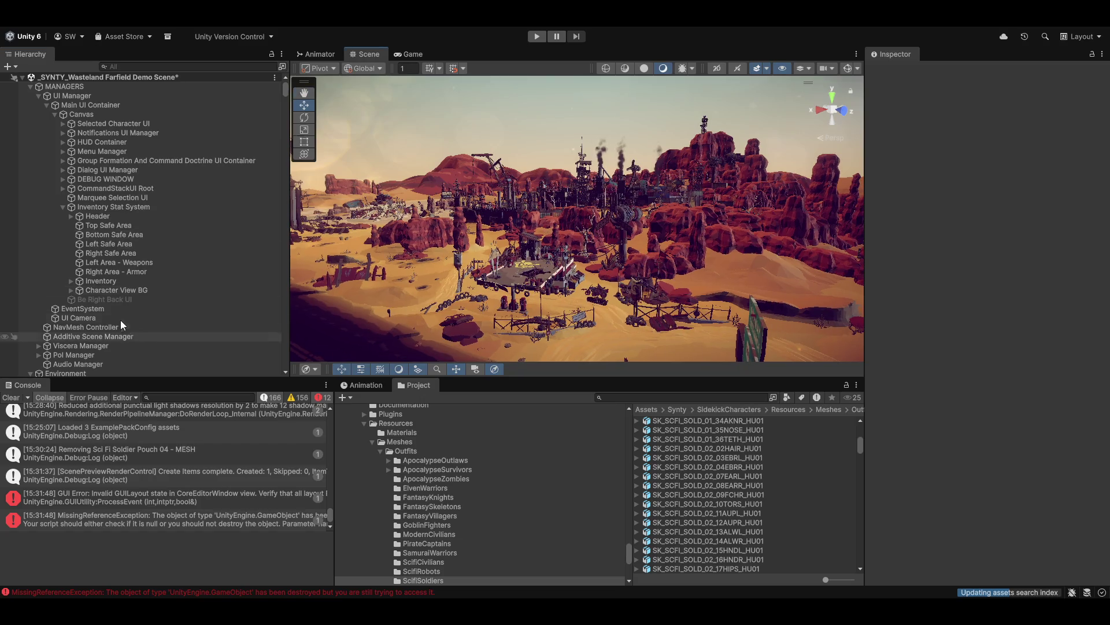
{"action": "left_click", "coordinate": [364, 26]}
{"action": "left_click", "coordinate": [372, 58]}
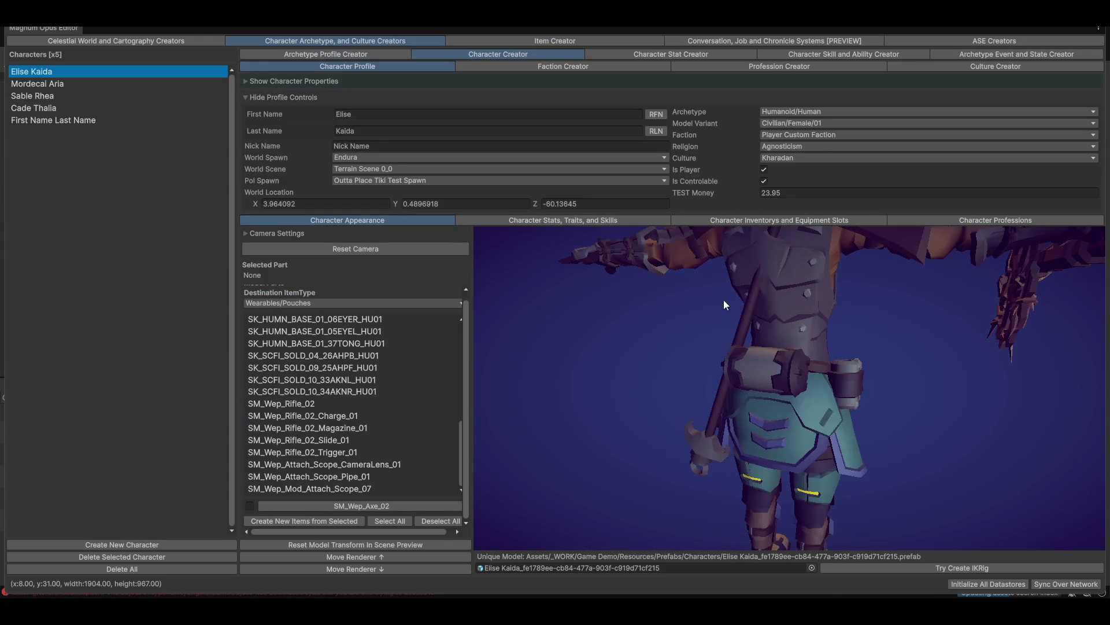
Inspect model parts such as SK_HUMN_BASE_01_07EARL_HU01 and SK_HUMN_BASE_01_36TETH_HU01 in the preview
{"action": "mouse_move", "coordinate": [723, 299]}
{"action": "left_mouse_down"}
{"action": "mouse_move", "coordinate": [717, 425]}
{"action": "mouse_move", "coordinate": [806, 408]}
{"action": "mouse_move", "coordinate": [669, 394]}
{"action": "left_mouse_up"}
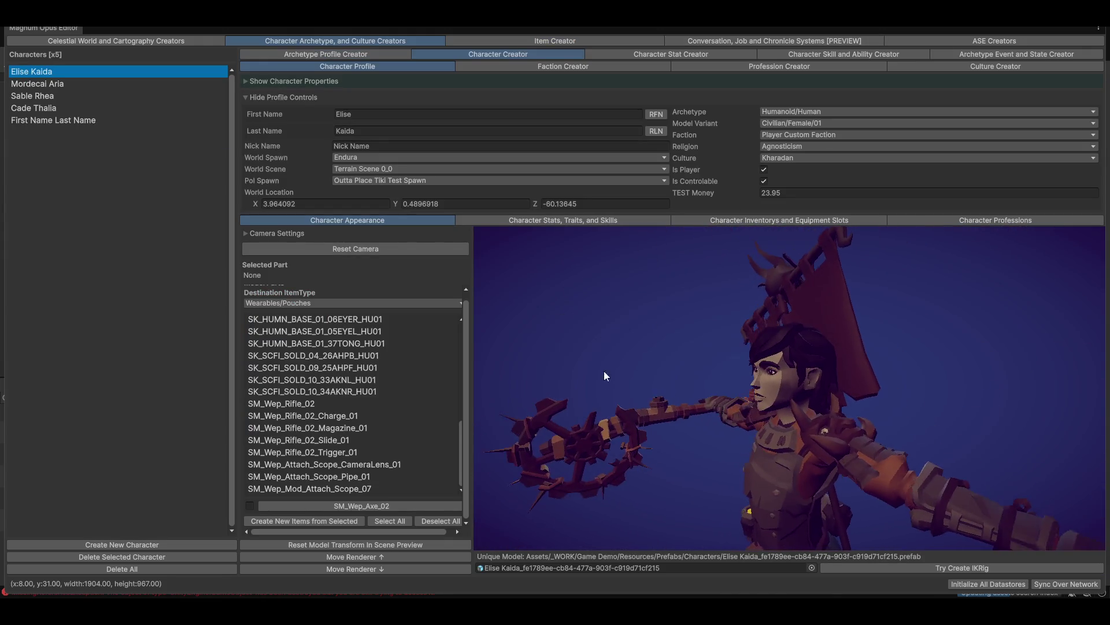
{"action": "scroll", "coordinate": [310, 391], "scroll_direction": "up", "scroll_amount": 3}
{"action": "scroll", "coordinate": [311, 395], "scroll_direction": "up", "scroll_amount": 5}
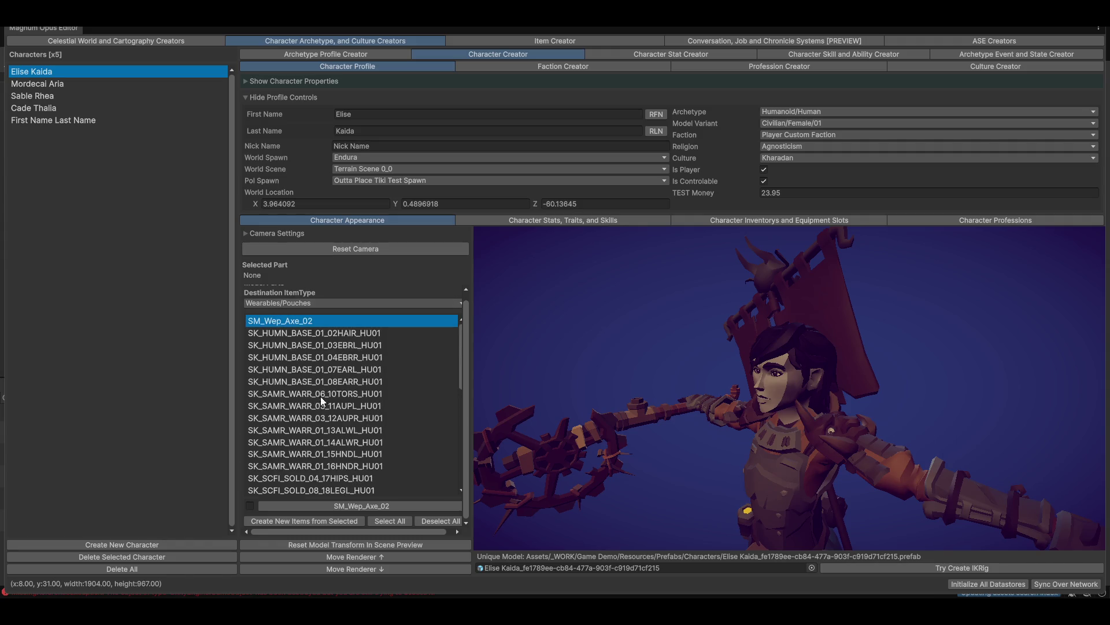
{"action": "left_click", "coordinate": [334, 333]}
{"action": "left_click", "coordinate": [342, 369]}
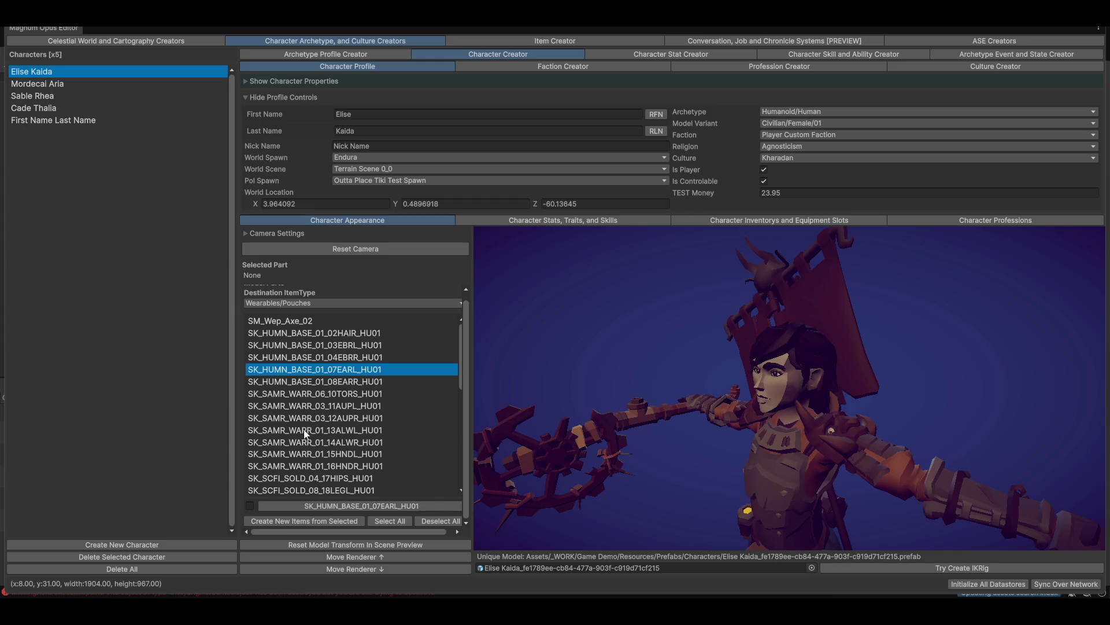
{"action": "left_click", "coordinate": [307, 431]}
{"action": "scroll", "coordinate": [383, 291], "scroll_direction": "up", "scroll_amount": 1}
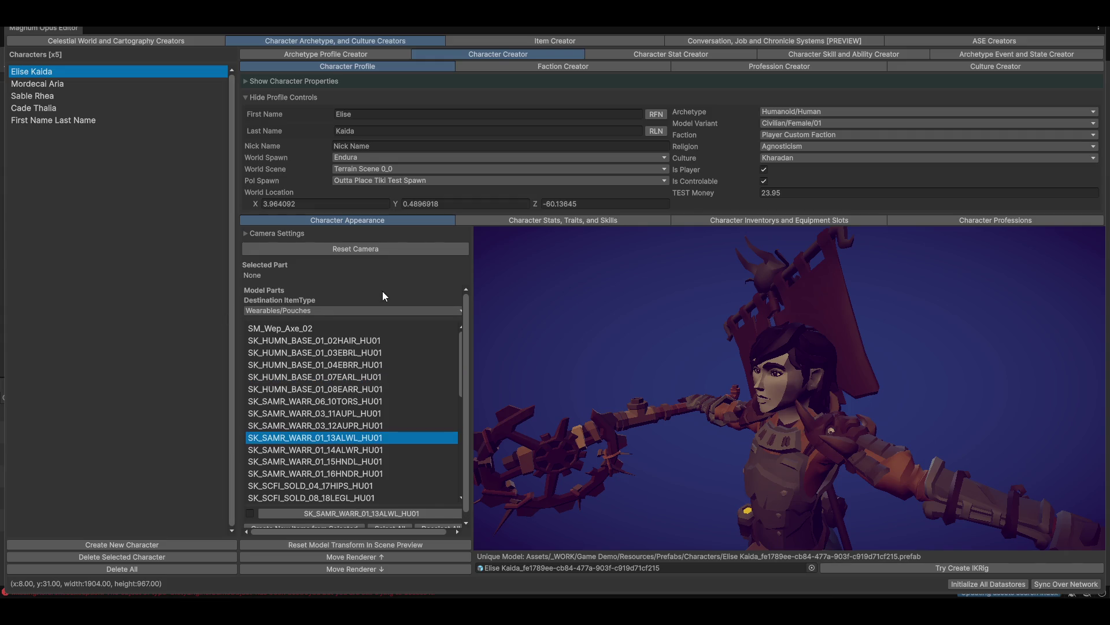
{"action": "left_click", "coordinate": [317, 309]}
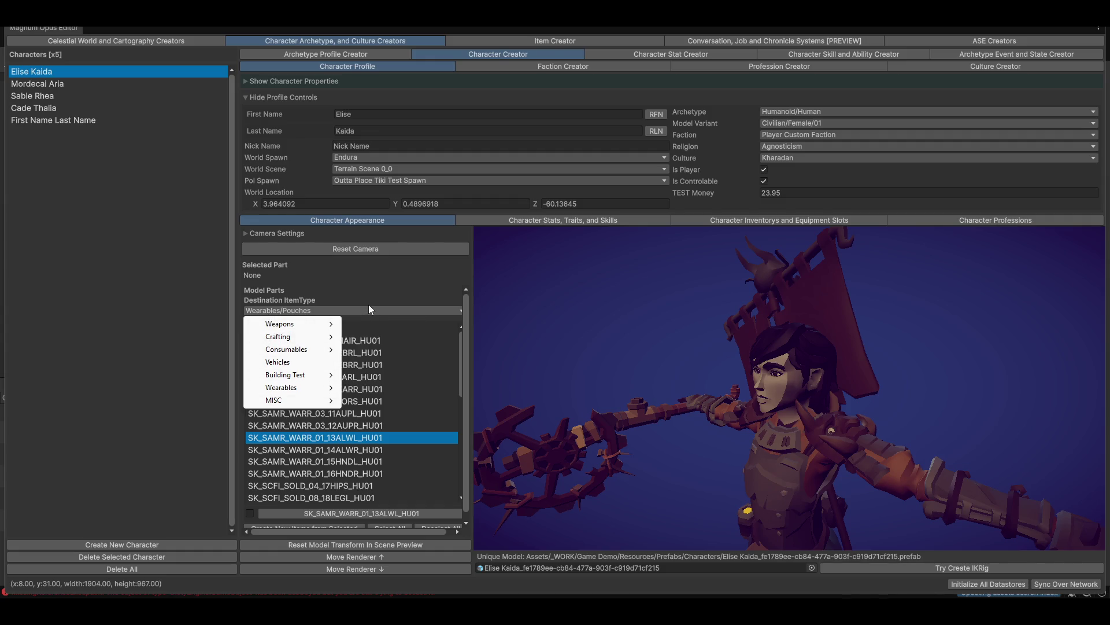
{"action": "left_click", "coordinate": [439, 311]}
{"action": "mouse_move", "coordinate": [718, 307]}
{"action": "left_mouse_down"}
{"action": "mouse_move", "coordinate": [815, 377]}
{"action": "mouse_move", "coordinate": [701, 374]}
{"action": "mouse_move", "coordinate": [823, 391]}
{"action": "left_mouse_up"}
{"action": "scroll", "coordinate": [321, 359], "scroll_direction": "down", "scroll_amount": 10}
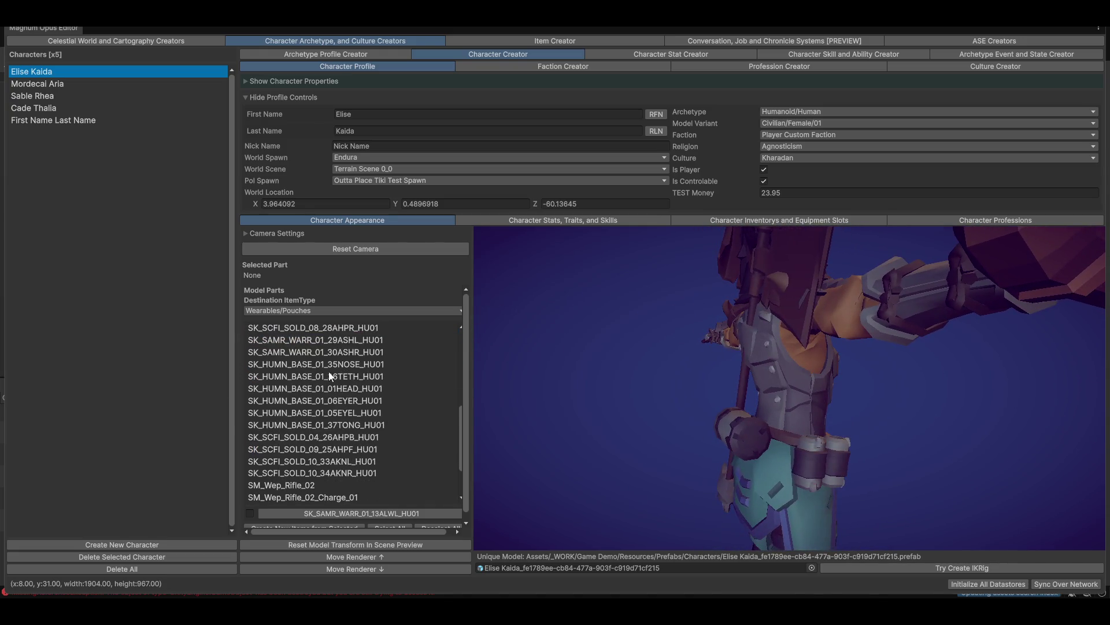
{"action": "left_click", "coordinate": [338, 376]}
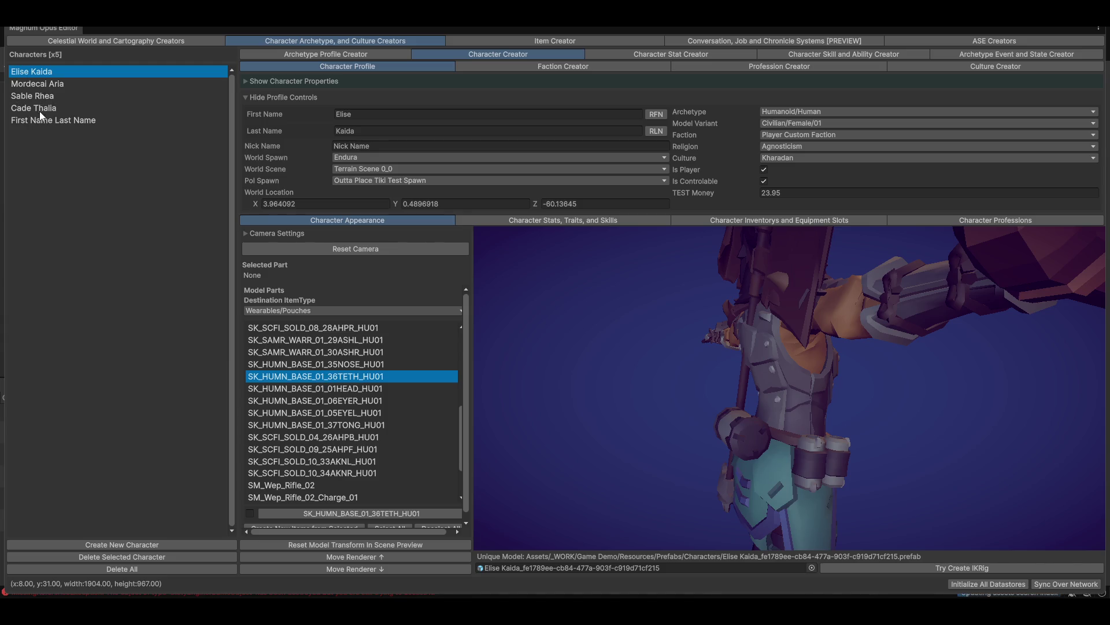
Show Cade Thalia with the Humanoid/Undead/Zombie archetype, then restore the full editor layout
{"action": "left_click", "coordinate": [42, 110]}
{"action": "mouse_move", "coordinate": [901, 362]}
{"action": "left_mouse_down"}
{"action": "mouse_move", "coordinate": [828, 436]}
{"action": "mouse_move", "coordinate": [870, 447]}
{"action": "mouse_move", "coordinate": [782, 441]}
{"action": "mouse_move", "coordinate": [872, 372]}
{"action": "left_mouse_up"}
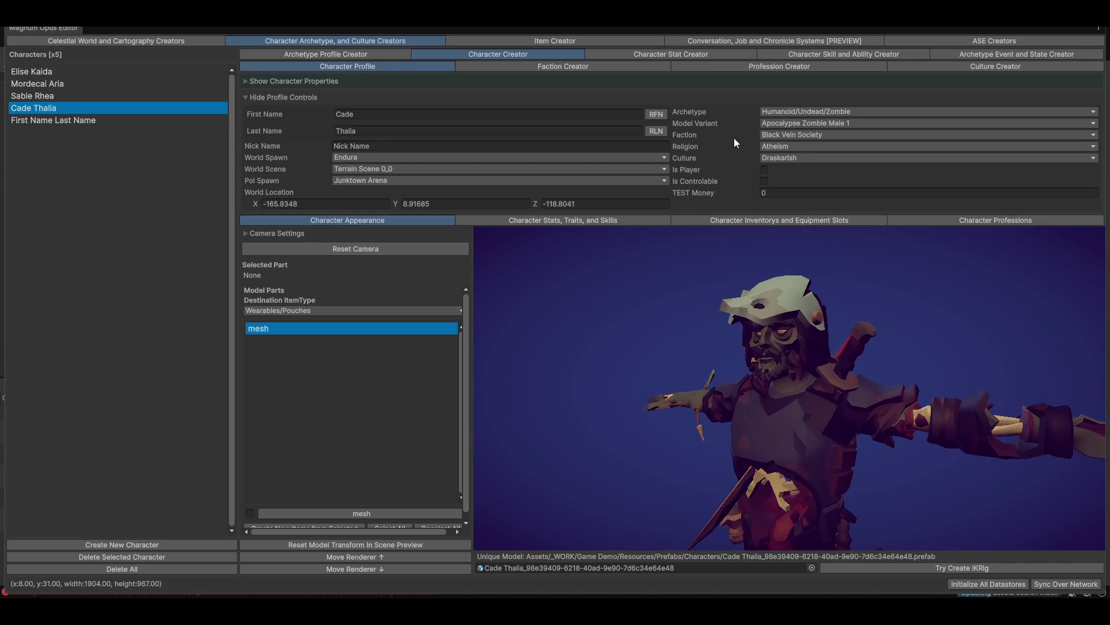
{"action": "left_click", "coordinate": [314, 53]}
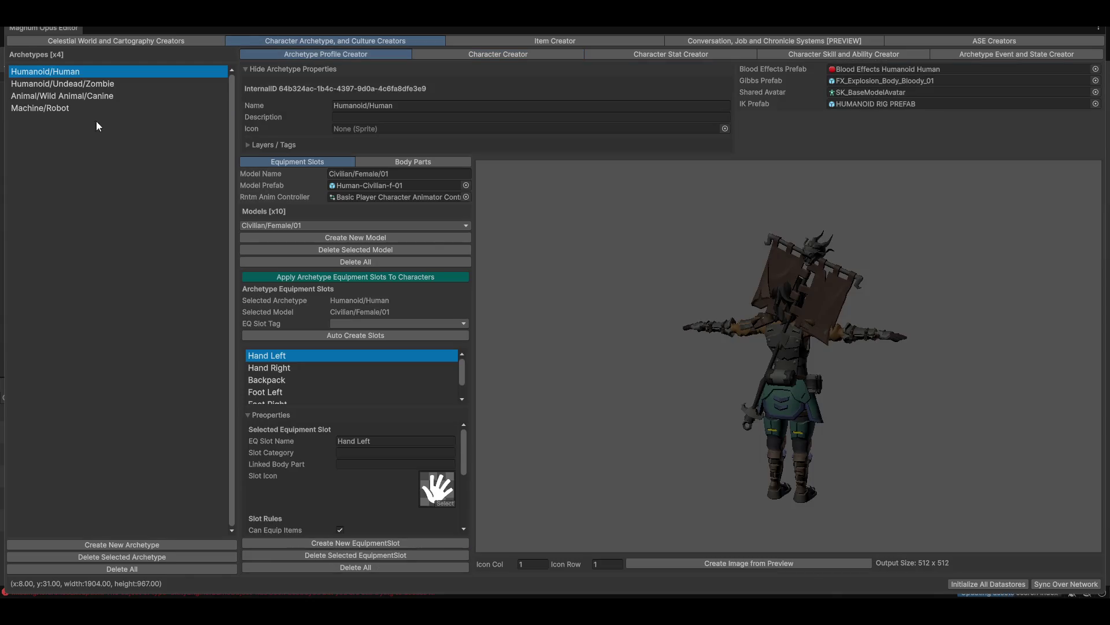
{"action": "left_click_drag", "start_coordinate": [928, 378], "coordinate": [665, 348]}
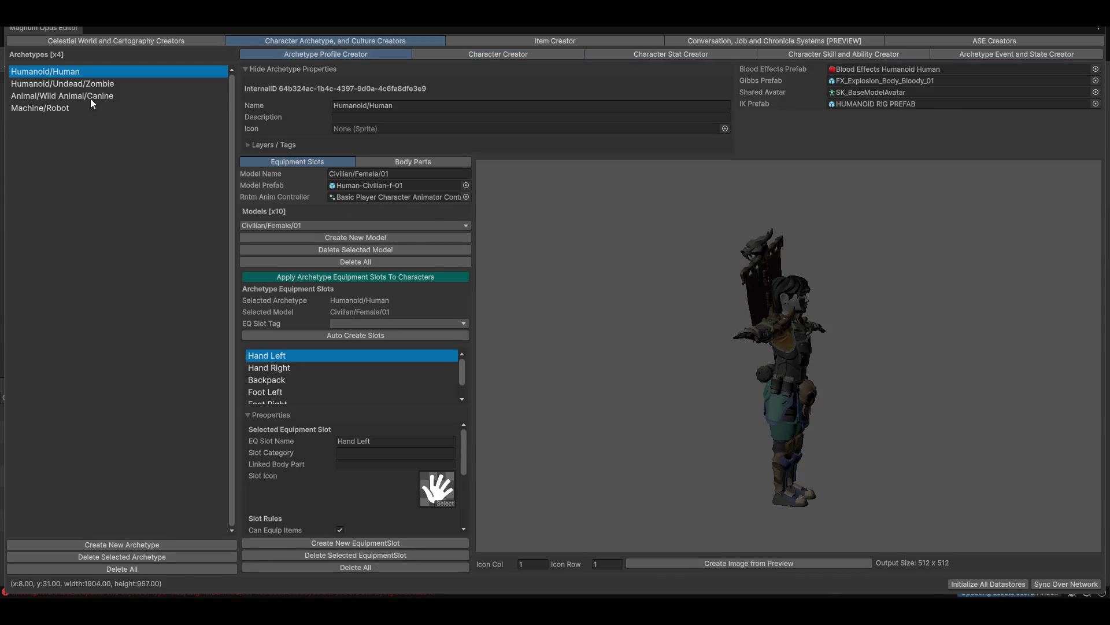
{"action": "left_click", "coordinate": [74, 86]}
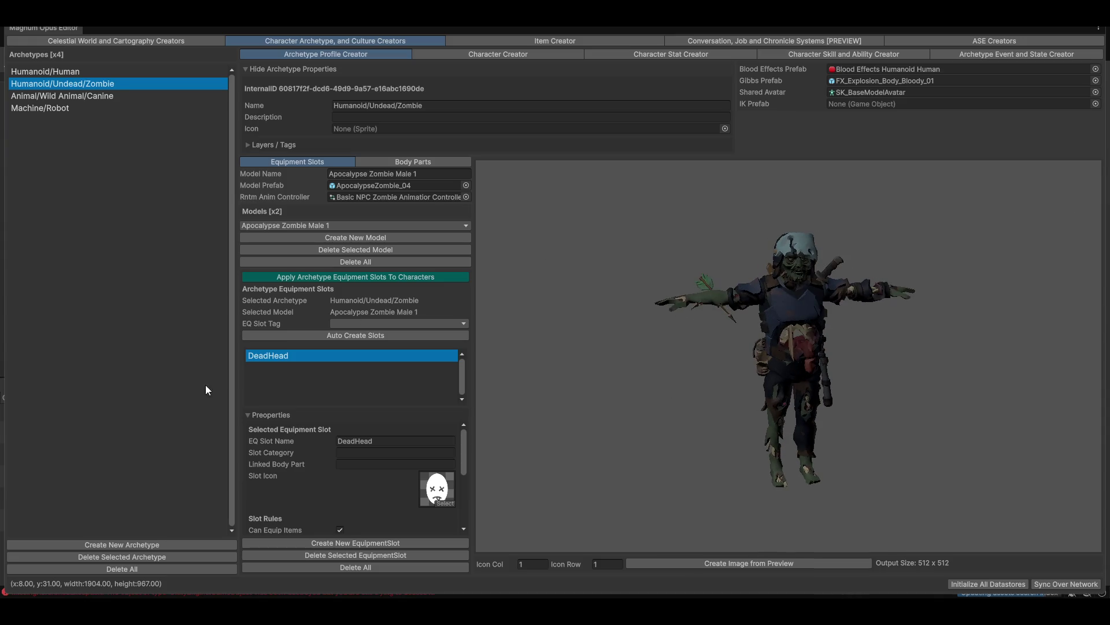
{"action": "scroll", "coordinate": [345, 508], "scroll_direction": "down", "scroll_amount": 3}
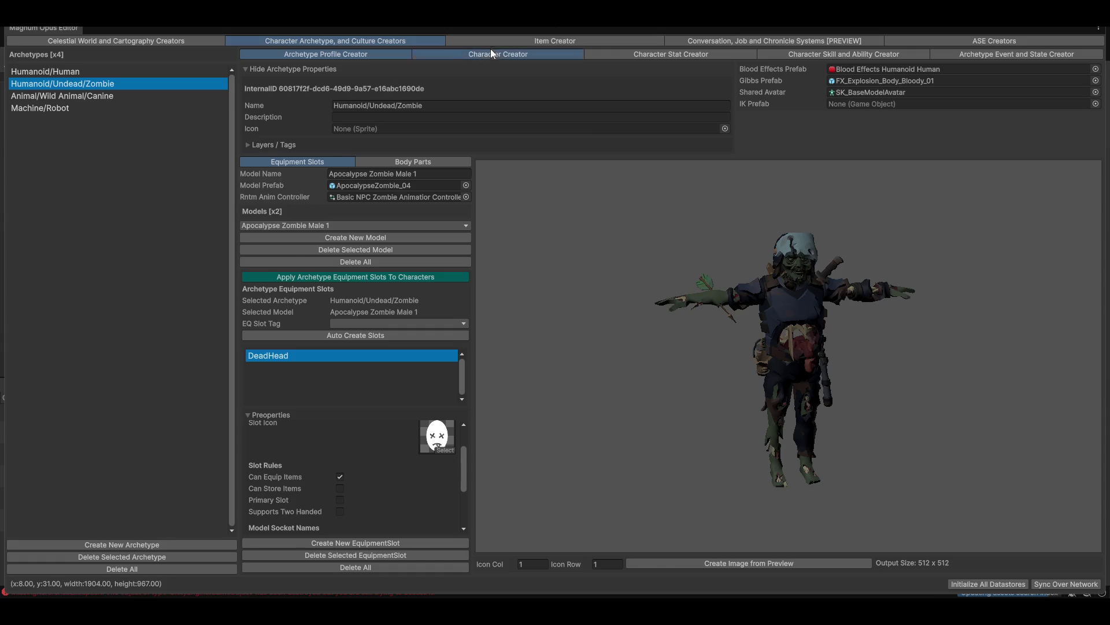
{"action": "left_click", "coordinate": [495, 54]}
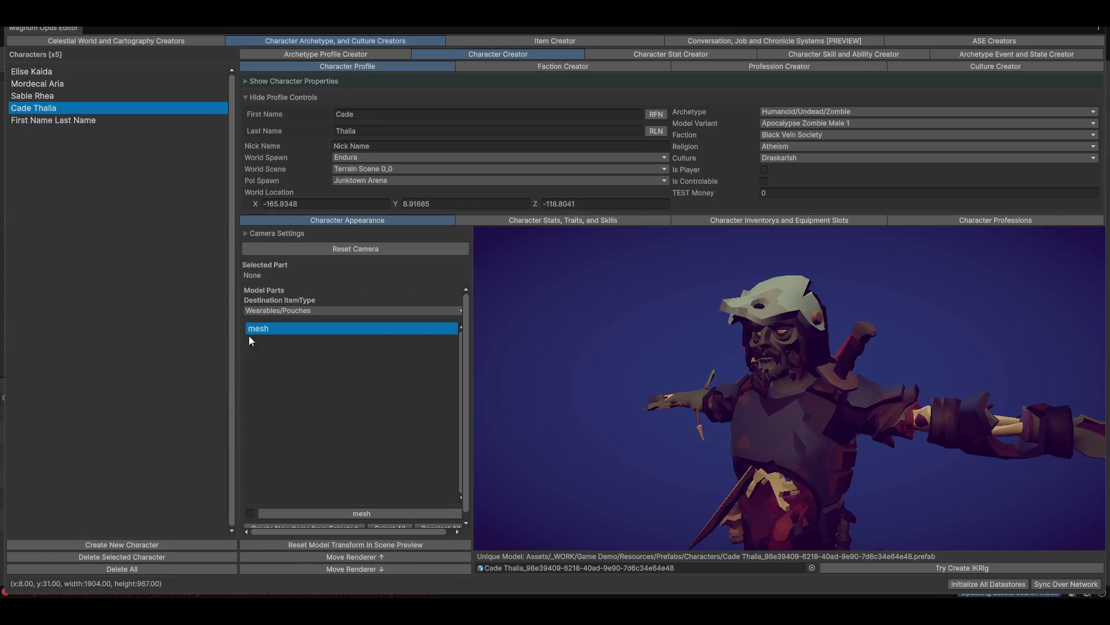
{"action": "key", "text": "shift+space"}
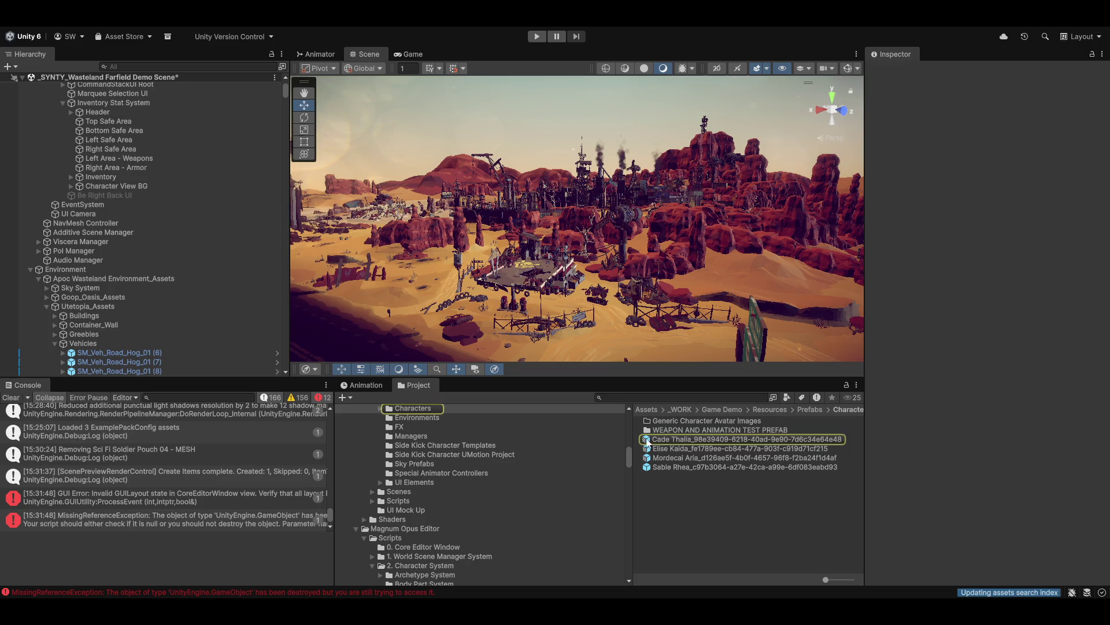
Frame Cade Thalia in the scene and inspect its mesh and root child objects
{"action": "key", "text": "f"}
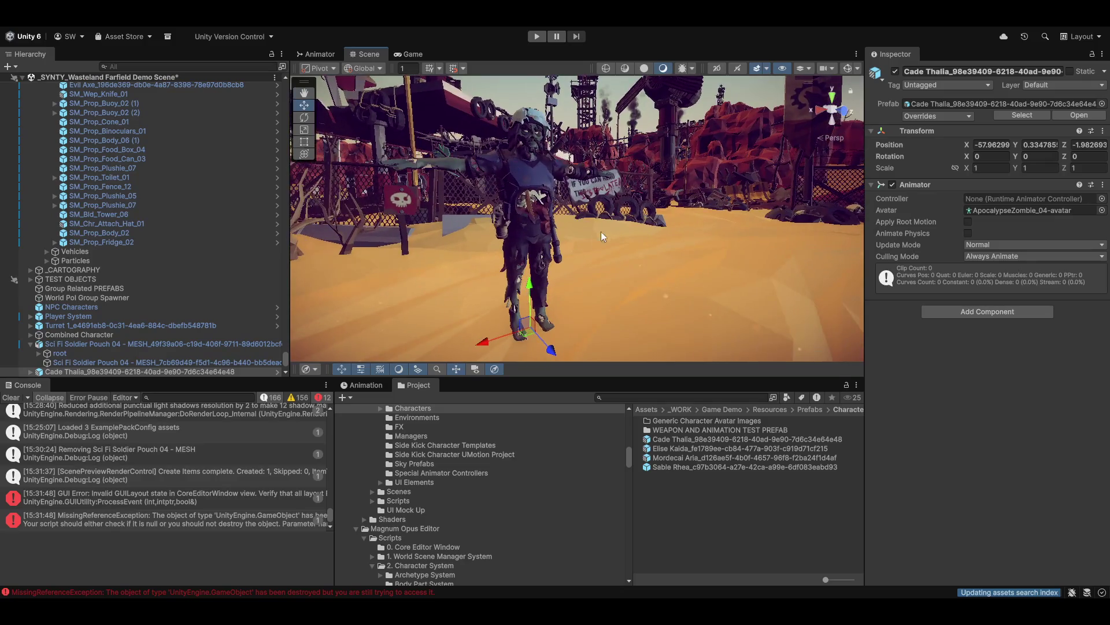
{"action": "scroll", "coordinate": [35, 276], "scroll_direction": "down", "scroll_amount": 4}
{"action": "left_click", "coordinate": [30, 270]}
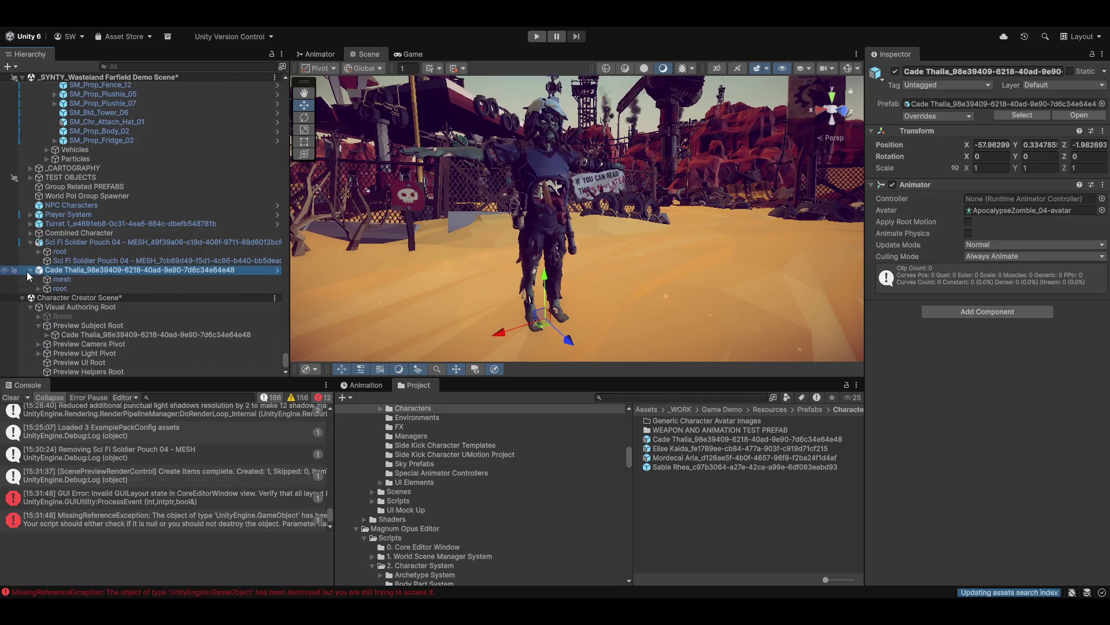
{"action": "left_click", "coordinate": [60, 278]}
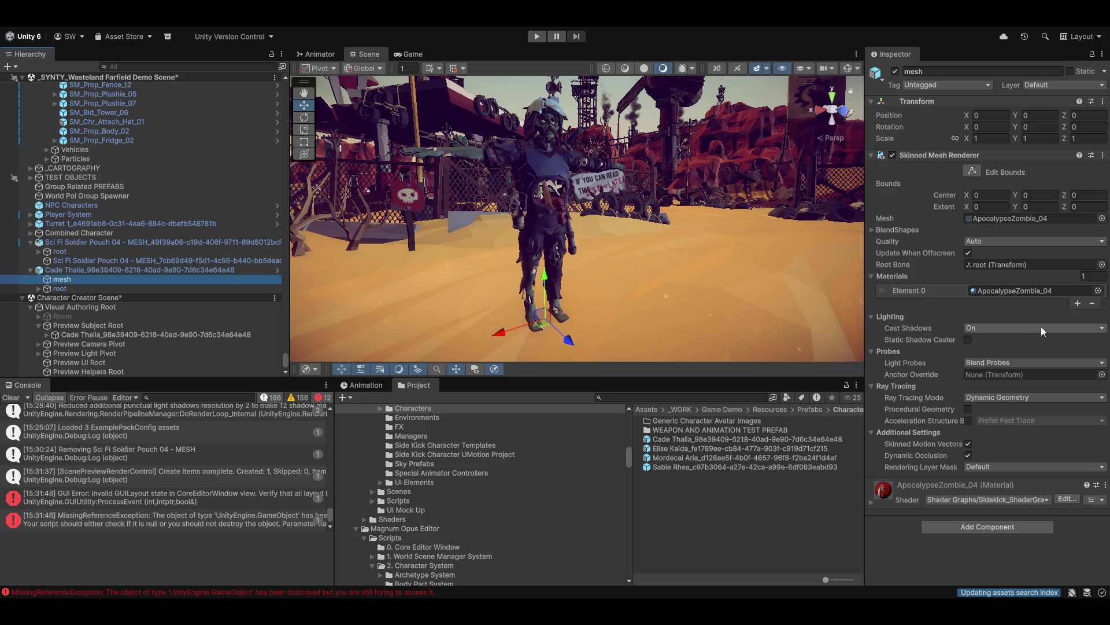
{"action": "left_click", "coordinate": [82, 290]}
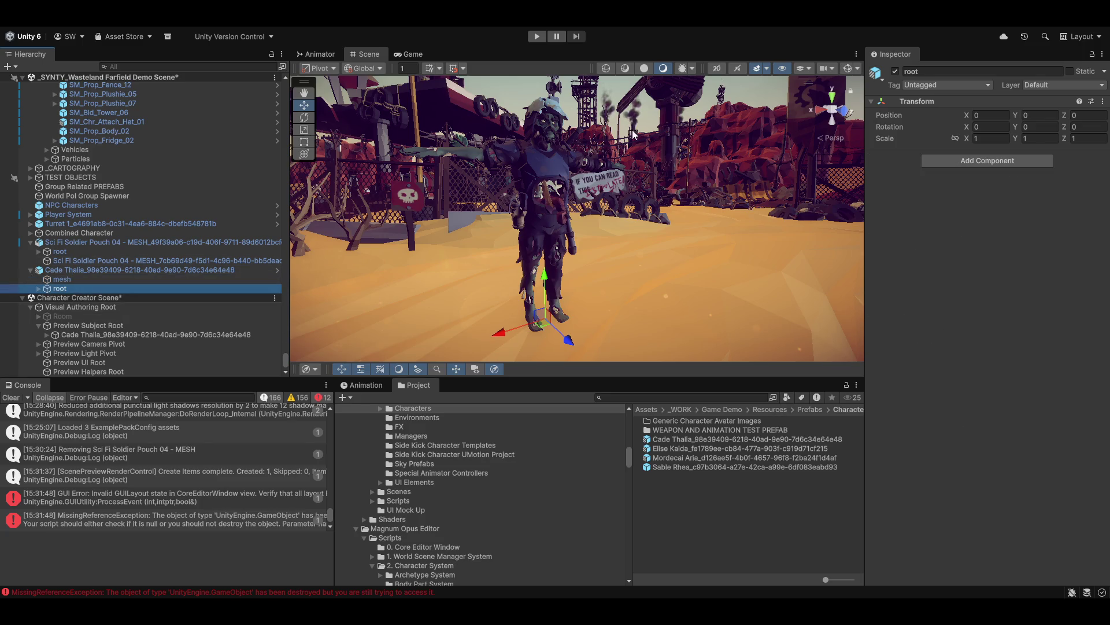
{"action": "scroll", "coordinate": [561, 209], "scroll_direction": "up", "scroll_amount": 5}
Delete the Cade Thalia instance from the scene and launch the Sidekick Character Tool
{"action": "left_click", "coordinate": [561, 209]}
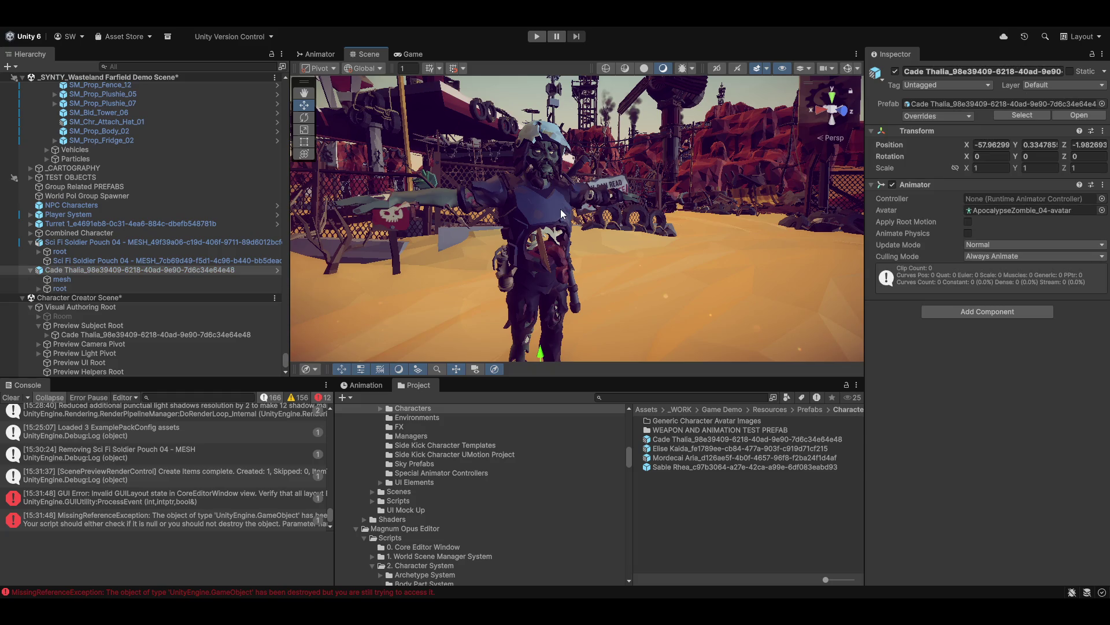
{"action": "left_click", "coordinate": [542, 217]}
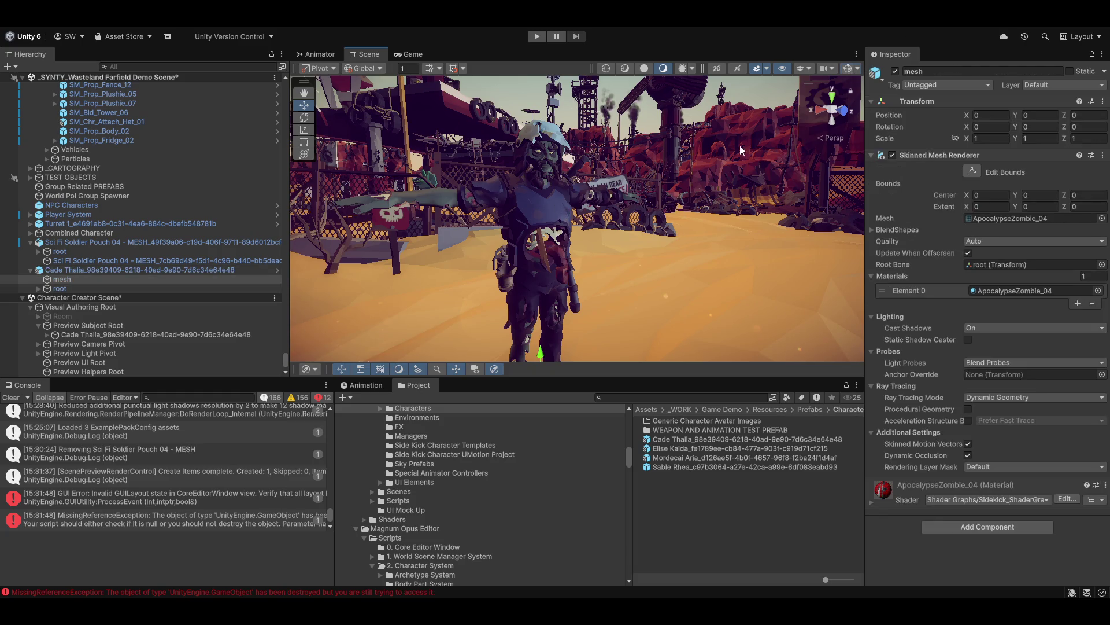
{"action": "left_click", "coordinate": [543, 212]}
{"action": "left_click", "coordinate": [544, 255]}
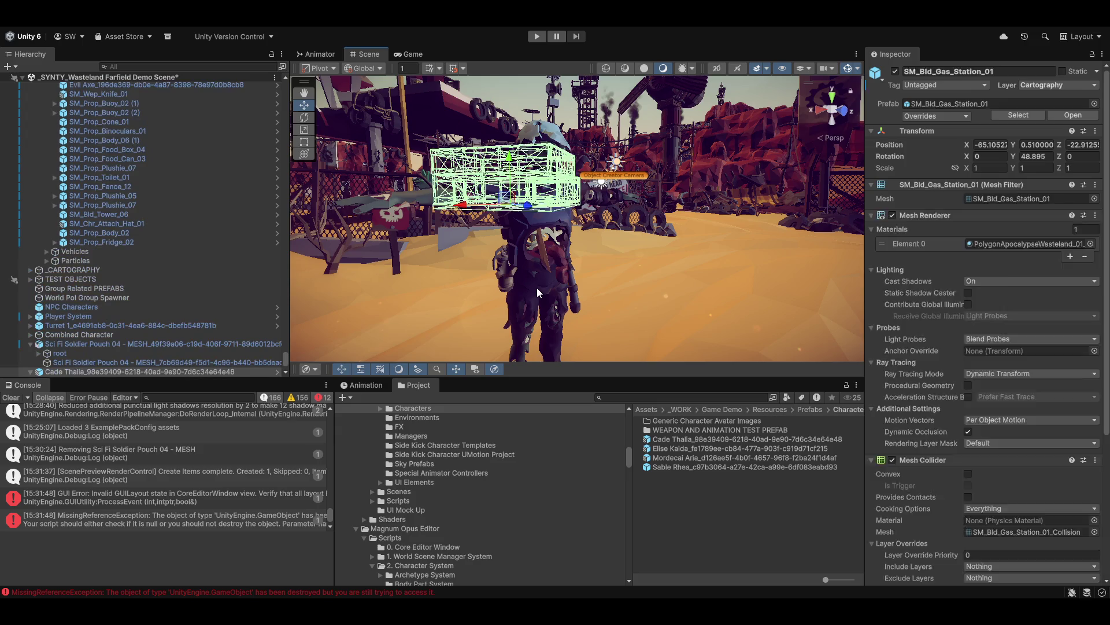
{"action": "left_click", "coordinate": [91, 365]}
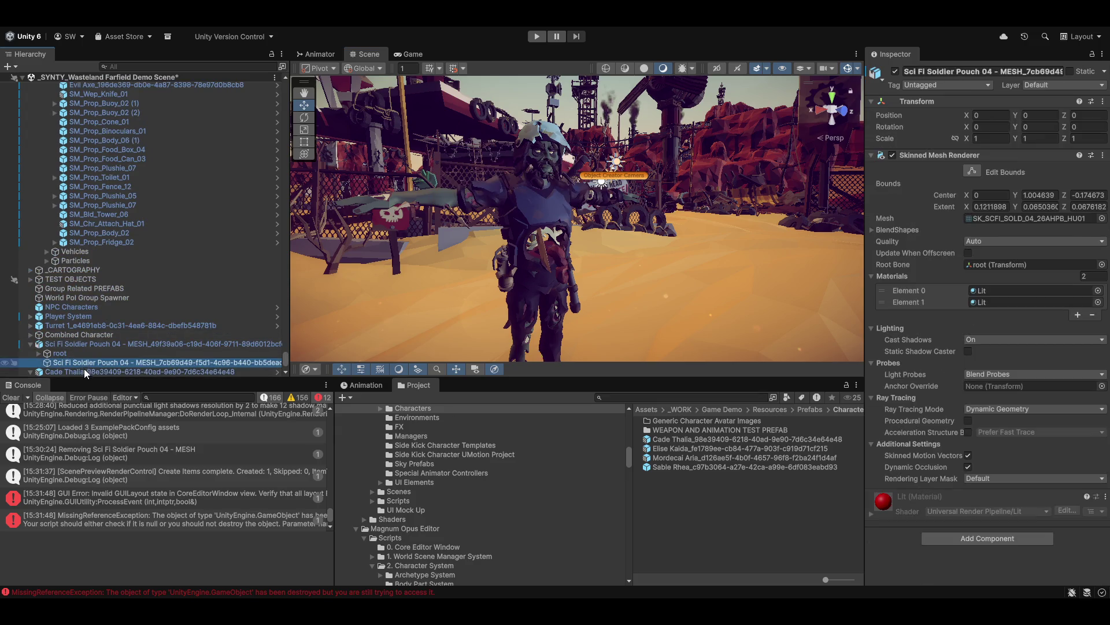
{"action": "left_click", "coordinate": [84, 370]}
{"action": "key", "text": "Delete"}
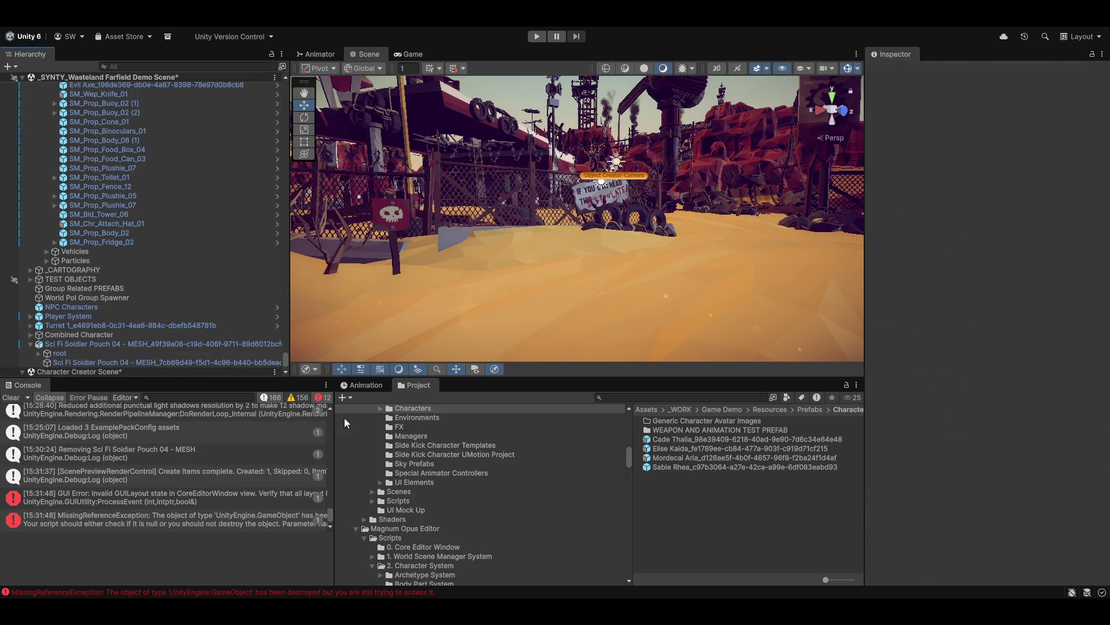
{"action": "left_click", "coordinate": [408, 30]}
{"action": "left_click", "coordinate": [417, 70]}
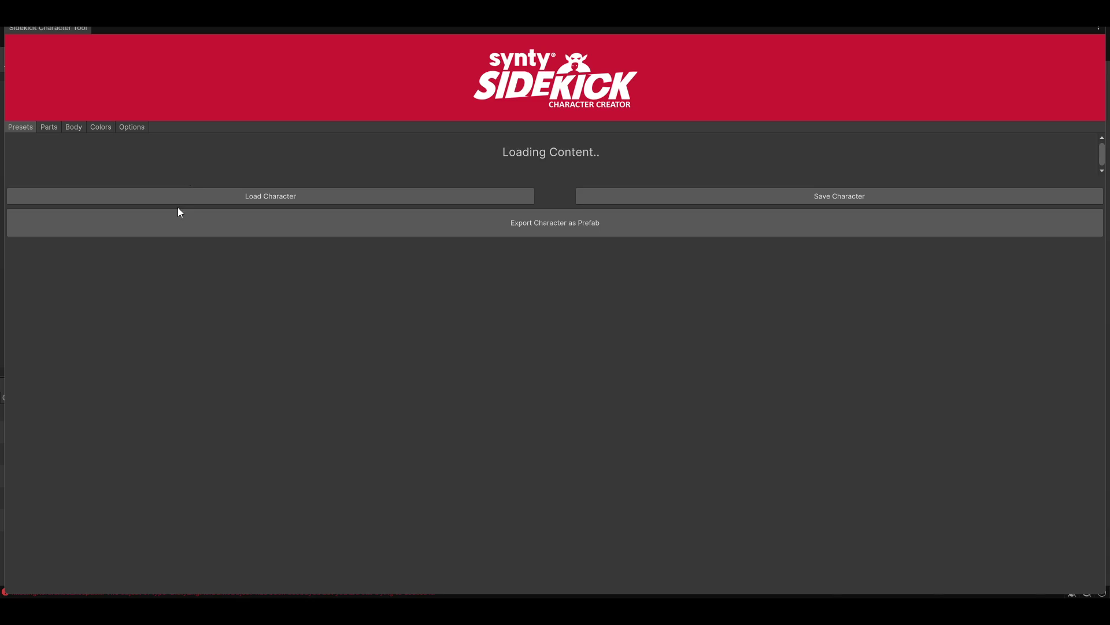
Turn off Combine Character Meshes, clear the console, and set Cade Thalia's archetype to Humanoid/Human
{"action": "left_click", "coordinate": [140, 127]}
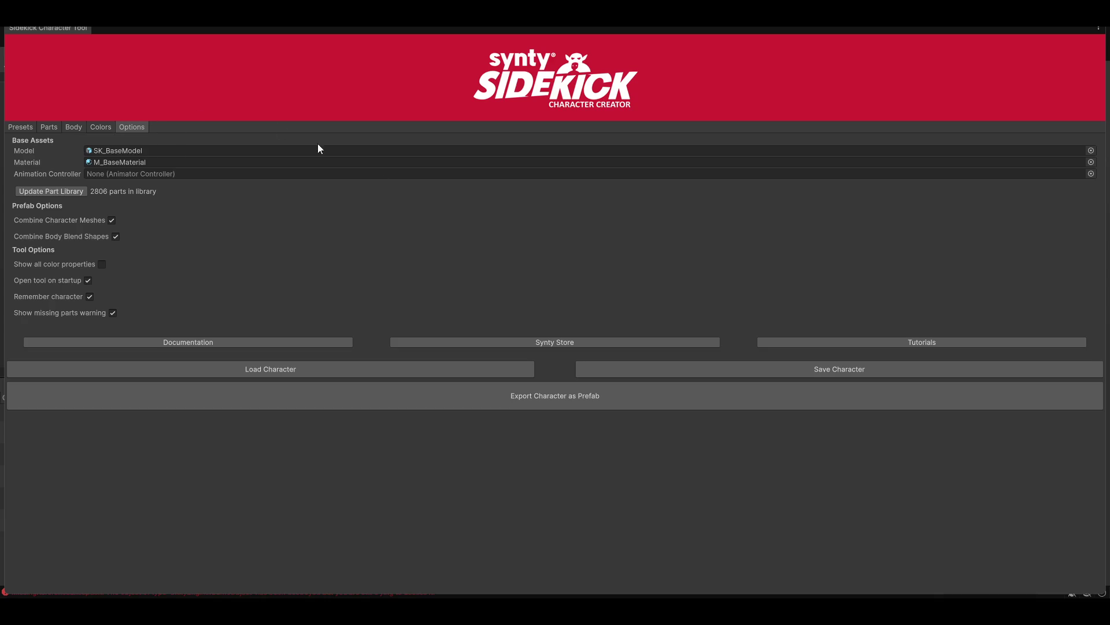
{"action": "left_click", "coordinate": [111, 220]}
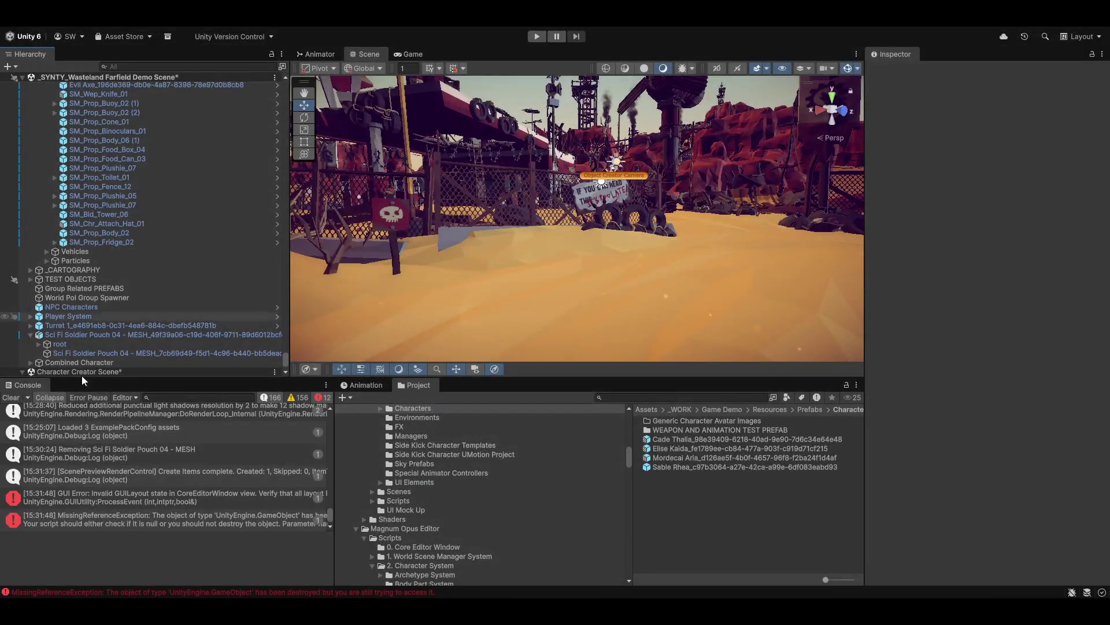
{"action": "left_click", "coordinate": [10, 397]}
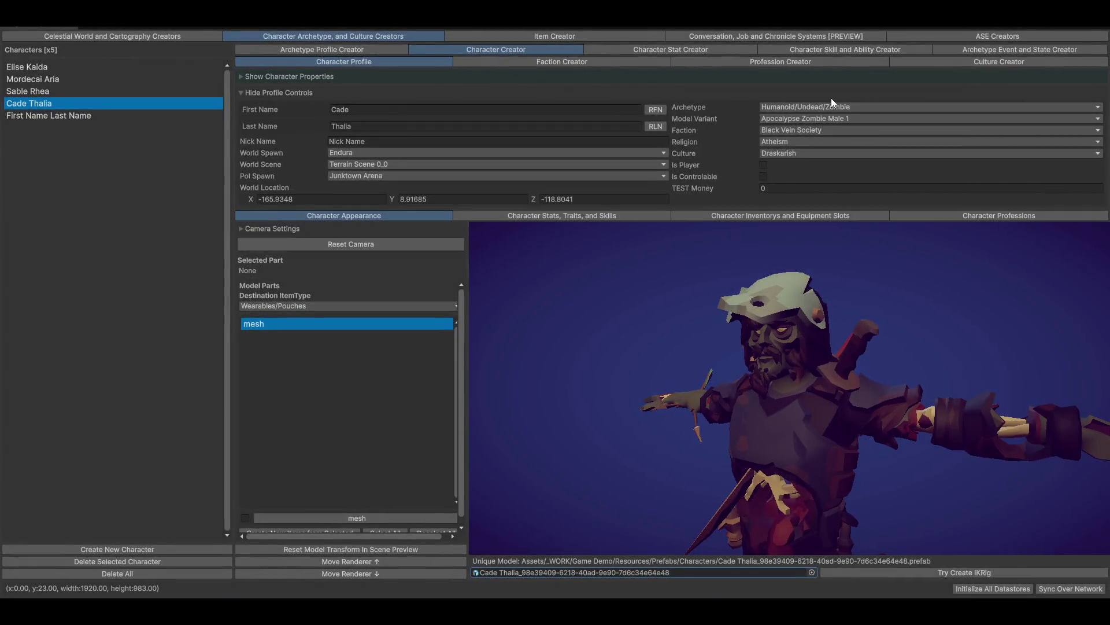
{"action": "left_click", "coordinate": [832, 107]}
{"action": "left_click", "coordinate": [935, 130]}
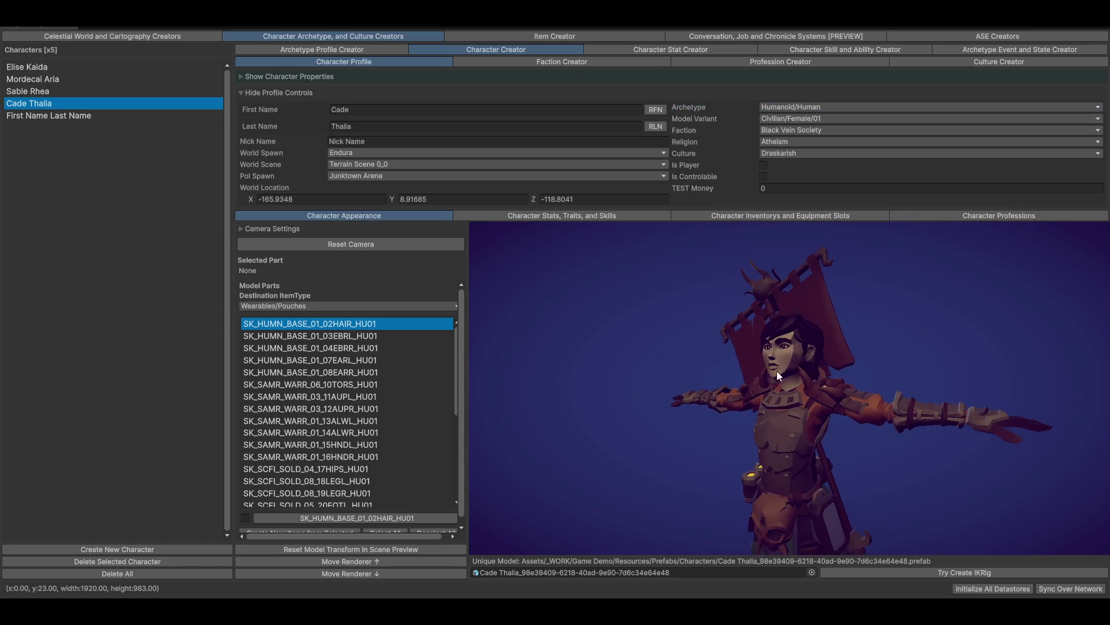
Set the model variant to Outlaw/01 and turn the preview to check the character's back
{"action": "left_click", "coordinate": [813, 117]}
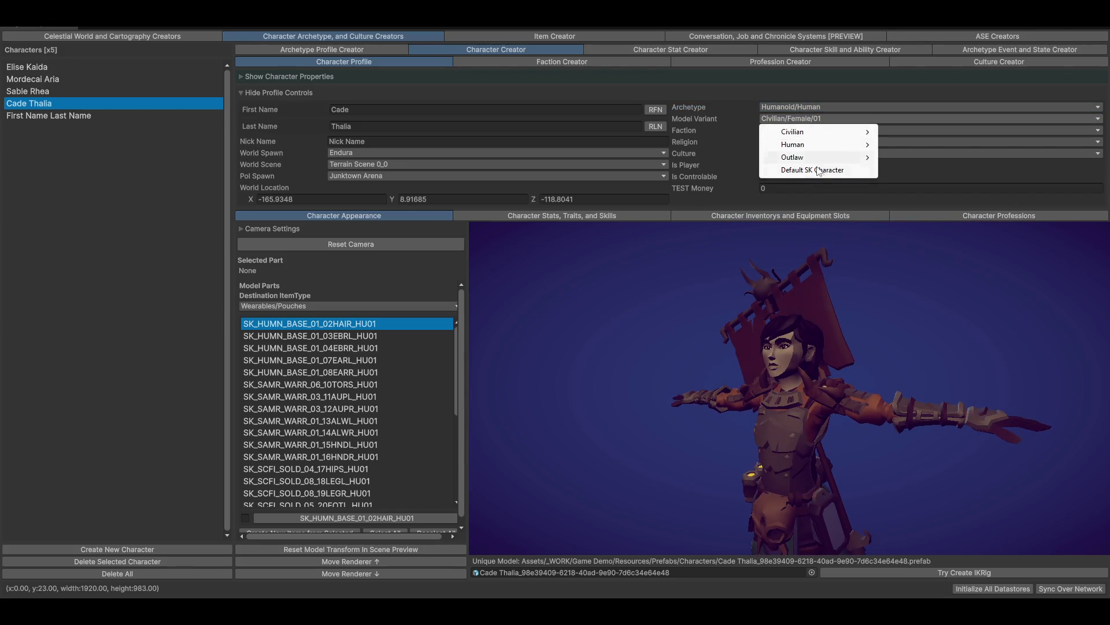
{"action": "mouse_move", "coordinate": [821, 157]}
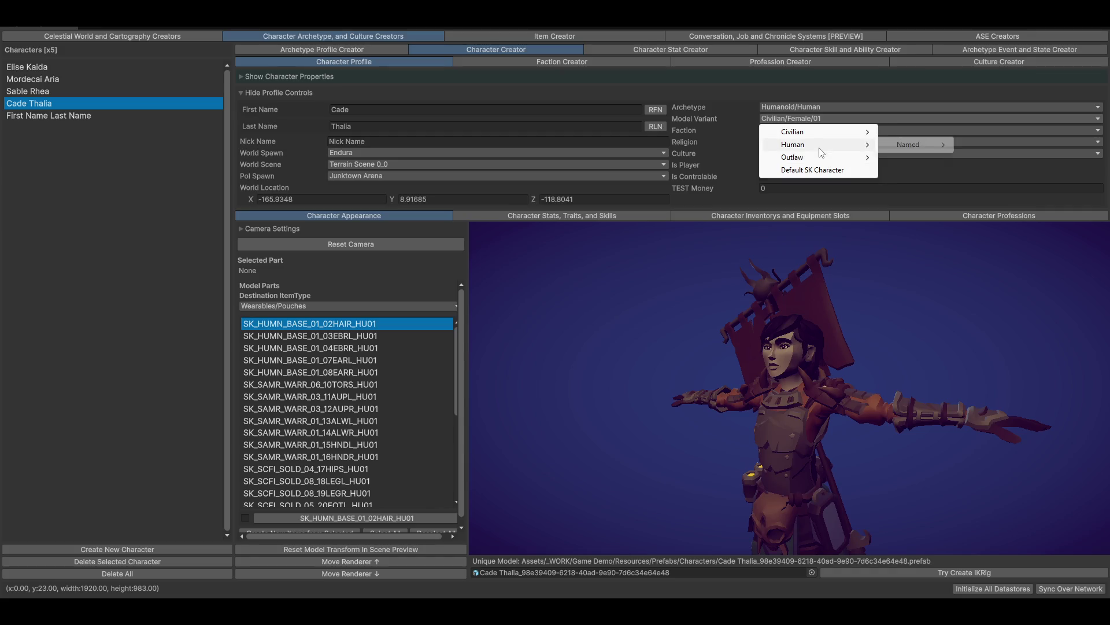
{"action": "mouse_move", "coordinate": [925, 149]}
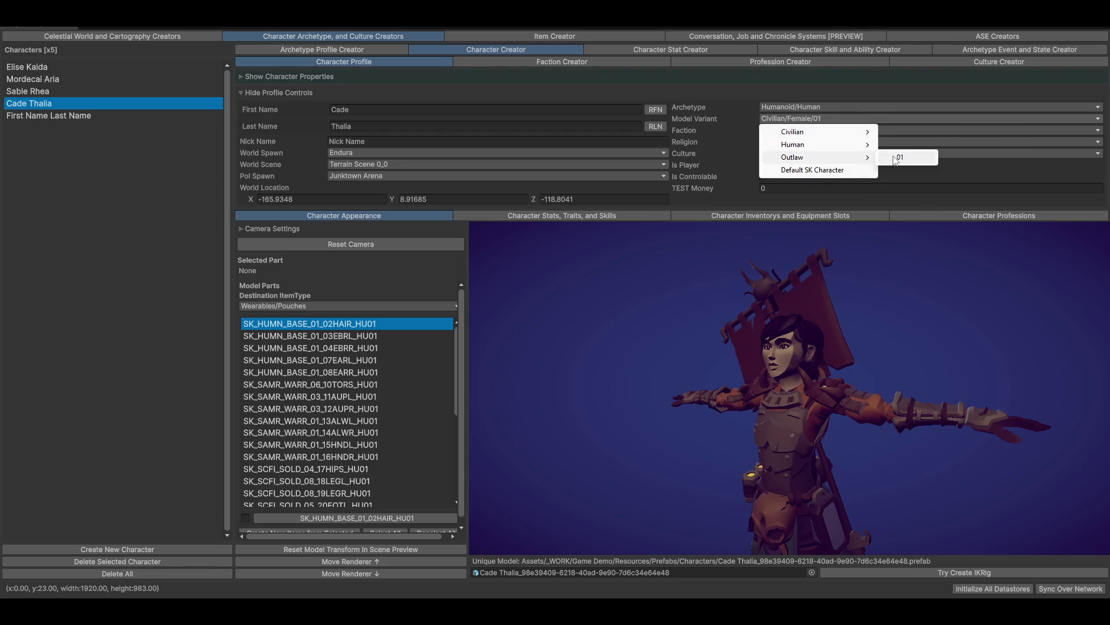
{"action": "left_click", "coordinate": [894, 155]}
{"action": "scroll", "coordinate": [809, 358], "scroll_direction": "down", "scroll_amount": 8}
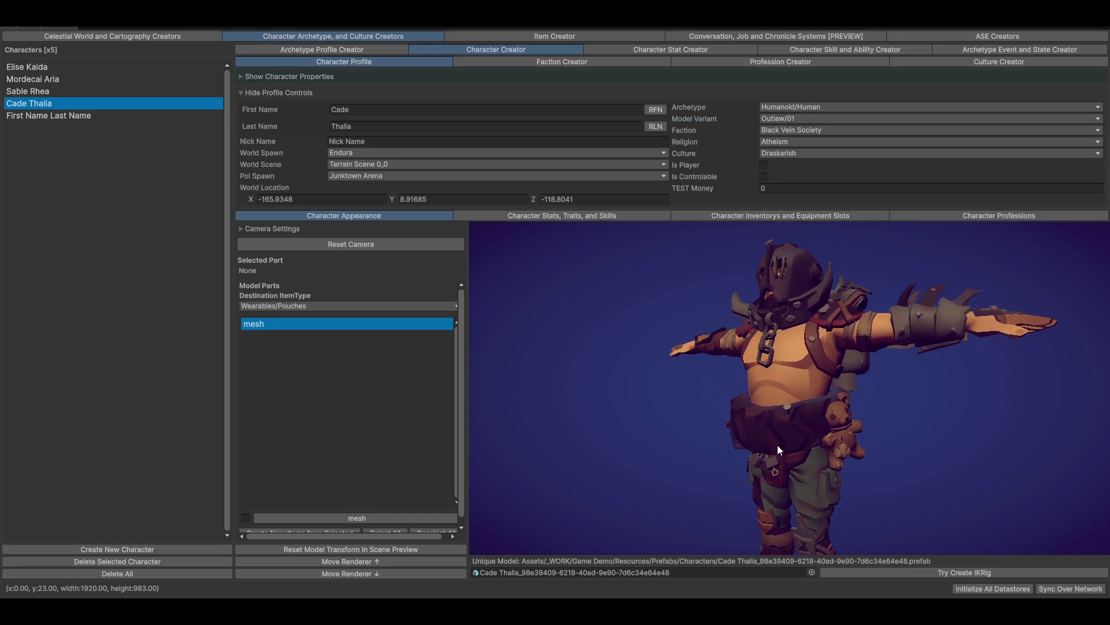
{"action": "mouse_move", "coordinate": [795, 423]}
{"action": "left_mouse_down"}
{"action": "mouse_move", "coordinate": [828, 428]}
{"action": "mouse_move", "coordinate": [713, 417]}
{"action": "mouse_move", "coordinate": [772, 422]}
{"action": "left_mouse_up"}
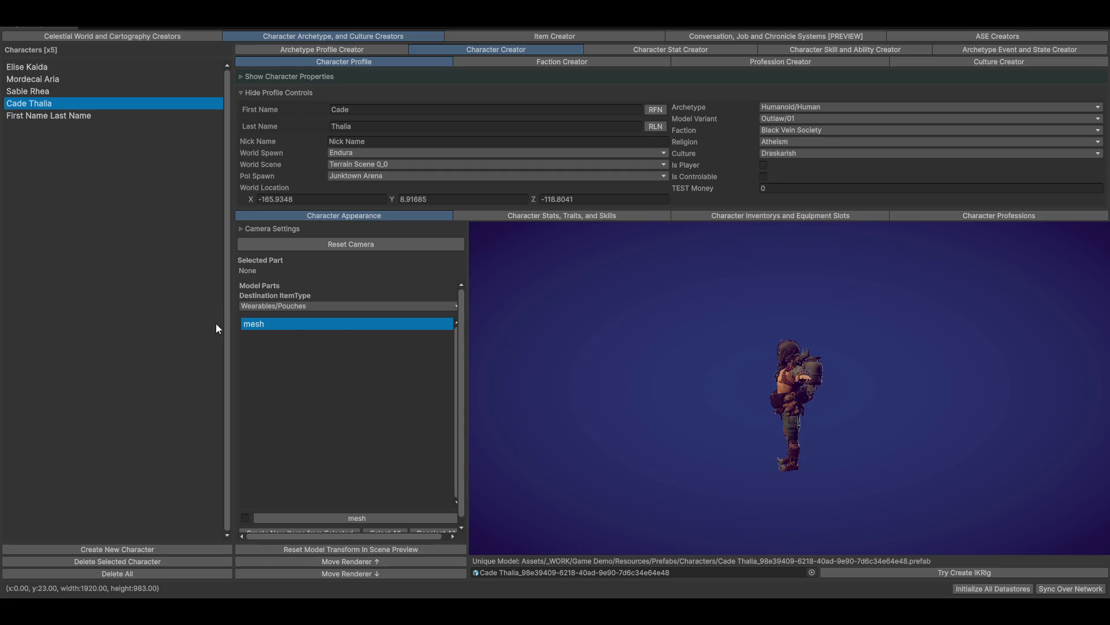
Delete the First Name Last Name placeholder and Cade Thalia characters, confirming with Yes
{"action": "left_click", "coordinate": [54, 114]}
{"action": "left_click", "coordinate": [117, 562]}
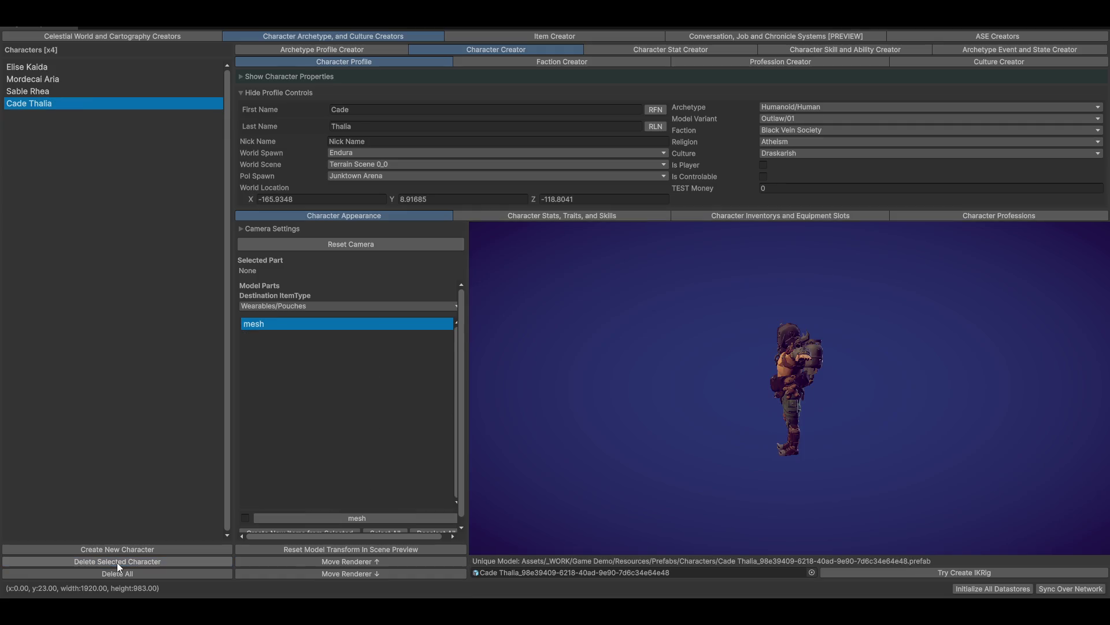
{"action": "left_click", "coordinate": [117, 562]}
{"action": "left_click", "coordinate": [591, 327]}
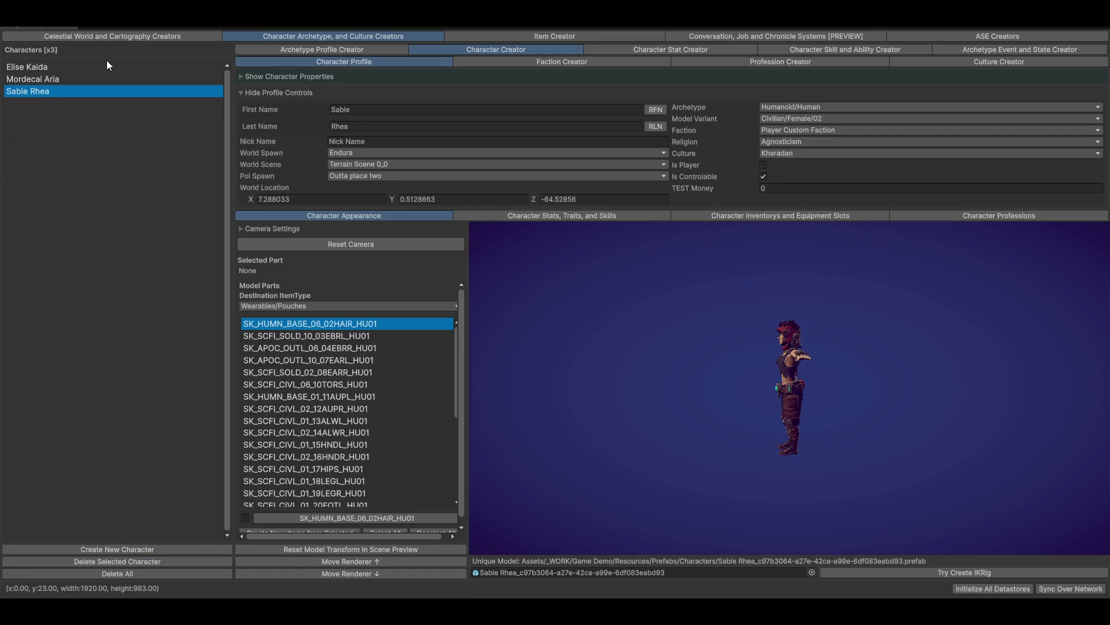
Select Elise Kaida and review her model parts, turning her preview to face front
{"action": "left_click", "coordinate": [48, 80]}
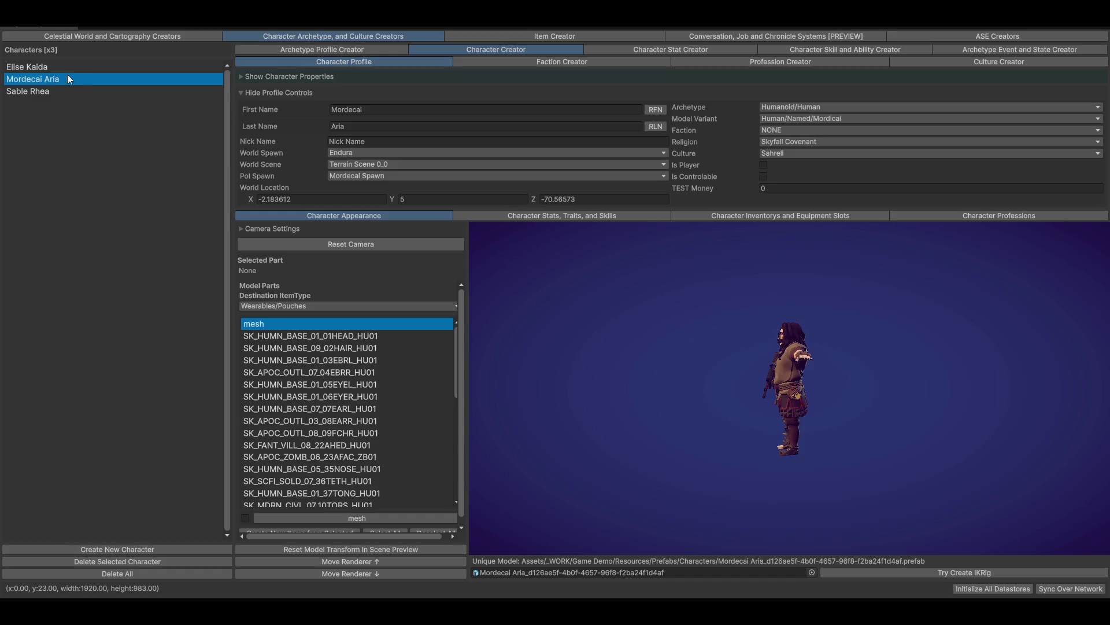
{"action": "left_click", "coordinate": [52, 69]}
{"action": "scroll", "coordinate": [337, 396], "scroll_direction": "down", "scroll_amount": 5}
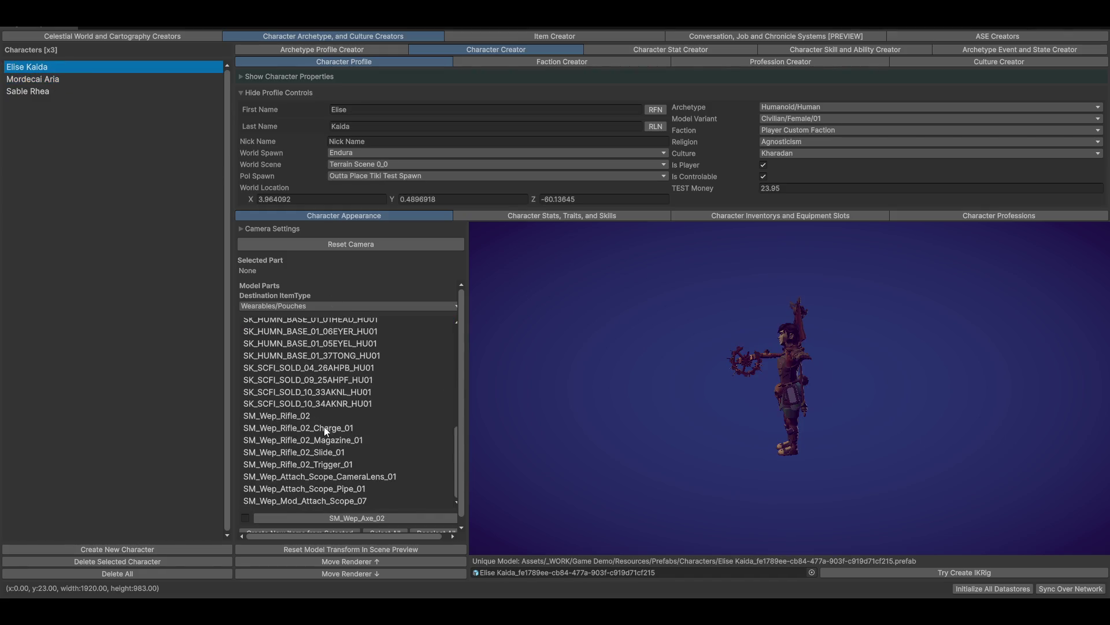
{"action": "scroll", "coordinate": [359, 418], "scroll_direction": "down", "scroll_amount": 5}
{"action": "left_click_drag", "start_coordinate": [804, 371], "coordinate": [688, 331]}
{"action": "scroll", "coordinate": [686, 331], "scroll_direction": "up", "scroll_amount": 3}
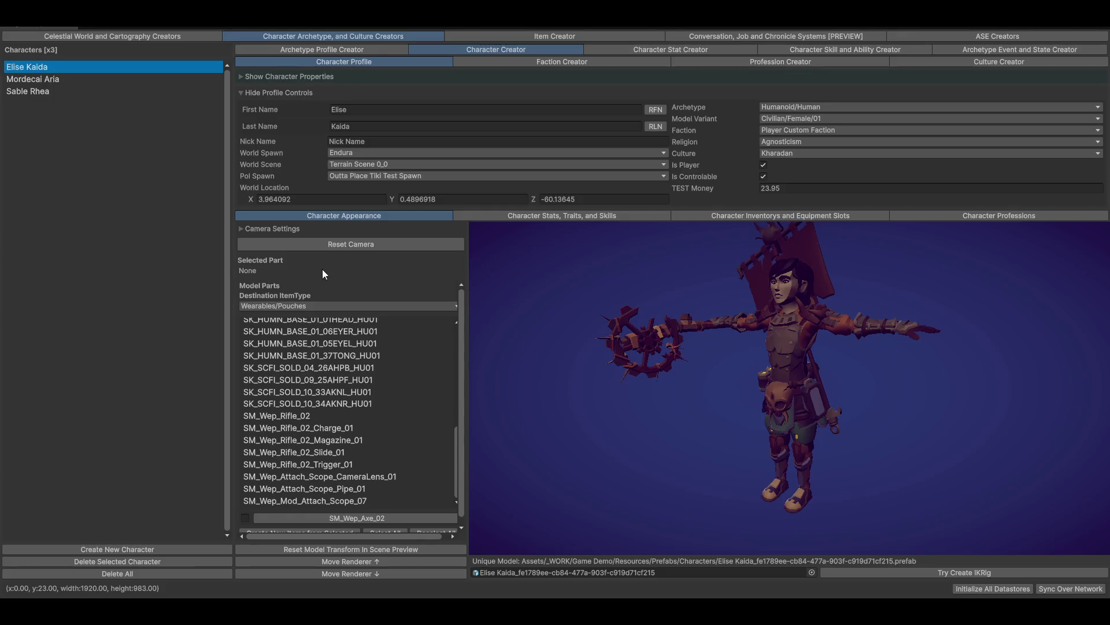
Set the destination item type to Weapons/Melee/Bludgeons
{"action": "left_click", "coordinate": [289, 305]}
{"action": "mouse_move", "coordinate": [310, 320]}
{"action": "mouse_move", "coordinate": [376, 324]}
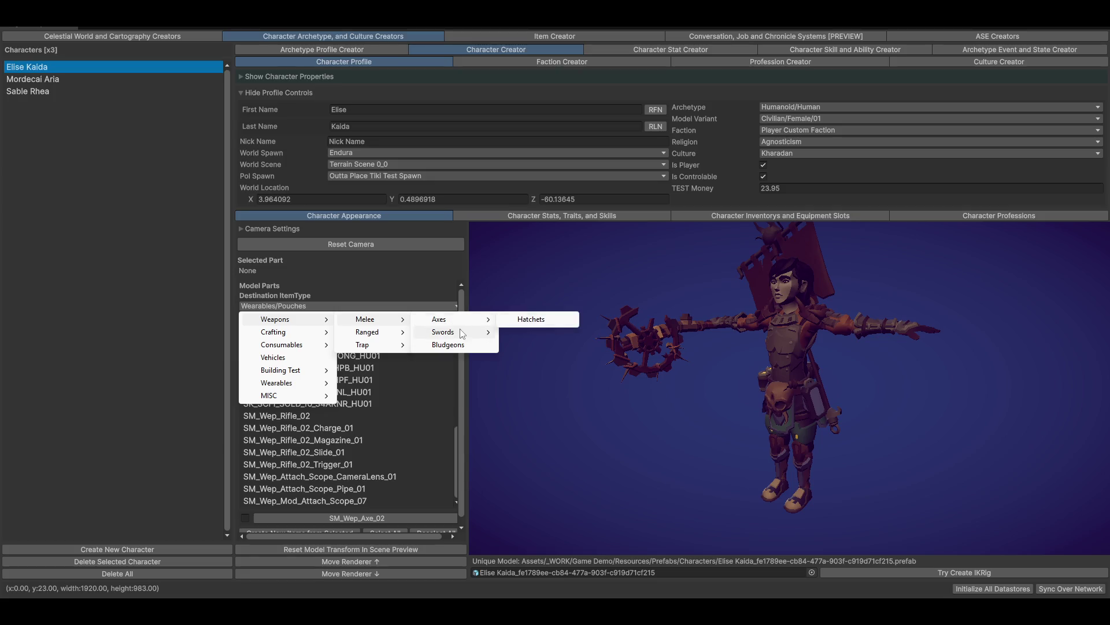
{"action": "left_click", "coordinate": [445, 346]}
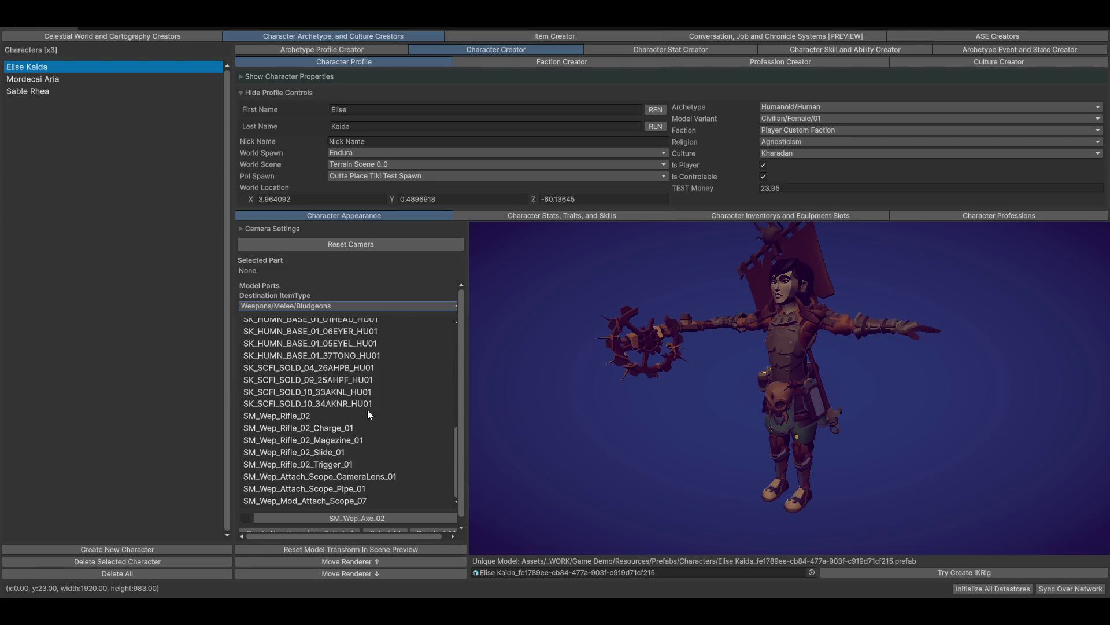
Tick the SM_Wep_Axe_02 part and create a new item from it
{"action": "scroll", "coordinate": [404, 472], "scroll_direction": "up", "scroll_amount": 4}
{"action": "left_click", "coordinate": [645, 342]}
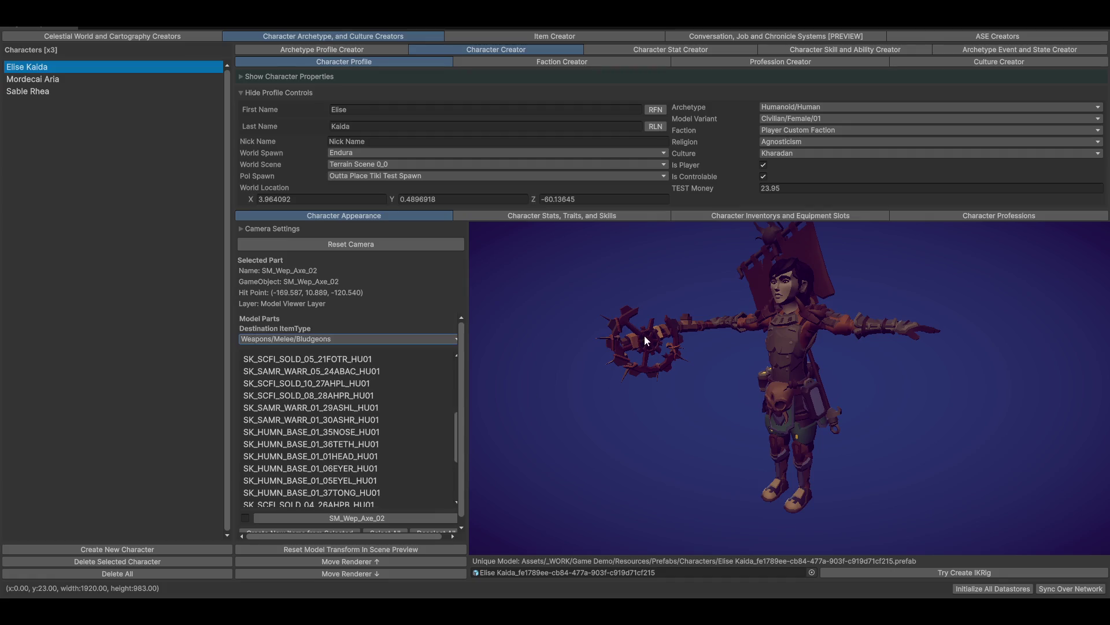
{"action": "scroll", "coordinate": [311, 441], "scroll_direction": "up", "scroll_amount": 2}
{"action": "scroll", "coordinate": [310, 443], "scroll_direction": "up", "scroll_amount": 5}
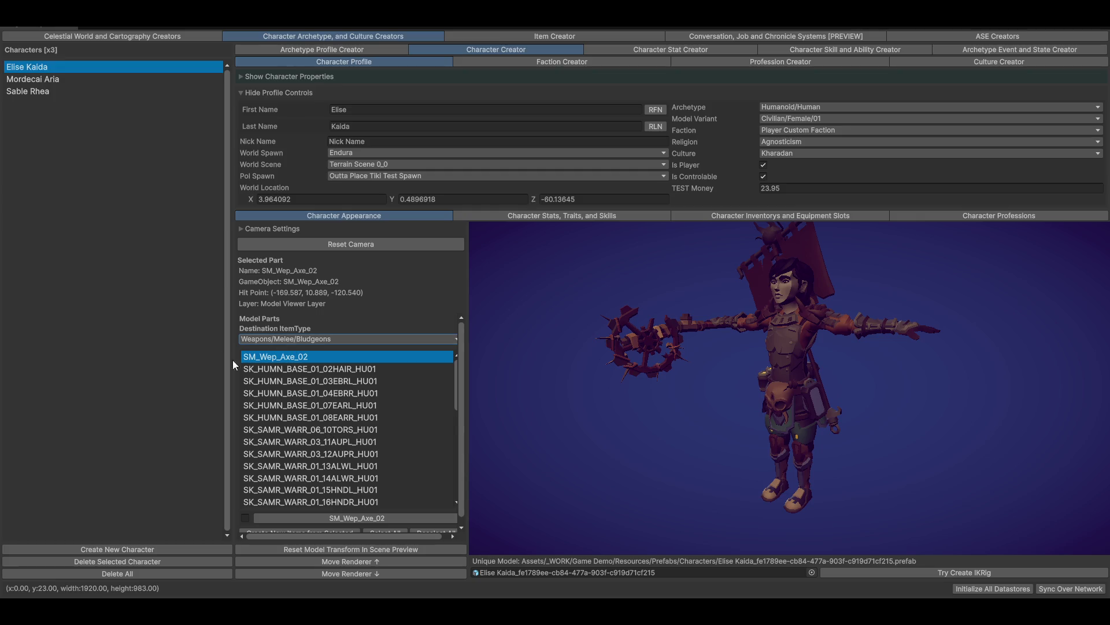
{"action": "left_click", "coordinate": [245, 518]}
{"action": "scroll", "coordinate": [356, 460], "scroll_direction": "down", "scroll_amount": 5}
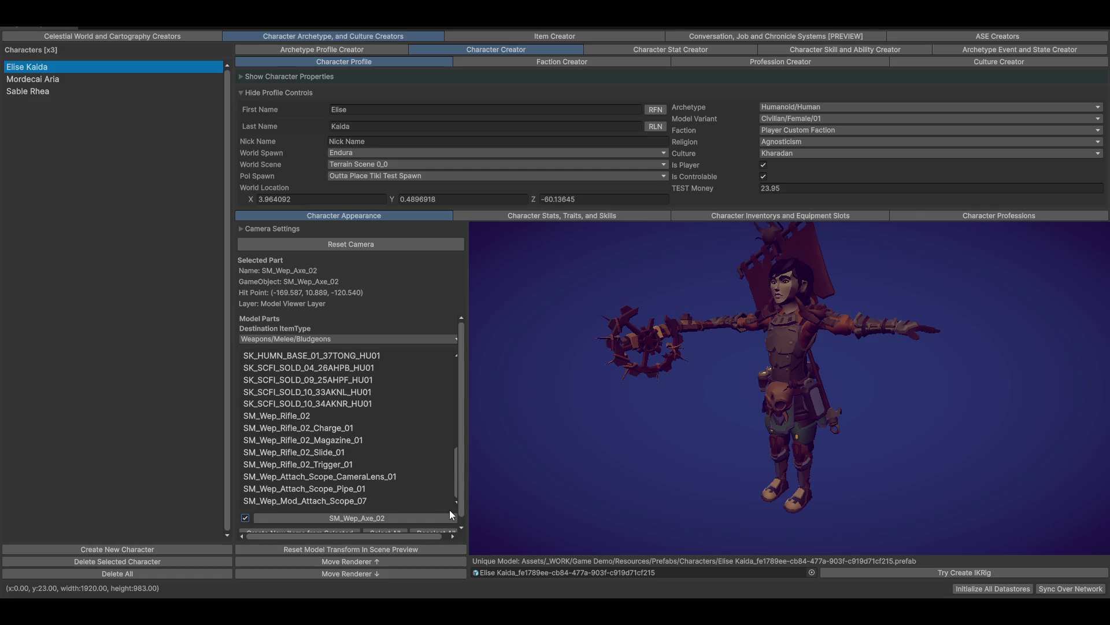
{"action": "scroll", "coordinate": [449, 509], "scroll_direction": "down", "scroll_amount": 3}
{"action": "left_click", "coordinate": [273, 526]}
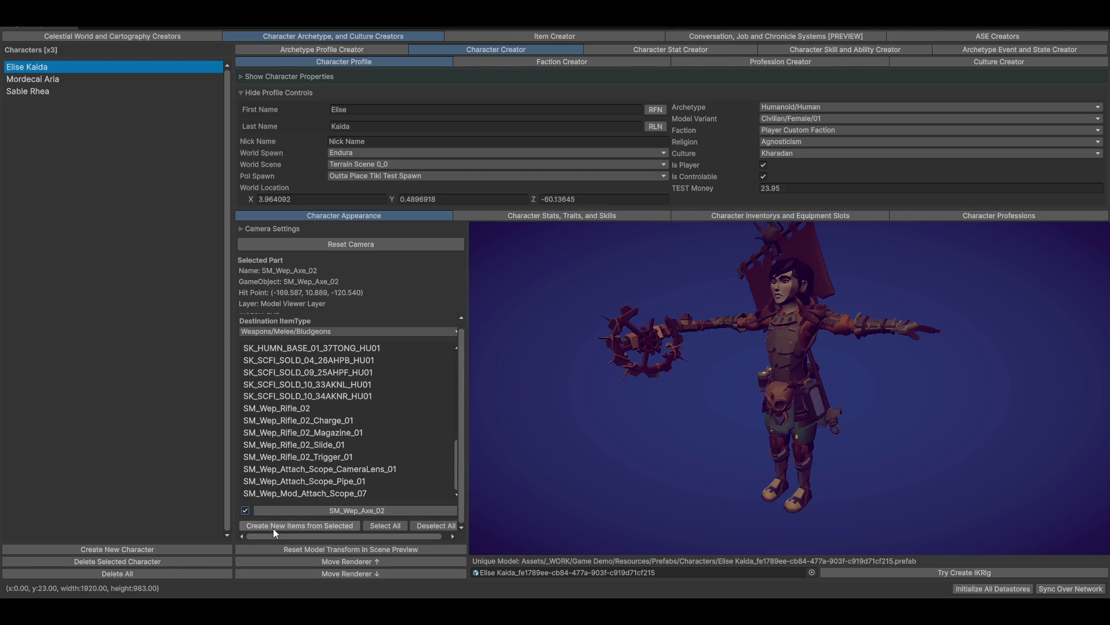
{"action": "left_click", "coordinate": [491, 35]}
Show the Weapons/Melee/Bludgeons item type and inspect SM_Wep_Axe_02's empty Model field
{"action": "left_click", "coordinate": [125, 64]}
{"action": "mouse_move", "coordinate": [49, 78]}
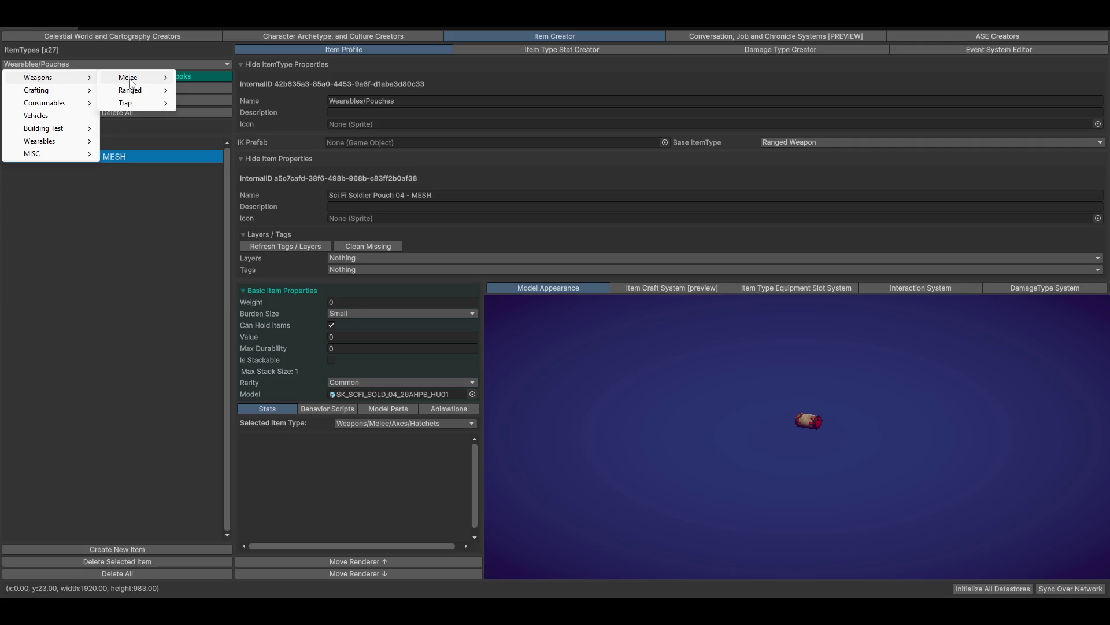
{"action": "mouse_move", "coordinate": [134, 81]}
{"action": "left_click", "coordinate": [204, 104]}
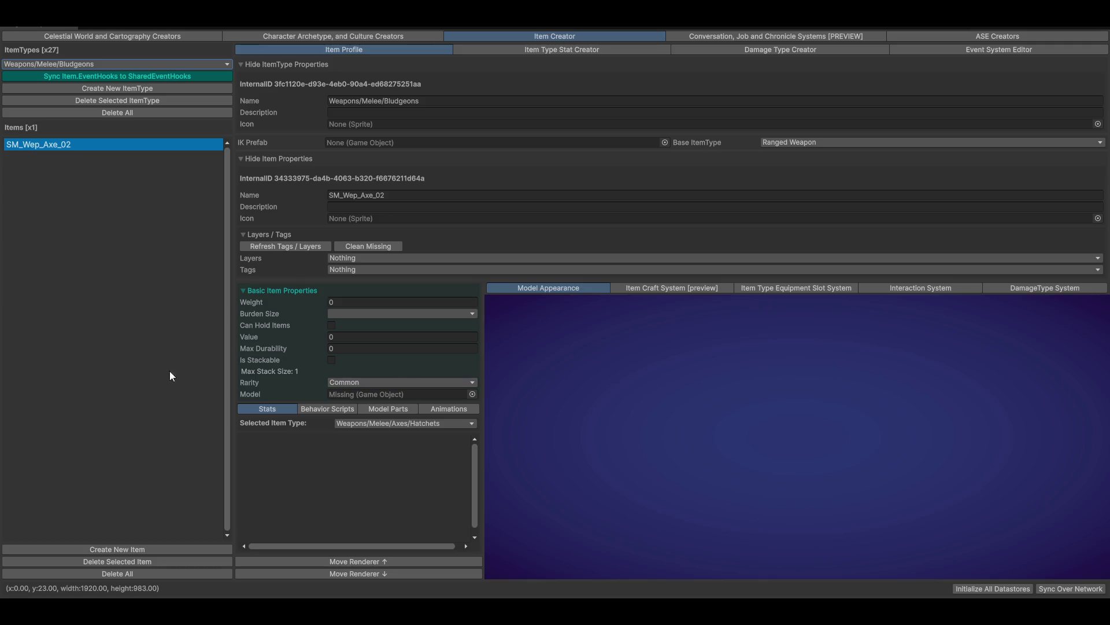
{"action": "left_click", "coordinate": [438, 394]}
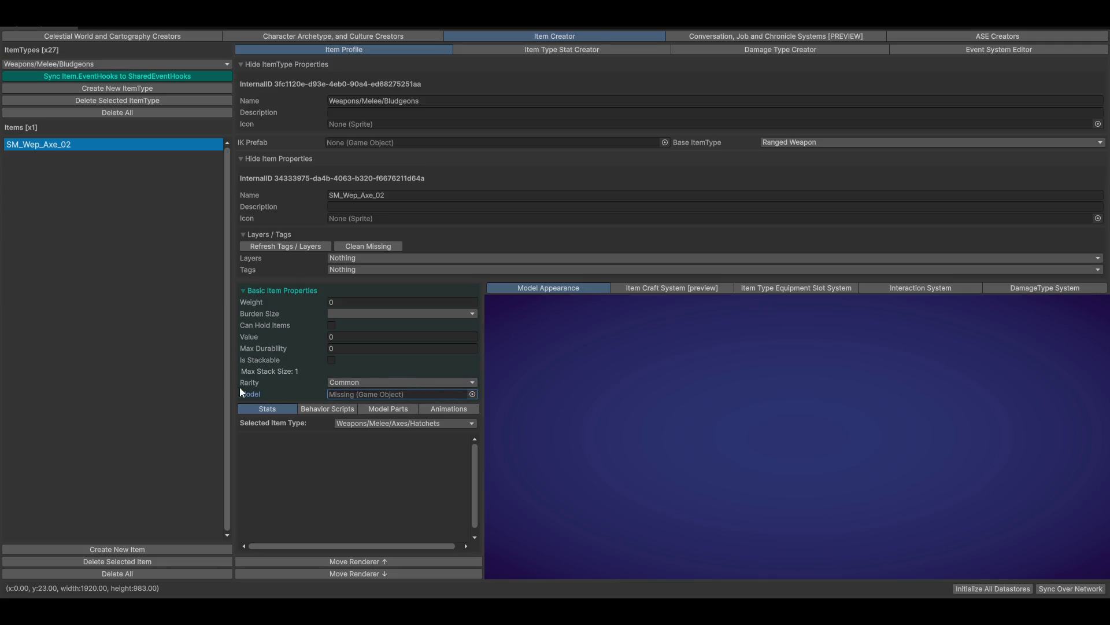
{"action": "left_click", "coordinate": [791, 426]}
Back in the Character Creator, select and tick the SM_Wep_Rifle_02 model part
{"action": "left_click", "coordinate": [335, 36]}
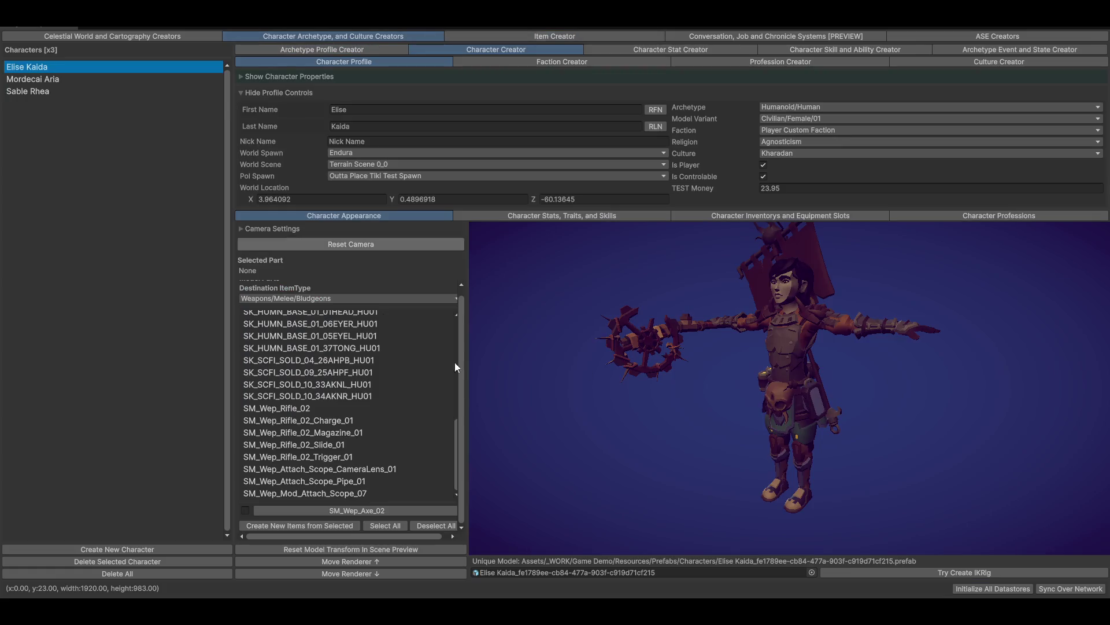
{"action": "mouse_move", "coordinate": [952, 348]}
{"action": "left_mouse_down"}
{"action": "mouse_move", "coordinate": [882, 358]}
{"action": "mouse_move", "coordinate": [976, 352]}
{"action": "mouse_move", "coordinate": [896, 356]}
{"action": "left_mouse_up"}
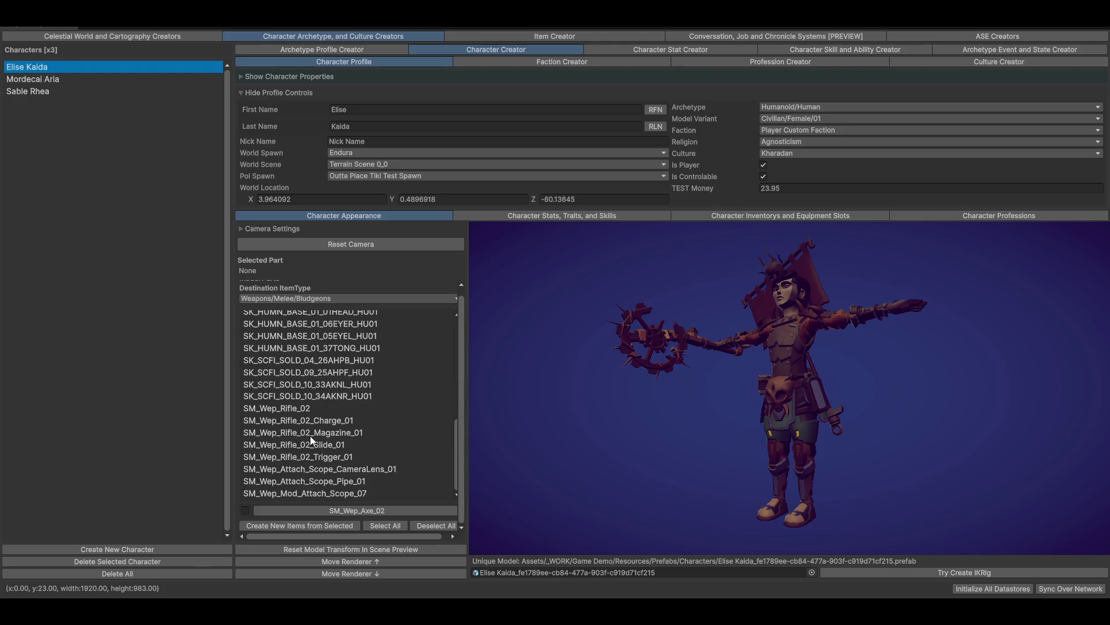
{"action": "left_click", "coordinate": [288, 409]}
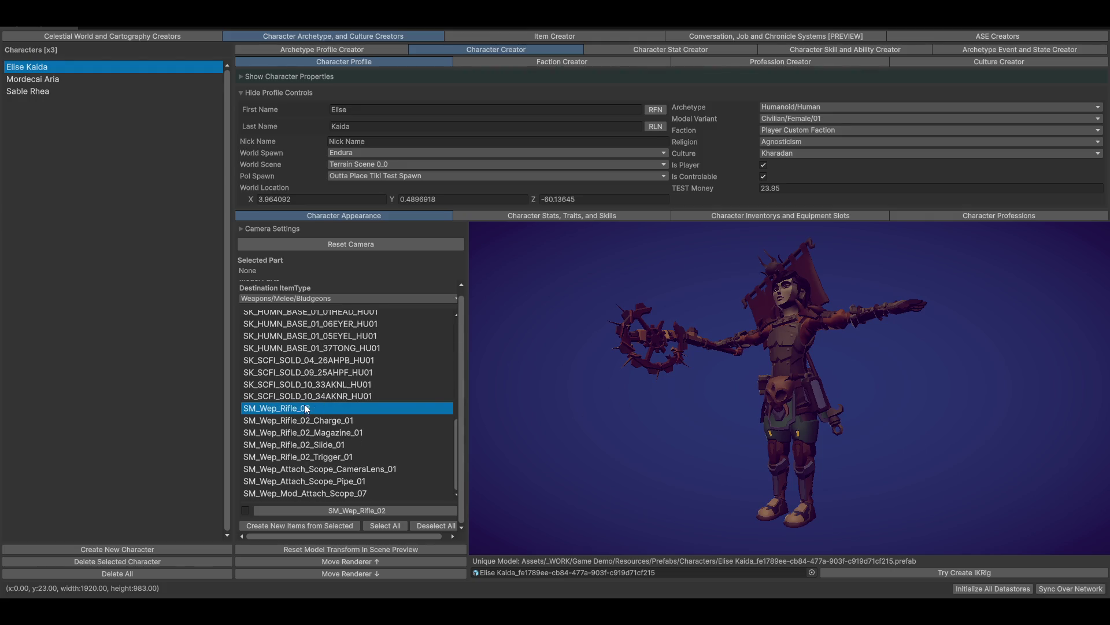
{"action": "left_click", "coordinate": [245, 511]}
Set the rifle's destination item type to Weapons/Ranged/Firearms/Rifles
{"action": "left_click", "coordinate": [327, 299]}
{"action": "mouse_move", "coordinate": [292, 313]}
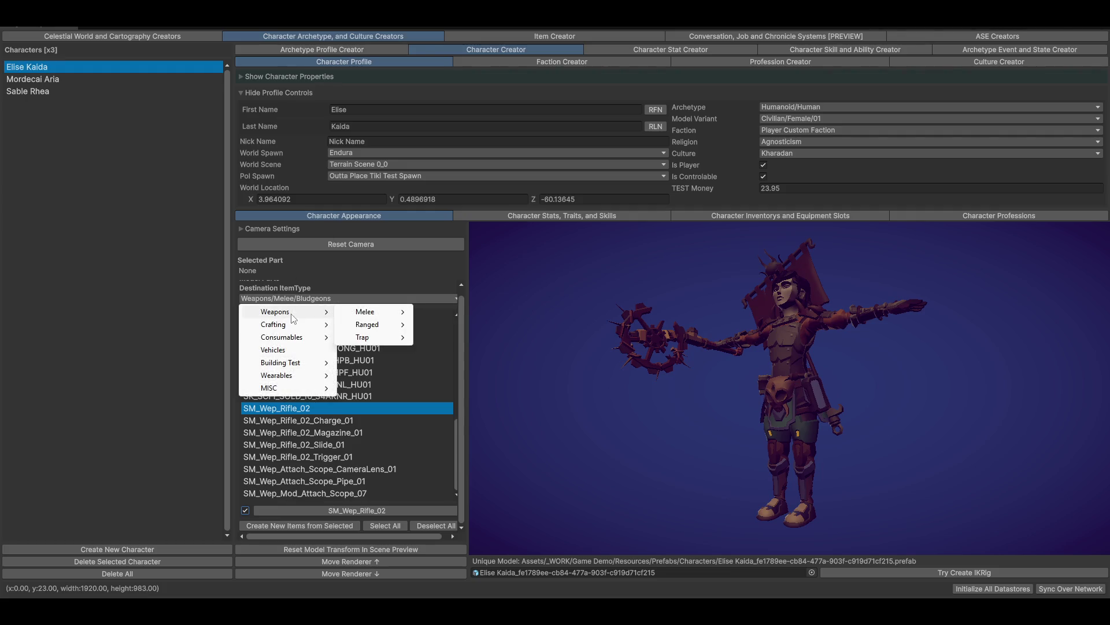
{"action": "mouse_move", "coordinate": [375, 329]}
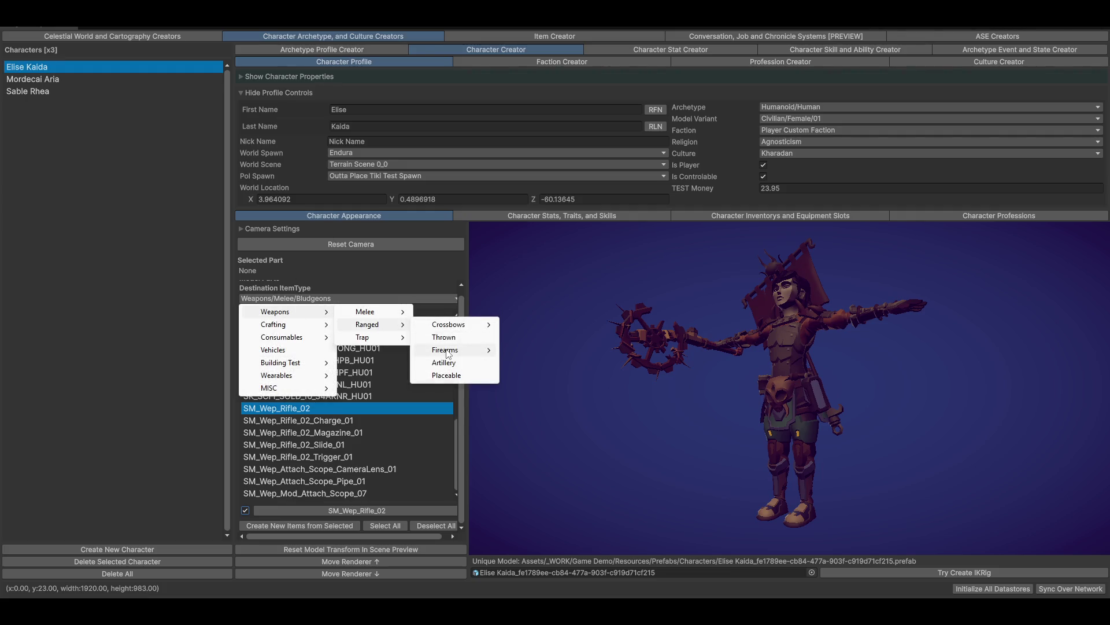
{"action": "mouse_move", "coordinate": [462, 349]}
{"action": "left_click", "coordinate": [527, 351]}
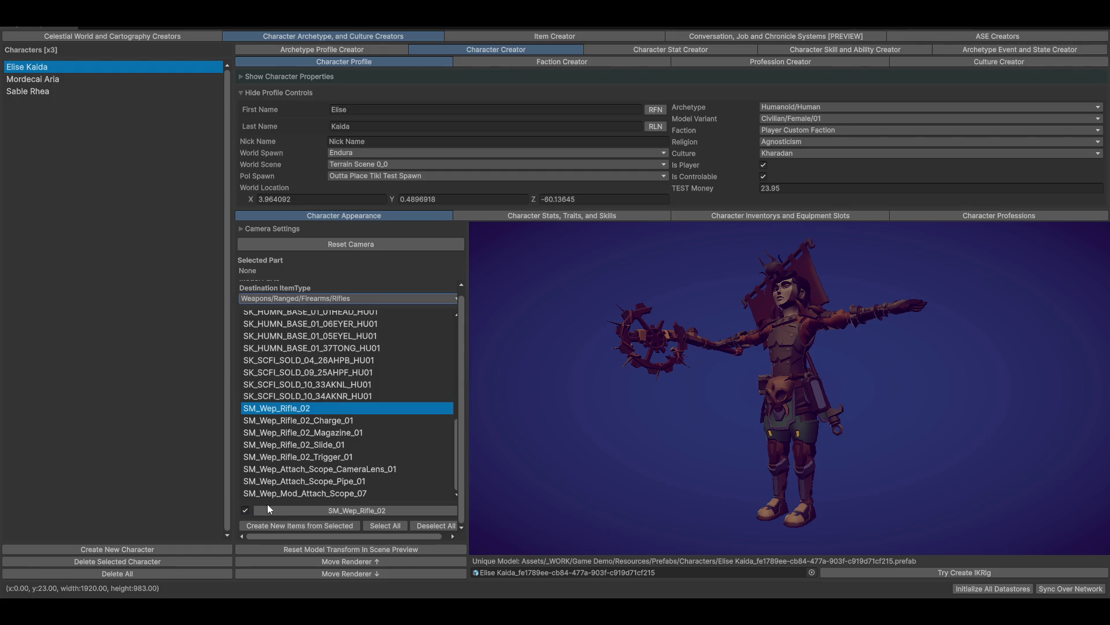
{"action": "left_click", "coordinate": [556, 33]}
{"action": "left_click", "coordinate": [65, 63]}
Show the Weapons/Ranged/Firearms/Rifles item type in the Item Creator
{"action": "mouse_move", "coordinate": [60, 80]}
{"action": "mouse_move", "coordinate": [128, 94]}
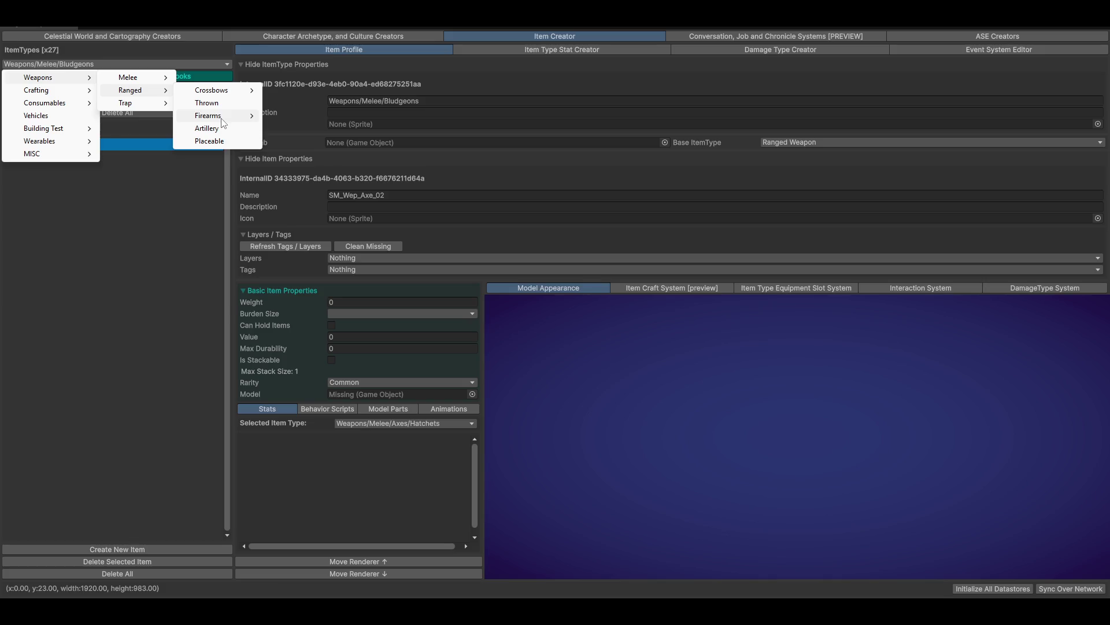
{"action": "left_click", "coordinate": [290, 116]}
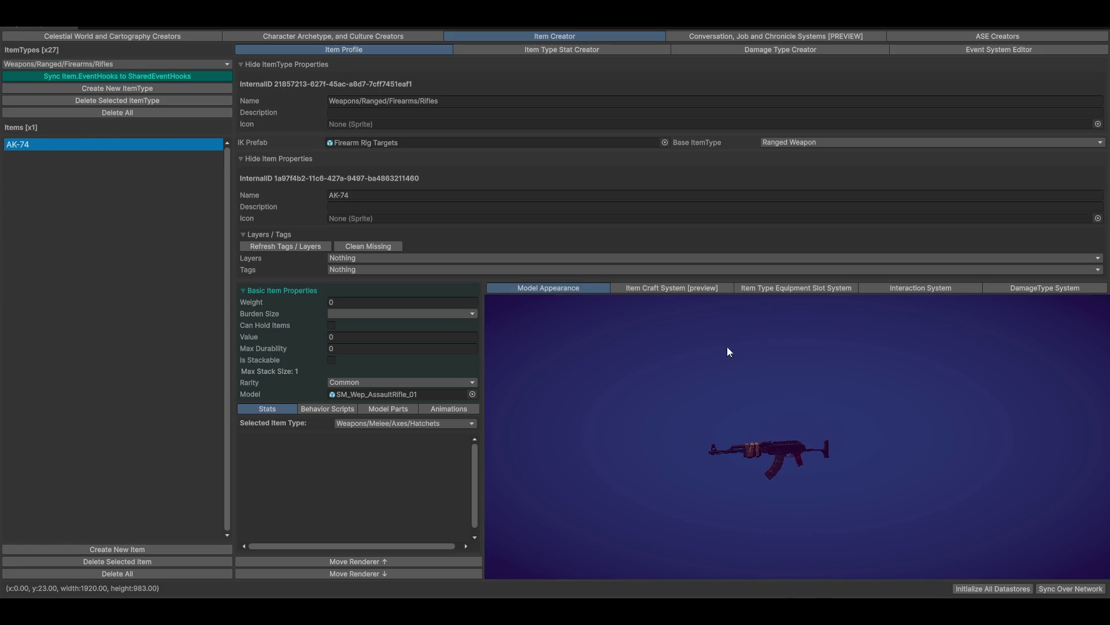
Tick SM_Wep_Rifle_02 in the Character Creator so it becomes a Rifles item beside AK-74
{"action": "left_click", "coordinate": [306, 38]}
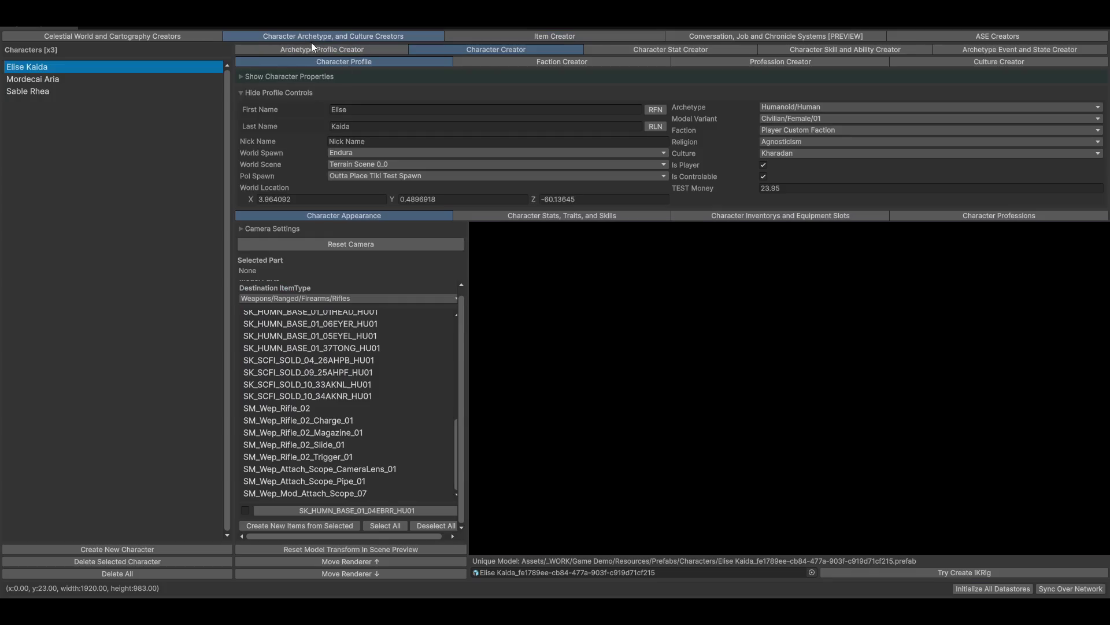
{"action": "scroll", "coordinate": [379, 435], "scroll_direction": "up", "scroll_amount": 3}
{"action": "scroll", "coordinate": [389, 422], "scroll_direction": "down", "scroll_amount": 3}
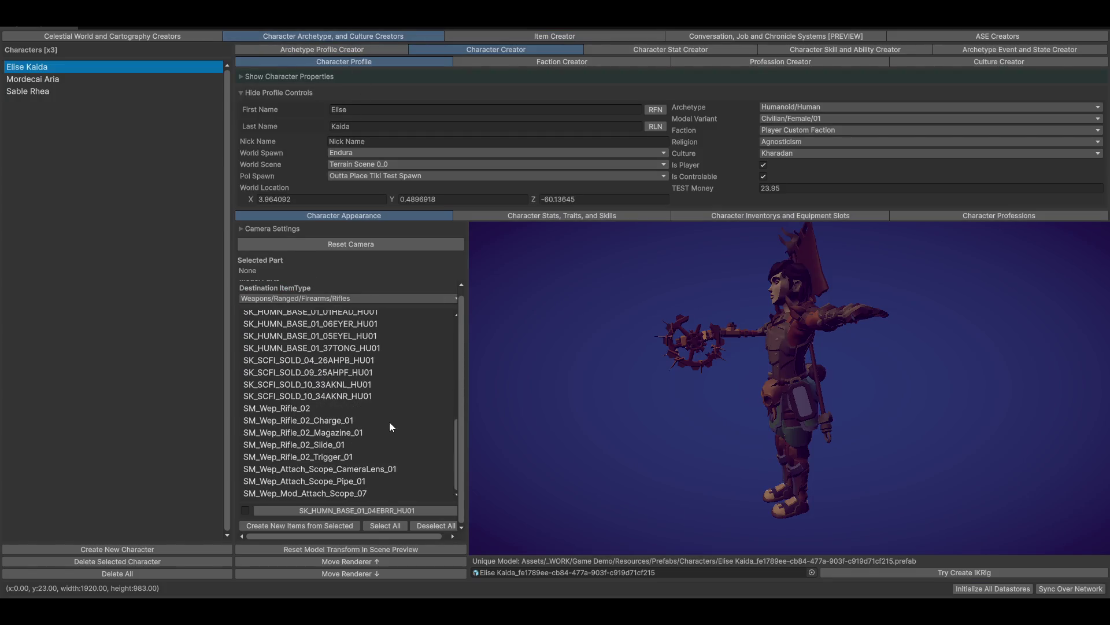
{"action": "left_click", "coordinate": [421, 512]}
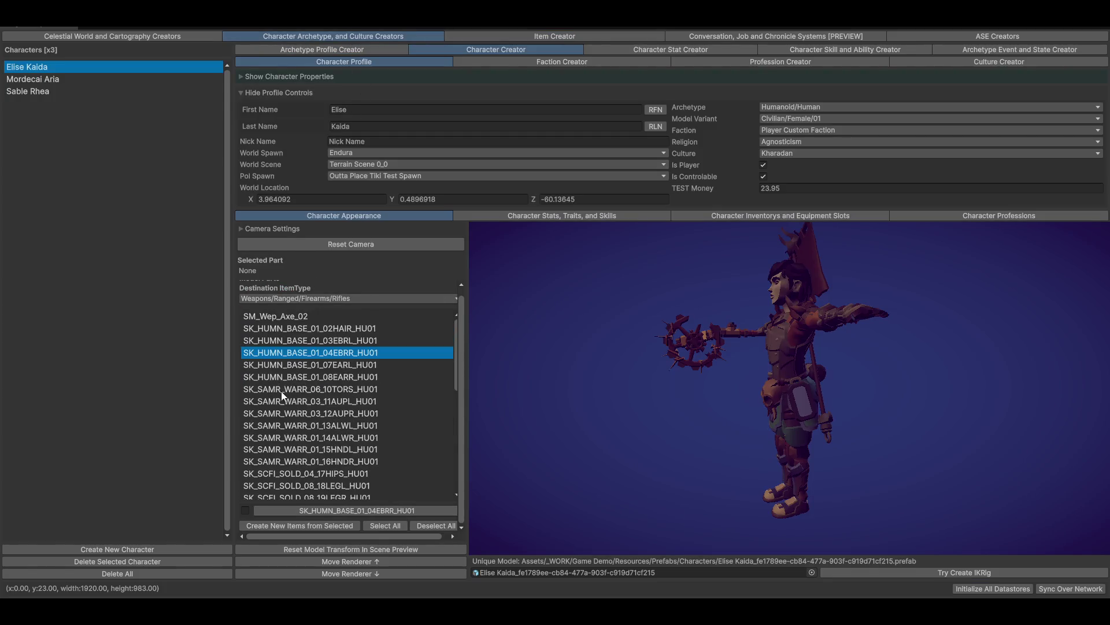
{"action": "scroll", "coordinate": [328, 480], "scroll_direction": "down", "scroll_amount": 10}
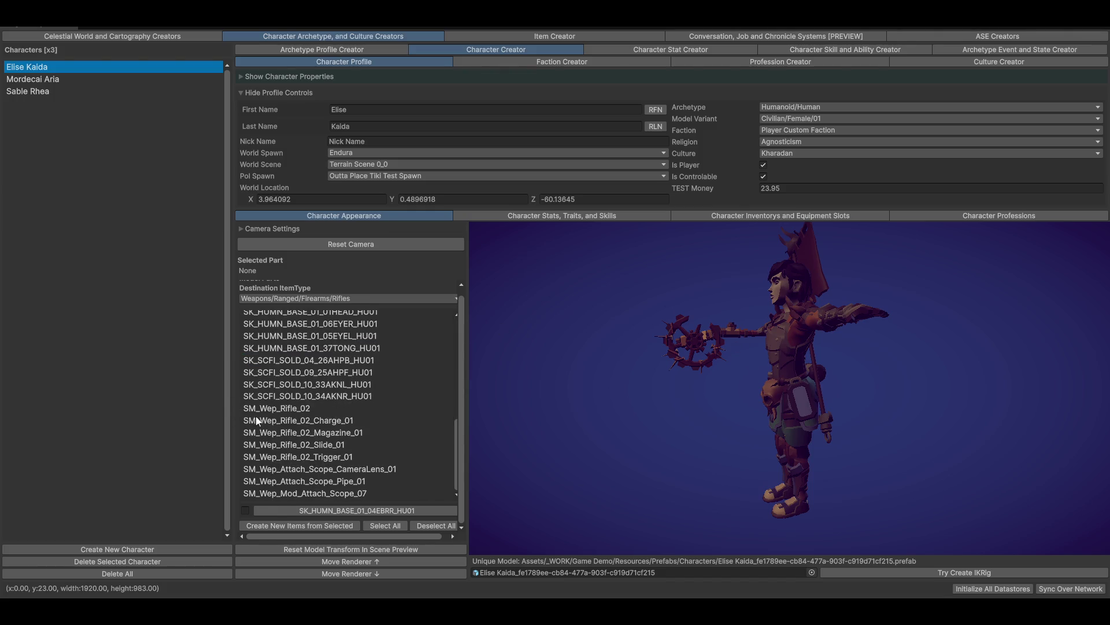
{"action": "left_click", "coordinate": [280, 409]}
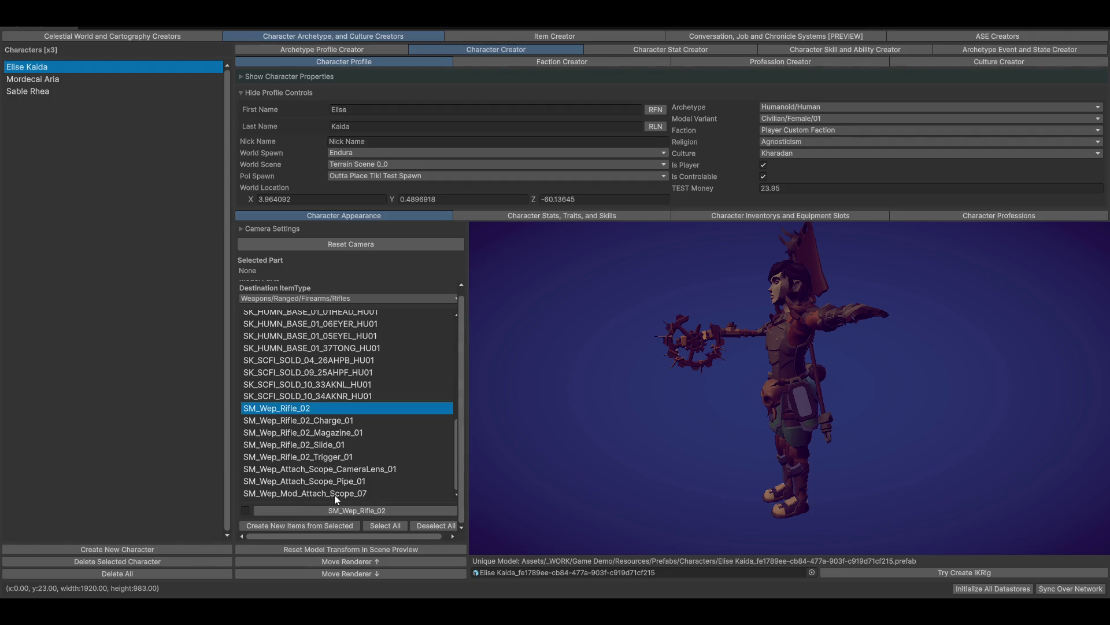
{"action": "left_click", "coordinate": [245, 510]}
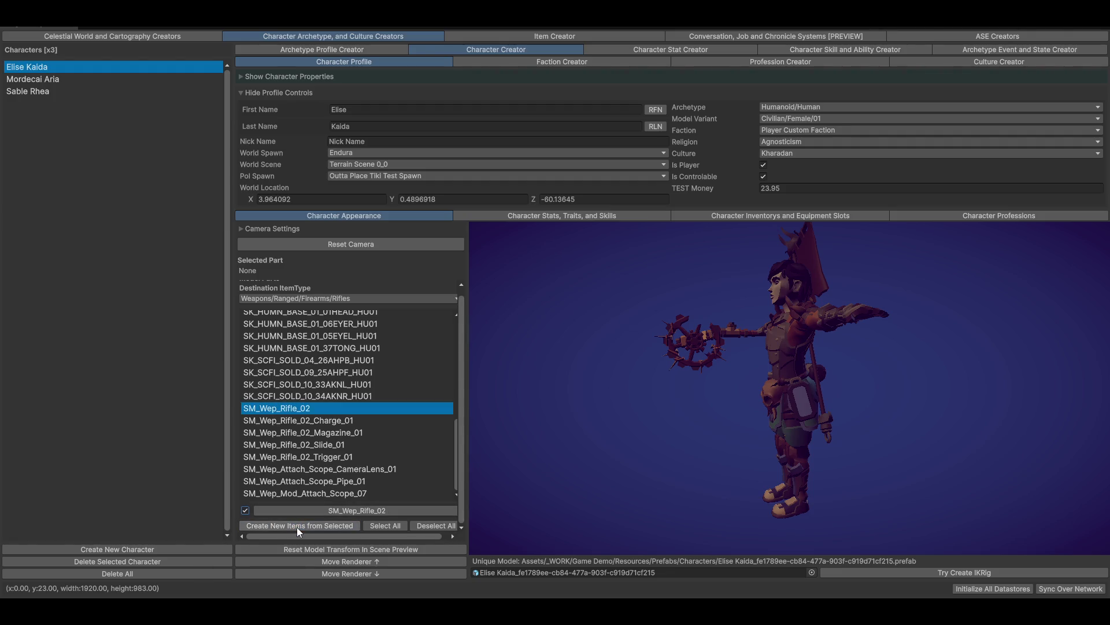
{"action": "left_click", "coordinate": [554, 36]}
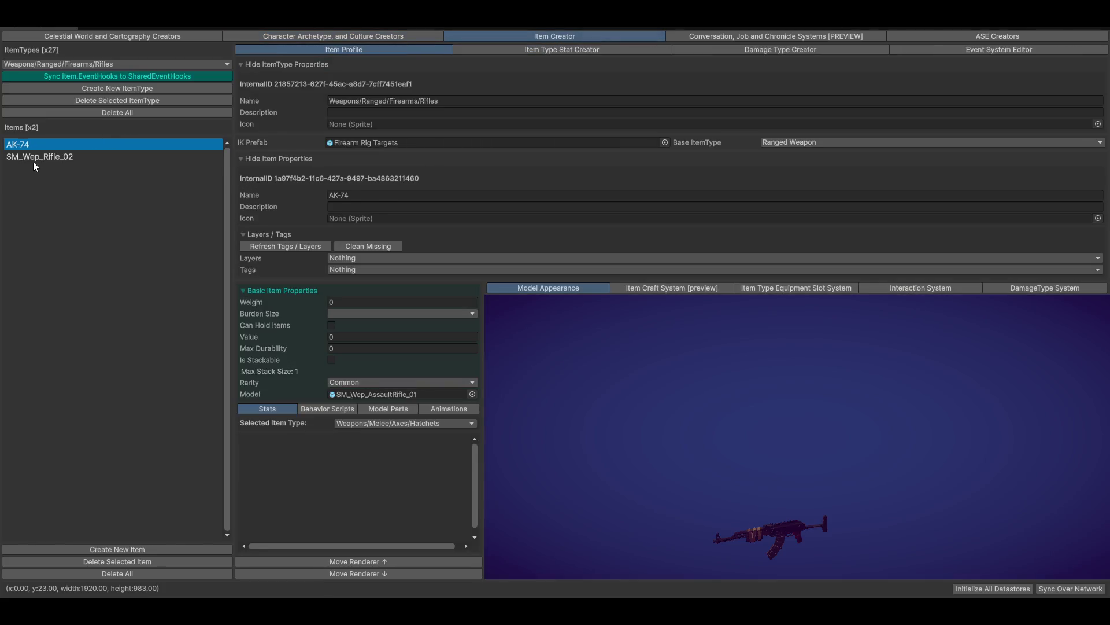
Open AK-74's equipment slot settings and try dragging Human_Hand Left into its chosen slots
{"action": "left_click", "coordinate": [32, 162]}
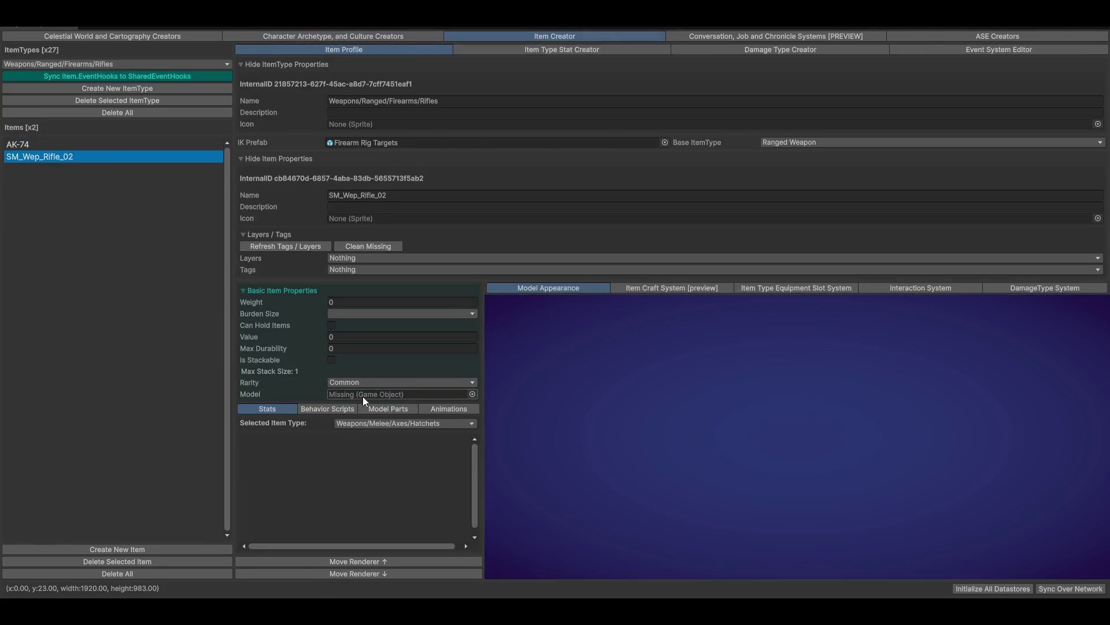
{"action": "left_click", "coordinate": [33, 148]}
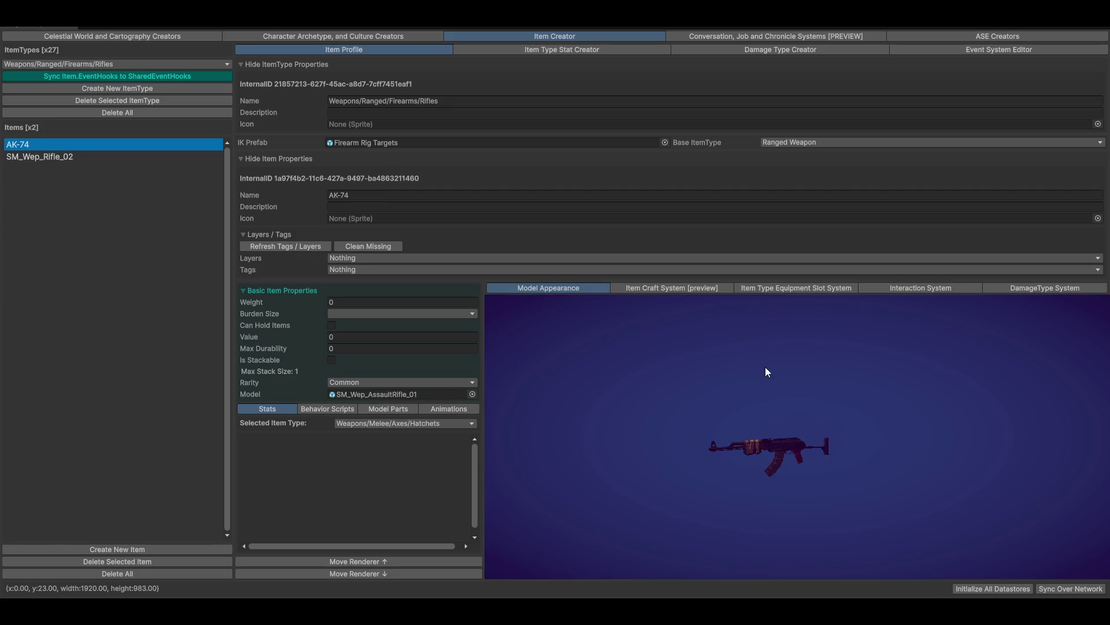
{"action": "scroll", "coordinate": [761, 482], "scroll_direction": "up", "scroll_amount": 3}
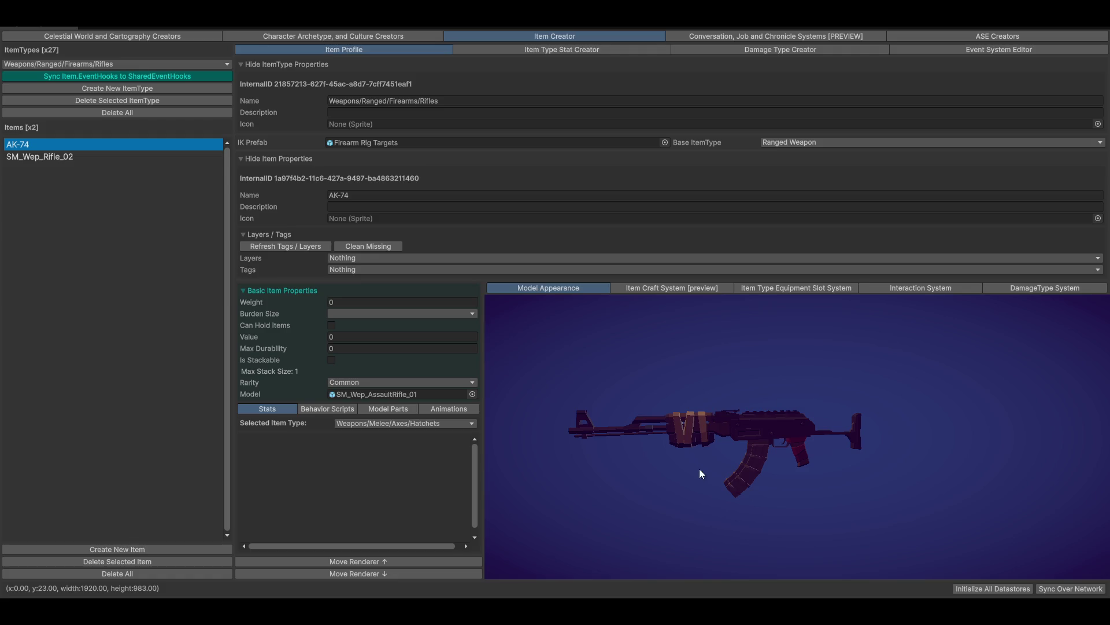
{"action": "left_click", "coordinate": [255, 292]}
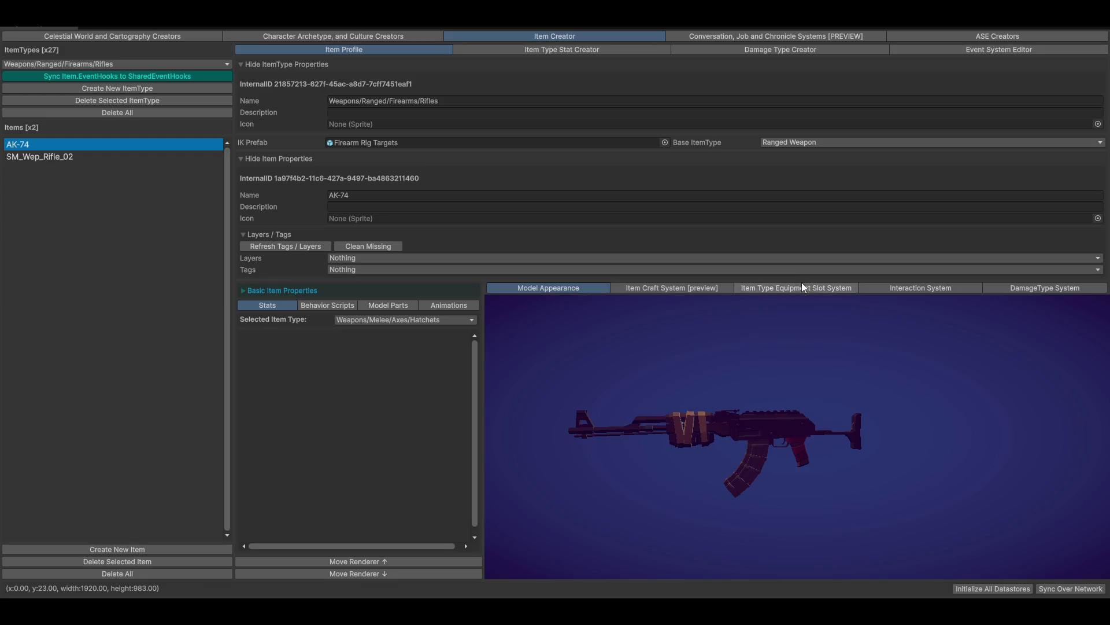
{"action": "left_click", "coordinate": [761, 288]}
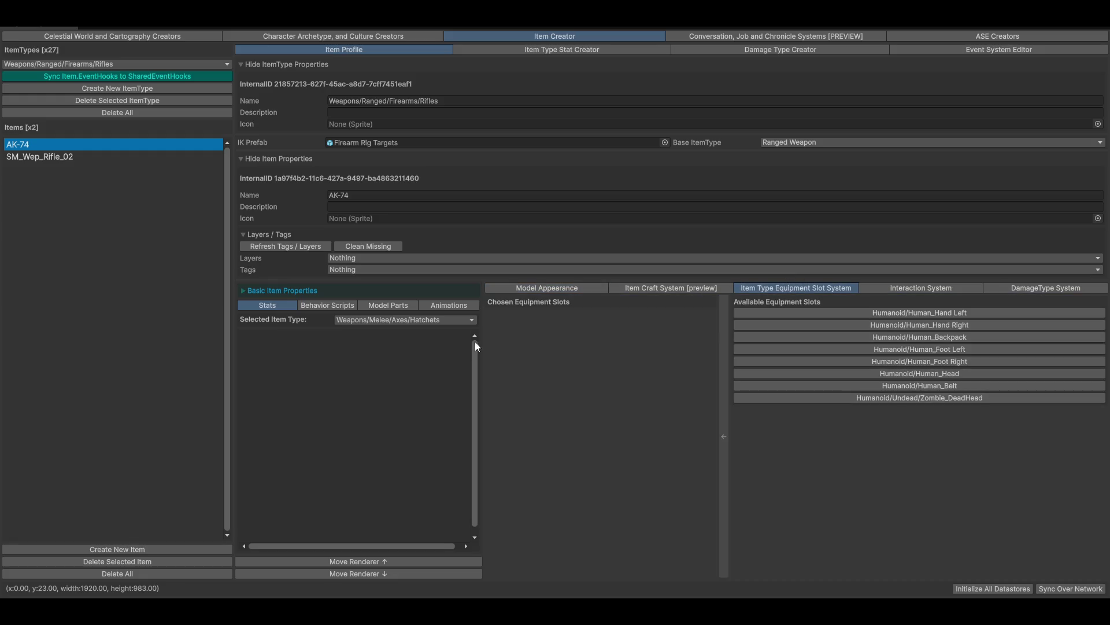
{"action": "left_click", "coordinate": [26, 157]}
{"action": "left_click", "coordinate": [17, 144]}
{"action": "mouse_move", "coordinate": [891, 313]}
{"action": "left_mouse_down"}
{"action": "mouse_move", "coordinate": [761, 325]}
{"action": "mouse_move", "coordinate": [724, 341]}
{"action": "left_mouse_up"}
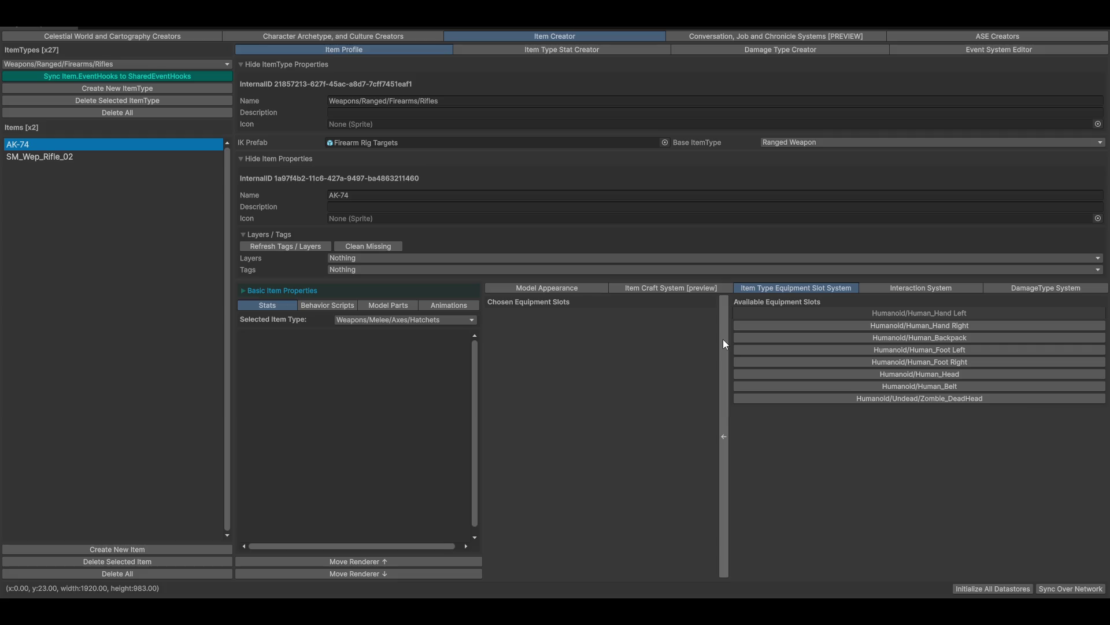
{"action": "left_click_drag", "start_coordinate": [726, 340], "coordinate": [726, 337]}
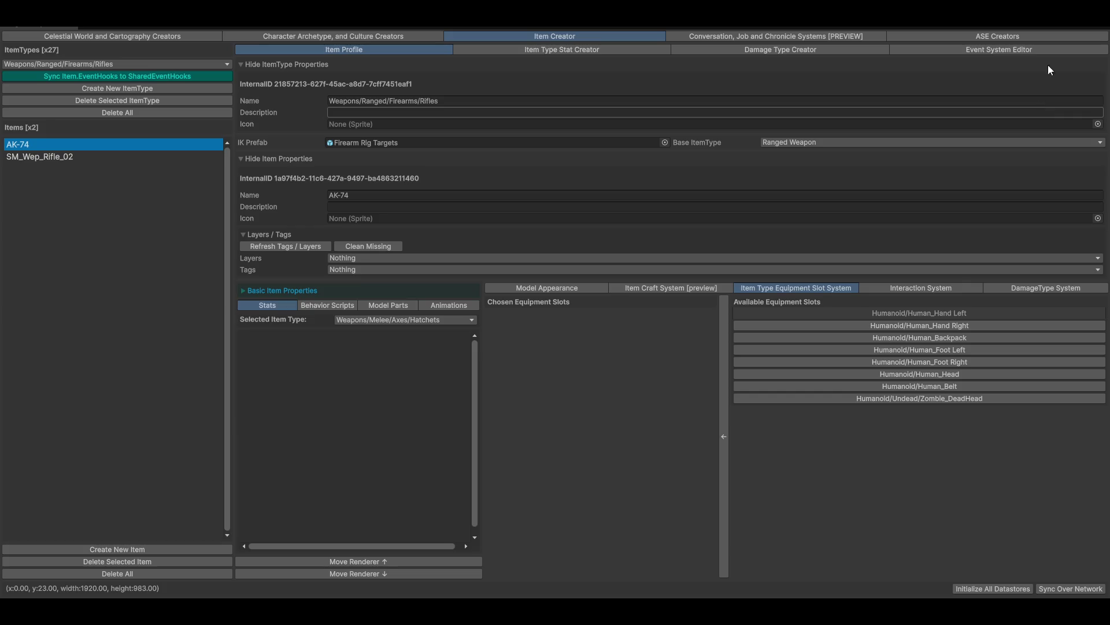
Recreate a Rifles item from the ticked SM_Wep_Rifle_02 part
{"action": "left_click", "coordinate": [365, 36]}
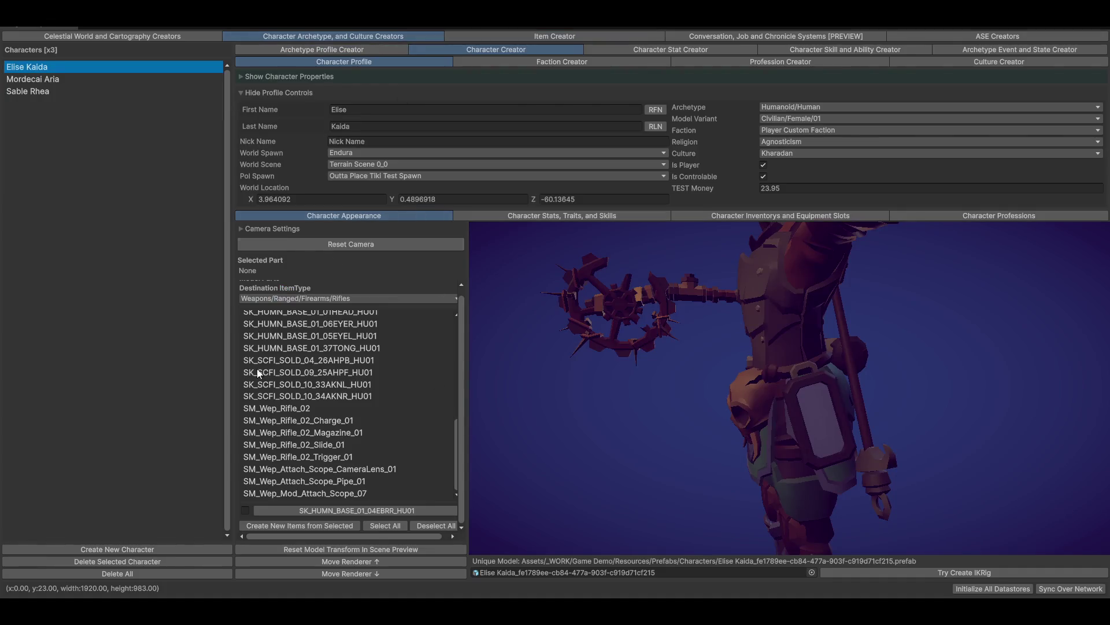
{"action": "left_click", "coordinate": [304, 408]}
{"action": "left_click", "coordinate": [245, 510]}
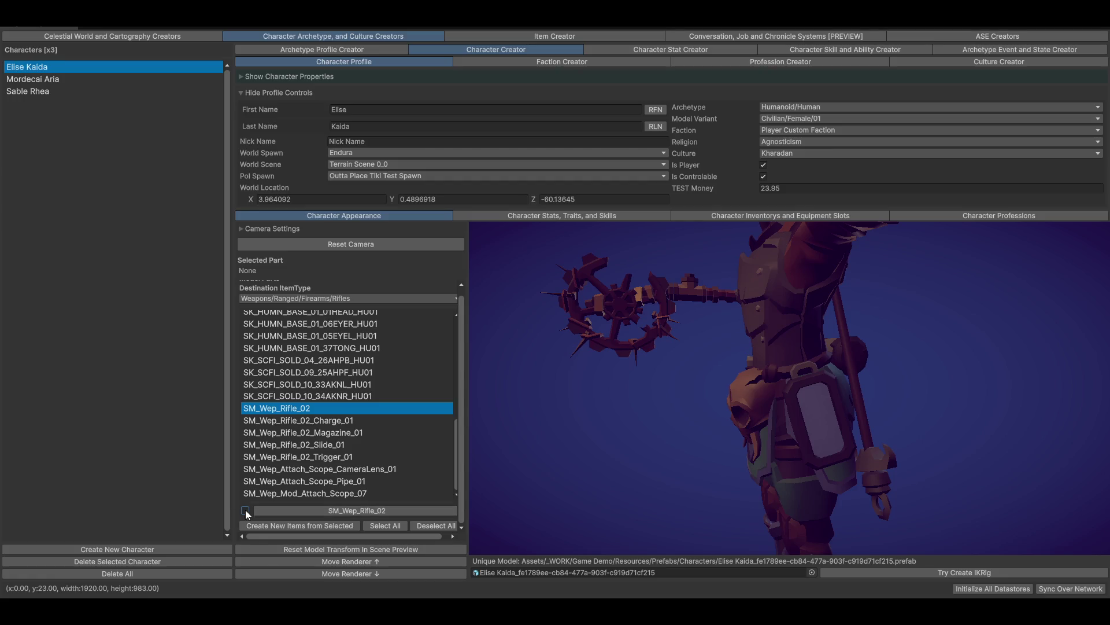
{"action": "left_click", "coordinate": [324, 528]}
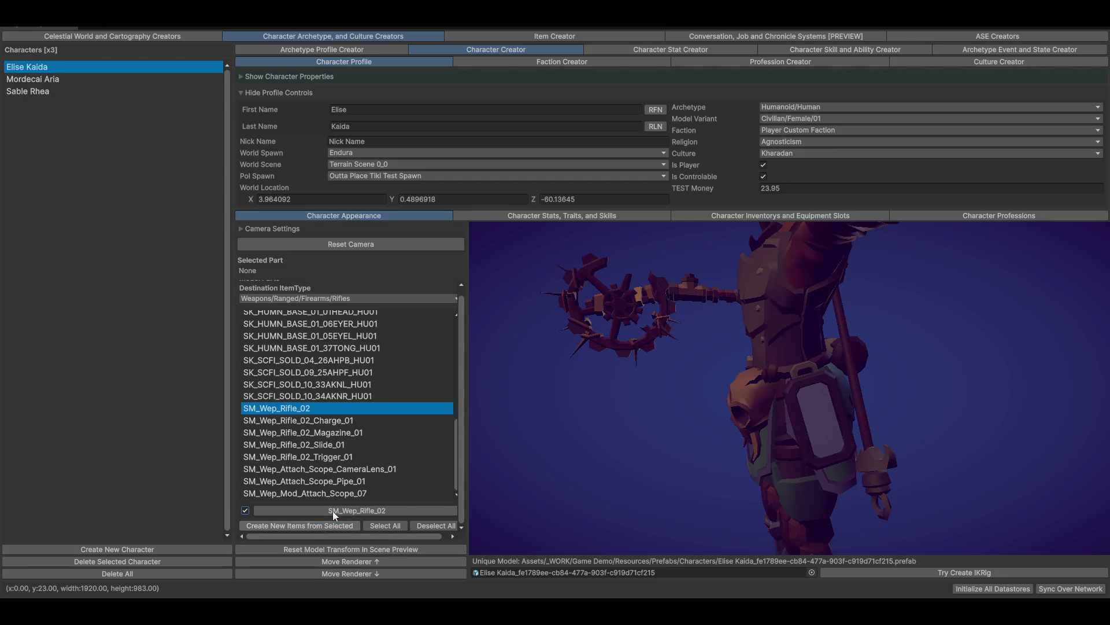
{"action": "left_click", "coordinate": [605, 39]}
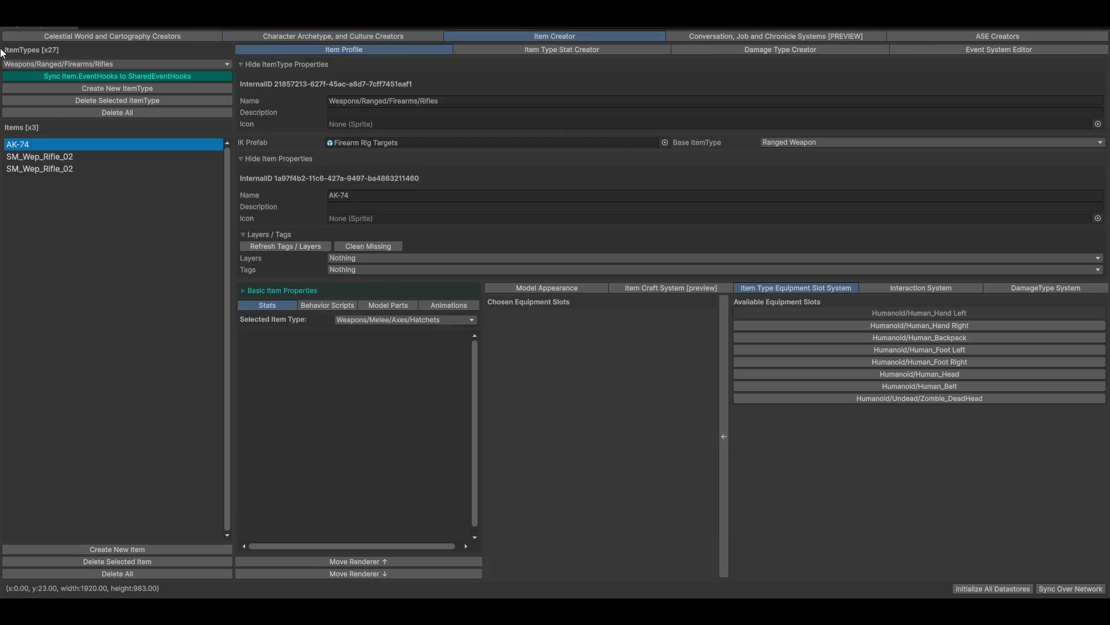
Delete both SM_Wep_Rifle_02 items, leaving only AK-74
{"action": "left_click", "coordinate": [62, 168]}
{"action": "left_click", "coordinate": [61, 161]}
{"action": "left_click", "coordinate": [95, 560]}
{"action": "left_click", "coordinate": [95, 561]}
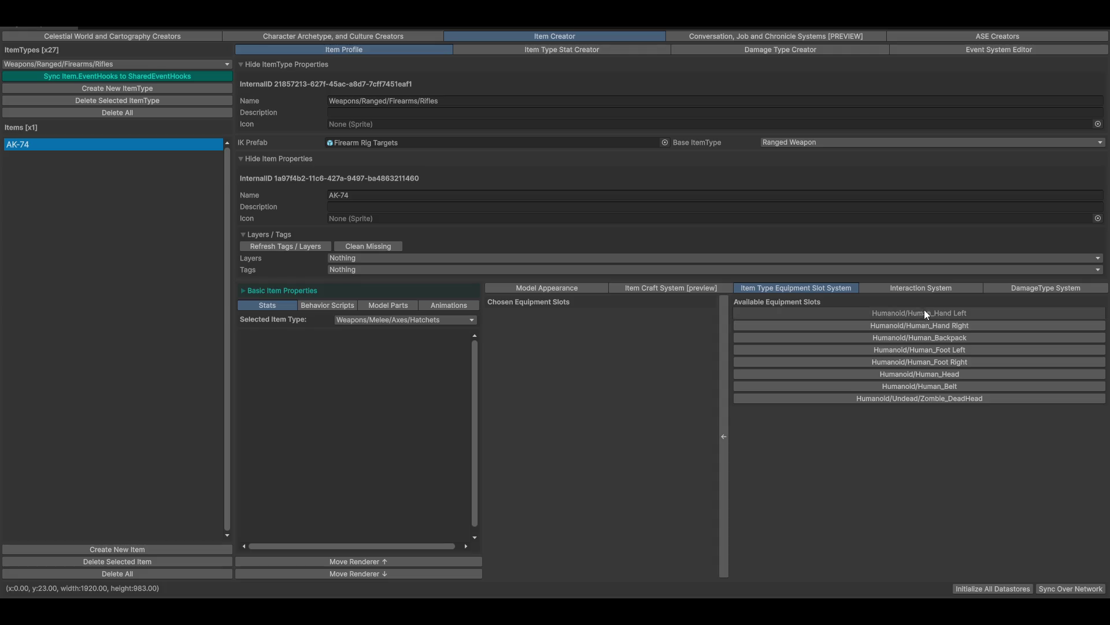
Add Hand Left and Hand Right to AK-74's chosen equipment slots, then collapse Layers / Tags
{"action": "left_click", "coordinate": [722, 436]}
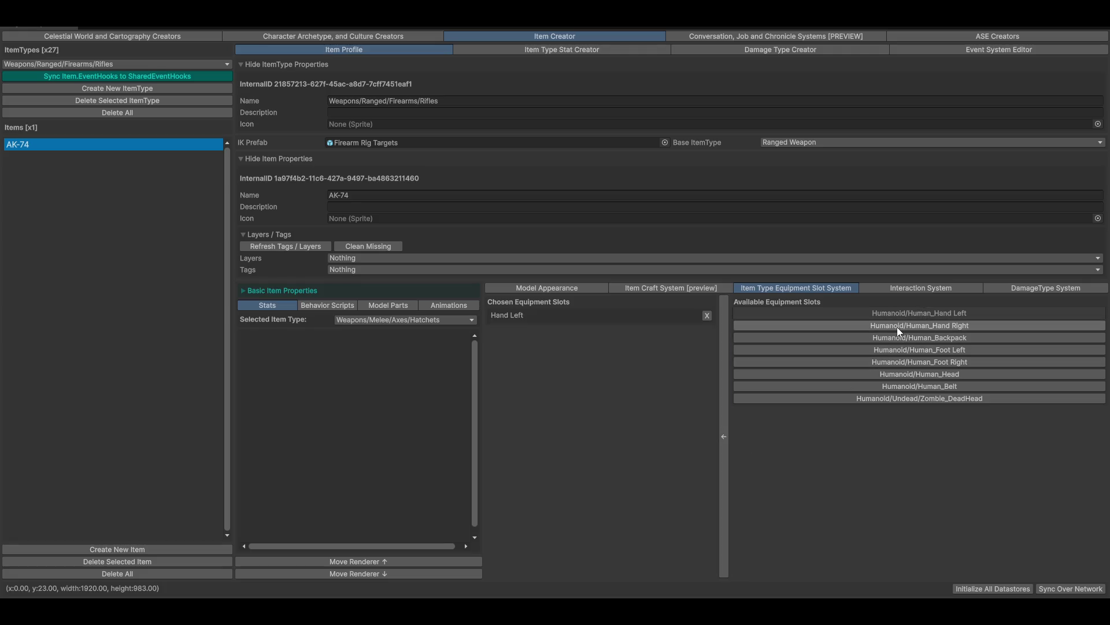
{"action": "left_click", "coordinate": [897, 328]}
{"action": "left_click", "coordinate": [723, 437]}
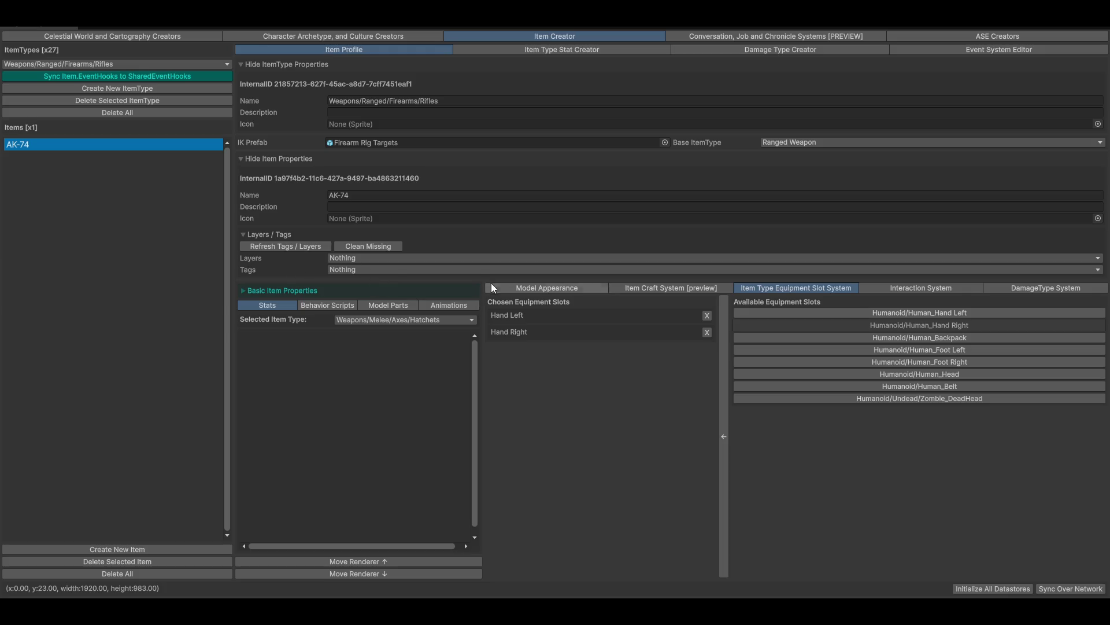
{"action": "left_click", "coordinate": [273, 234]}
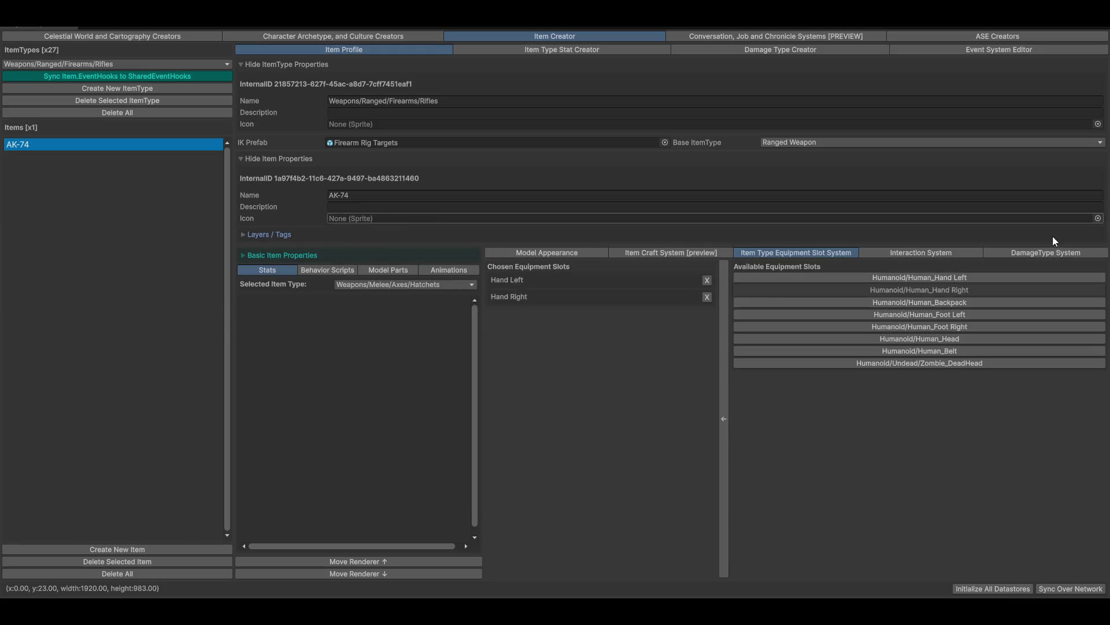
Add the AK-74 to Elise Kaida's inventory and equip it in her left and right hands
{"action": "left_click", "coordinate": [345, 34]}
{"action": "left_click", "coordinate": [750, 216]}
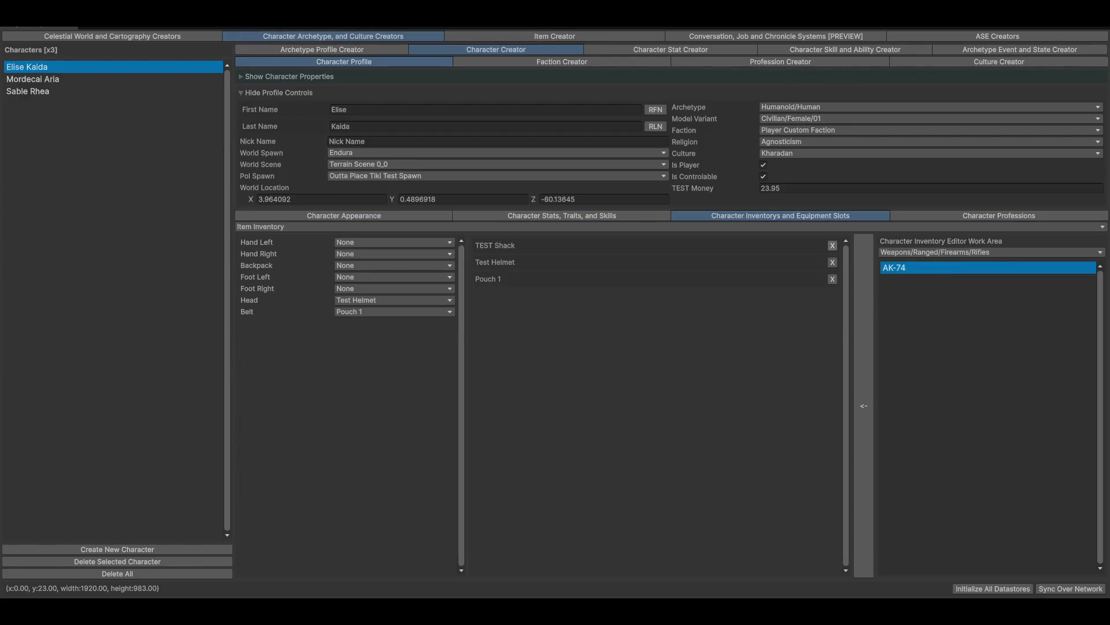
{"action": "left_click", "coordinate": [379, 243]}
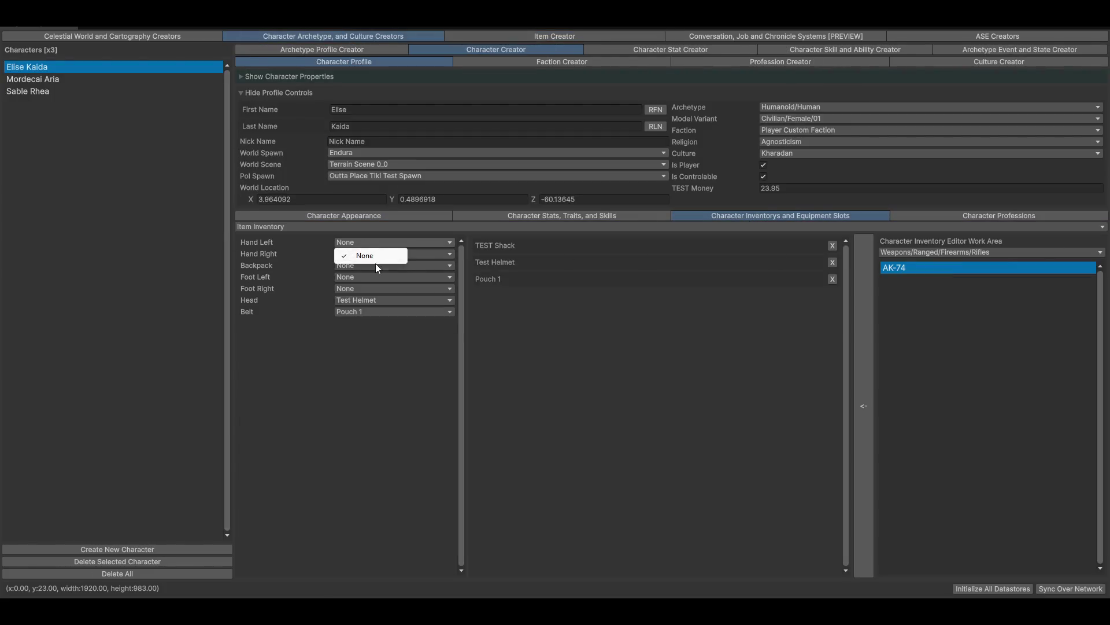
{"action": "left_click", "coordinate": [864, 317]}
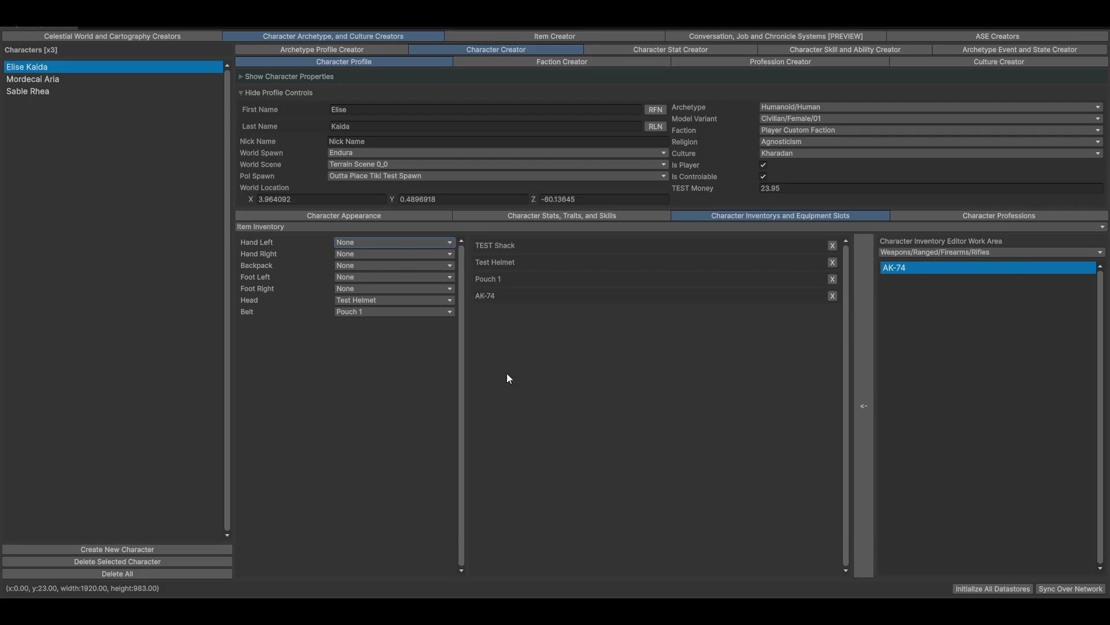
{"action": "left_click", "coordinate": [397, 243]}
{"action": "left_click", "coordinate": [369, 279]}
{"action": "left_click", "coordinate": [370, 255]}
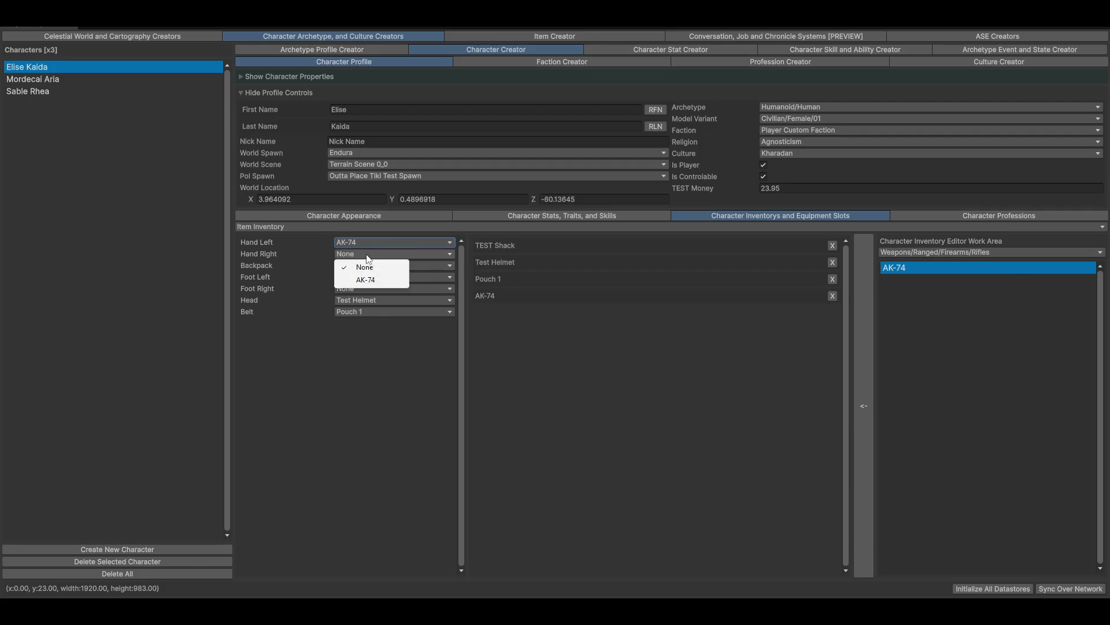
{"action": "left_click", "coordinate": [364, 283]}
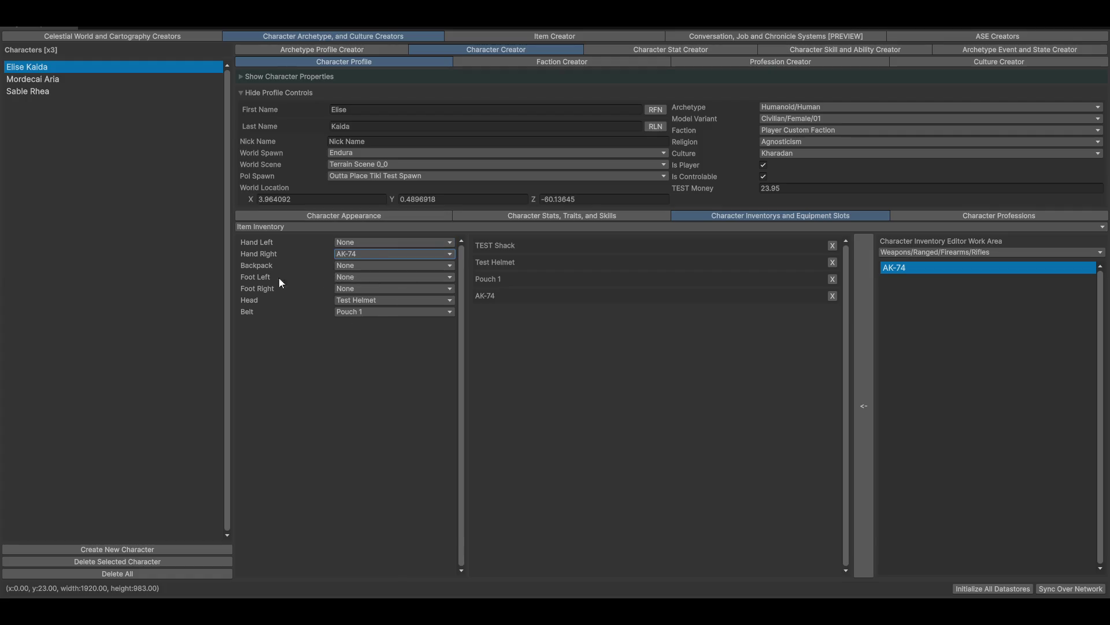
Remove the AK-74 from Elise Kaida's inventory, leaving both hand slots empty
{"action": "left_click", "coordinate": [362, 242]}
{"action": "left_click", "coordinate": [387, 276]}
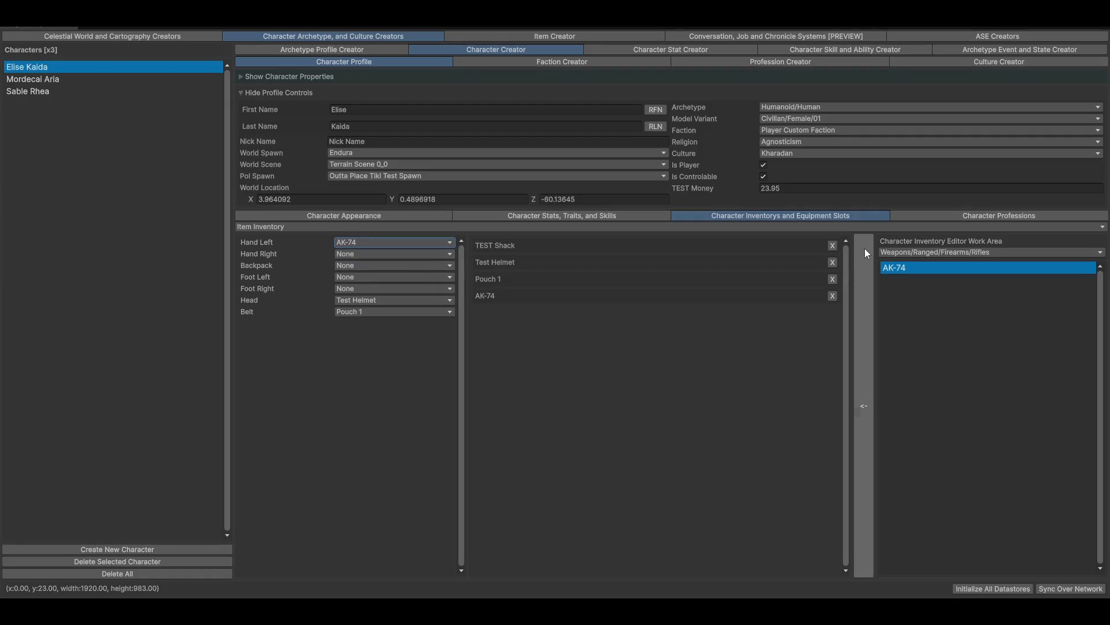
{"action": "left_click", "coordinate": [833, 296]}
{"action": "left_click", "coordinate": [382, 242]}
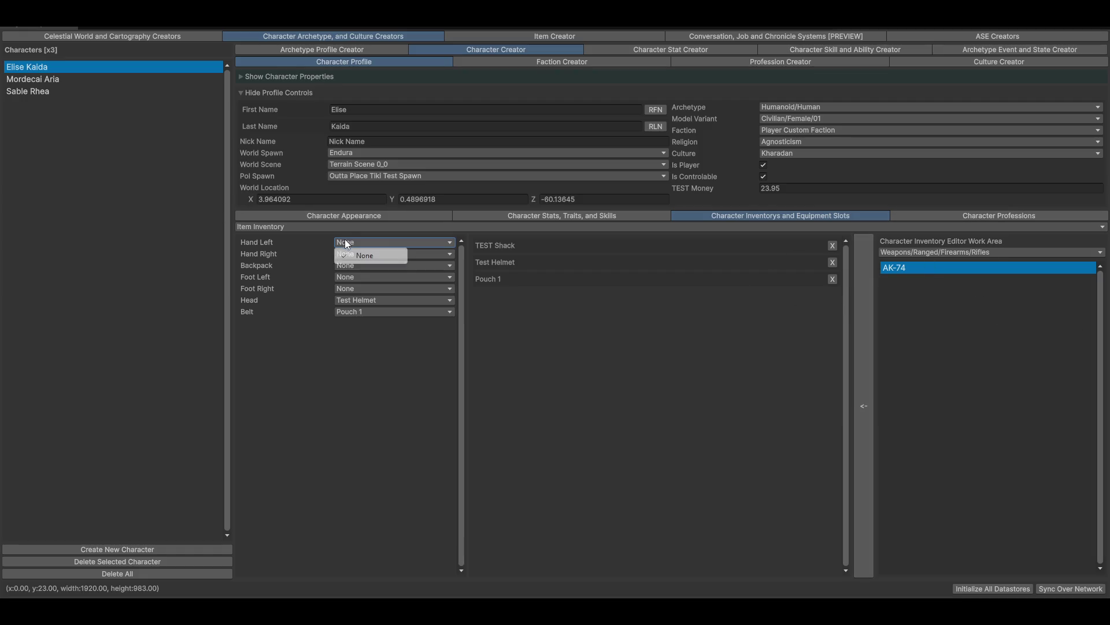
{"action": "left_click", "coordinate": [621, 393]}
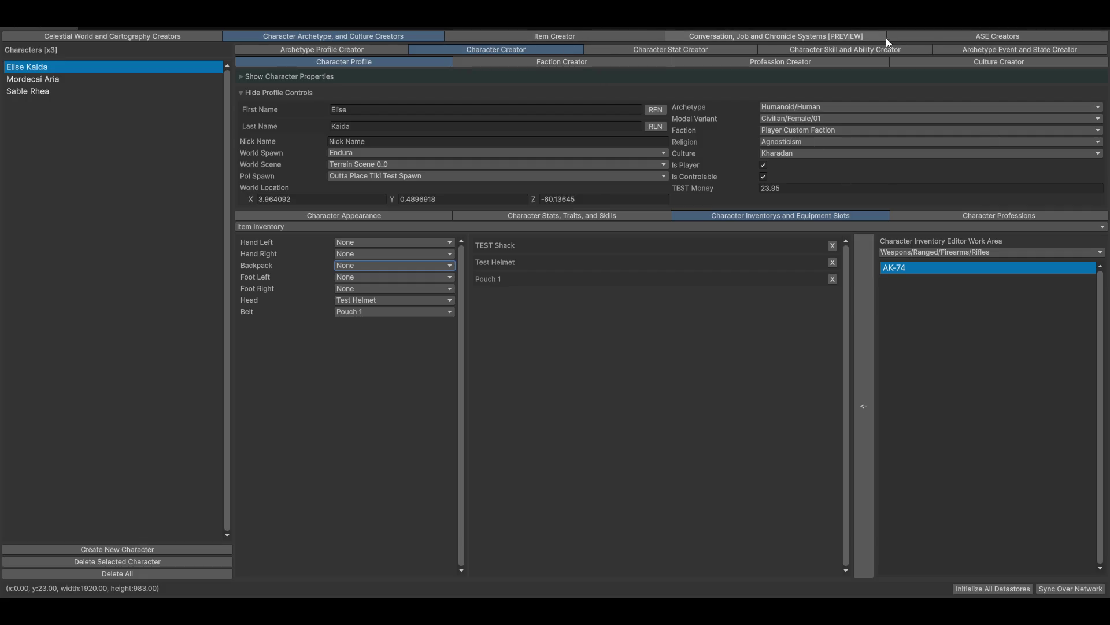
{"action": "left_click", "coordinate": [967, 49]}
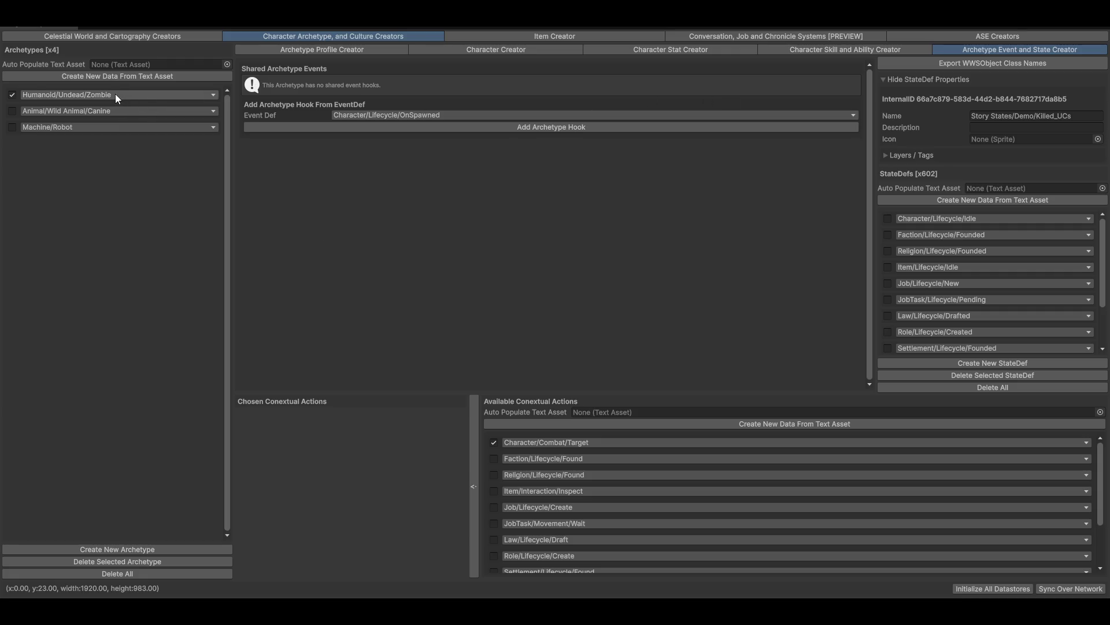
Review the Humanoid/Human archetype's profile
{"action": "left_click", "coordinate": [134, 95]}
{"action": "left_click", "coordinate": [357, 48]}
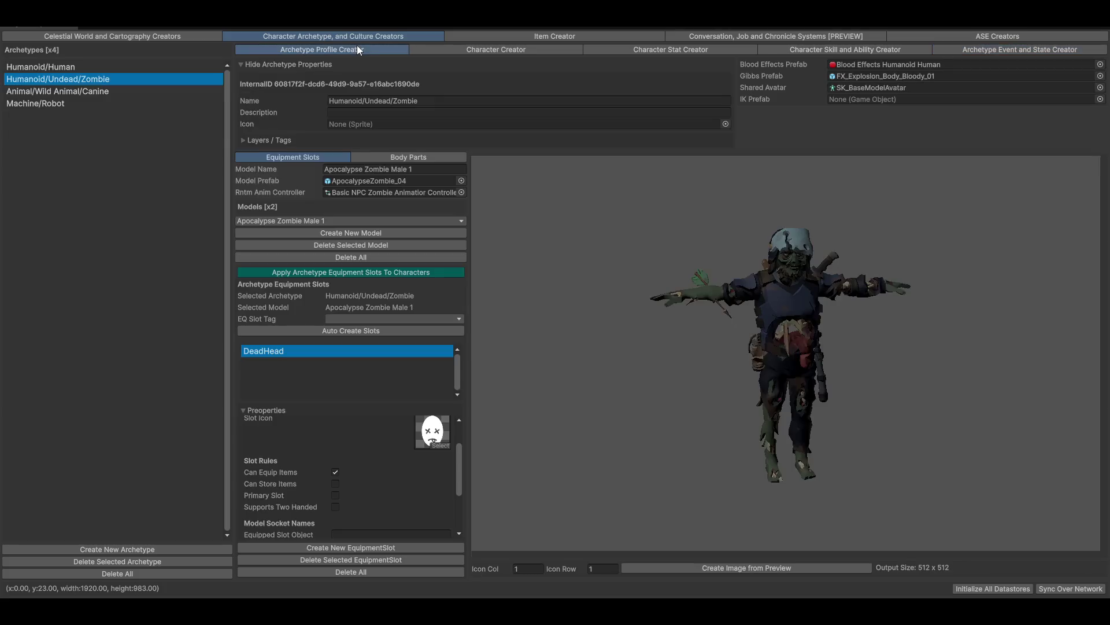
{"action": "left_click", "coordinate": [62, 68]}
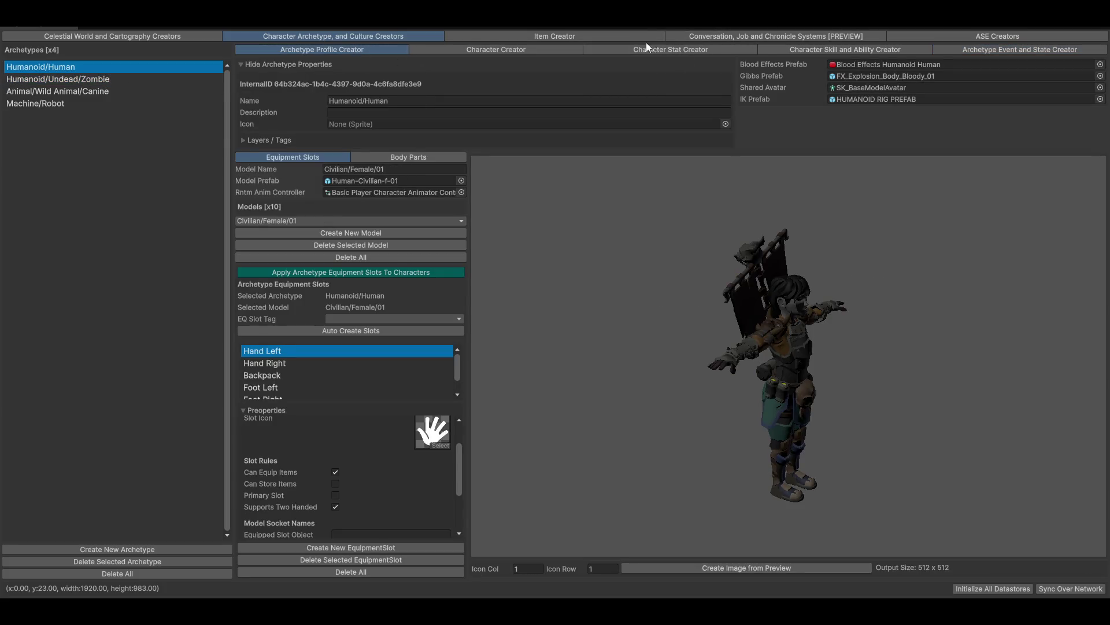
{"action": "left_click", "coordinate": [995, 50]}
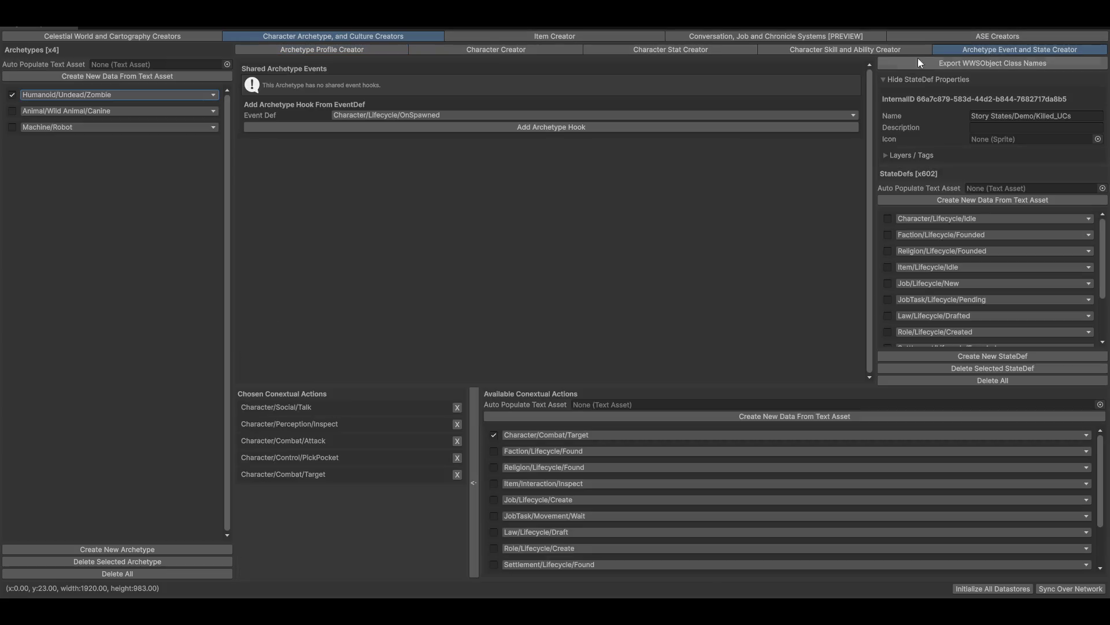
Choose Humanoid/Human and remove Character/Combat/Target from its chosen contextual actions
{"action": "left_click", "coordinate": [151, 96]}
{"action": "left_click", "coordinate": [142, 110]}
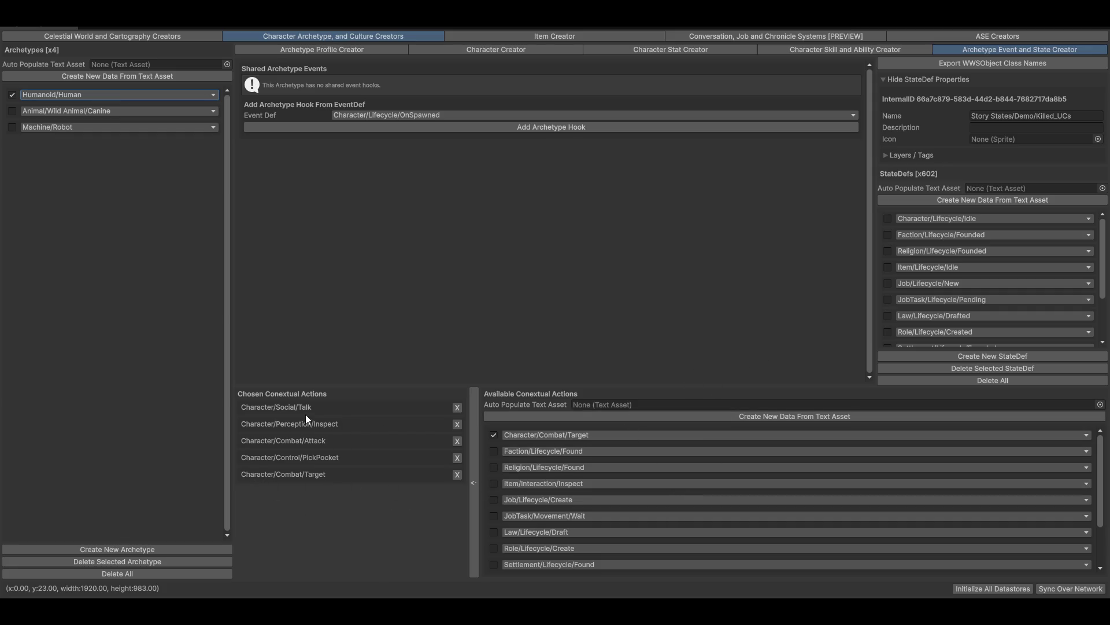
{"action": "left_click", "coordinate": [457, 475]}
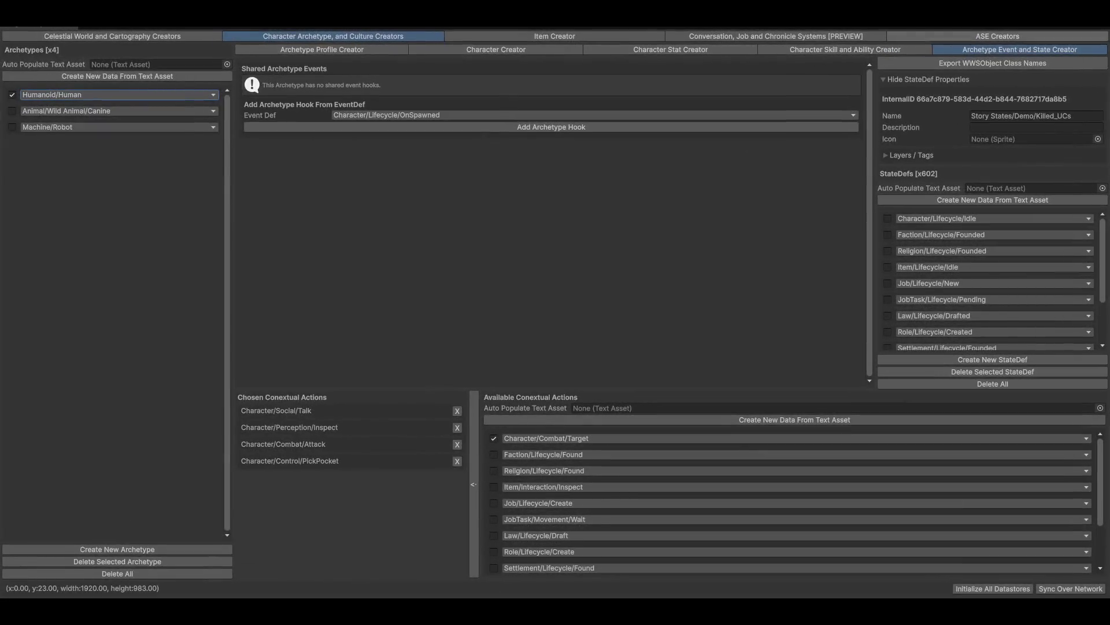
{"action": "left_click", "coordinate": [984, 36]}
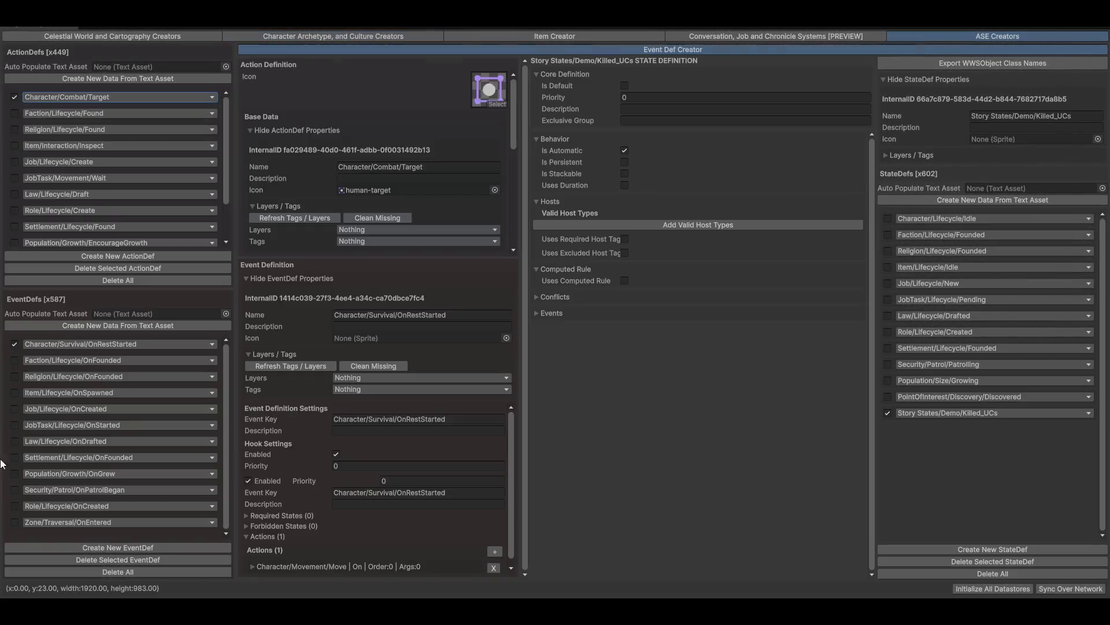
Reselect the Character/Combat/Target action and append 'Update' so its display name reads 'Target Update'
{"action": "left_click", "coordinate": [37, 98]}
{"action": "mouse_move", "coordinate": [57, 114]}
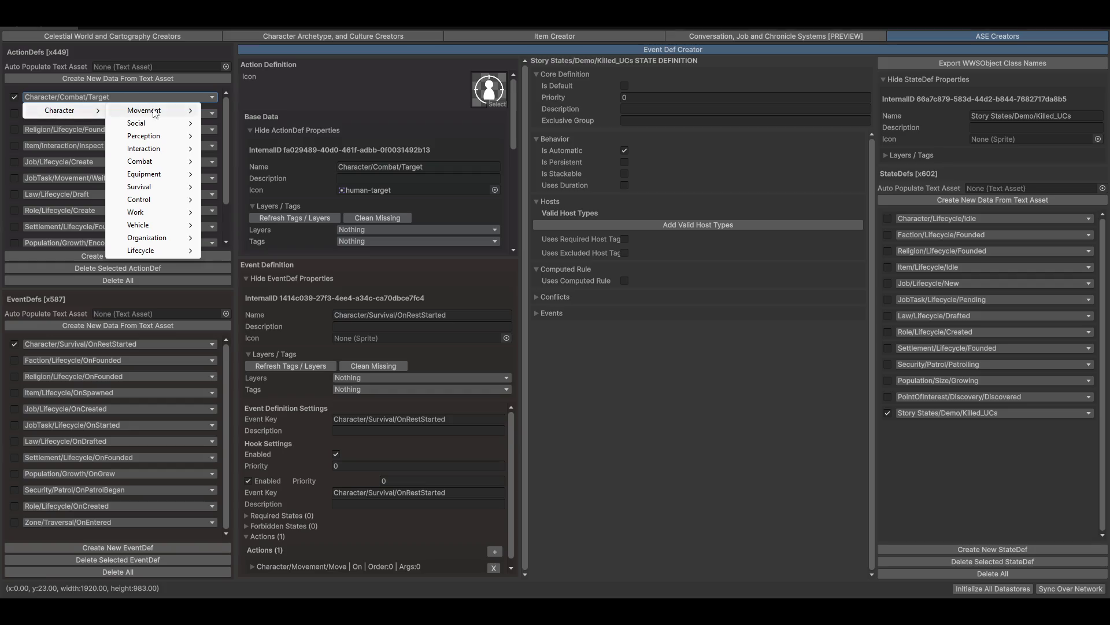
{"action": "mouse_move", "coordinate": [170, 163]}
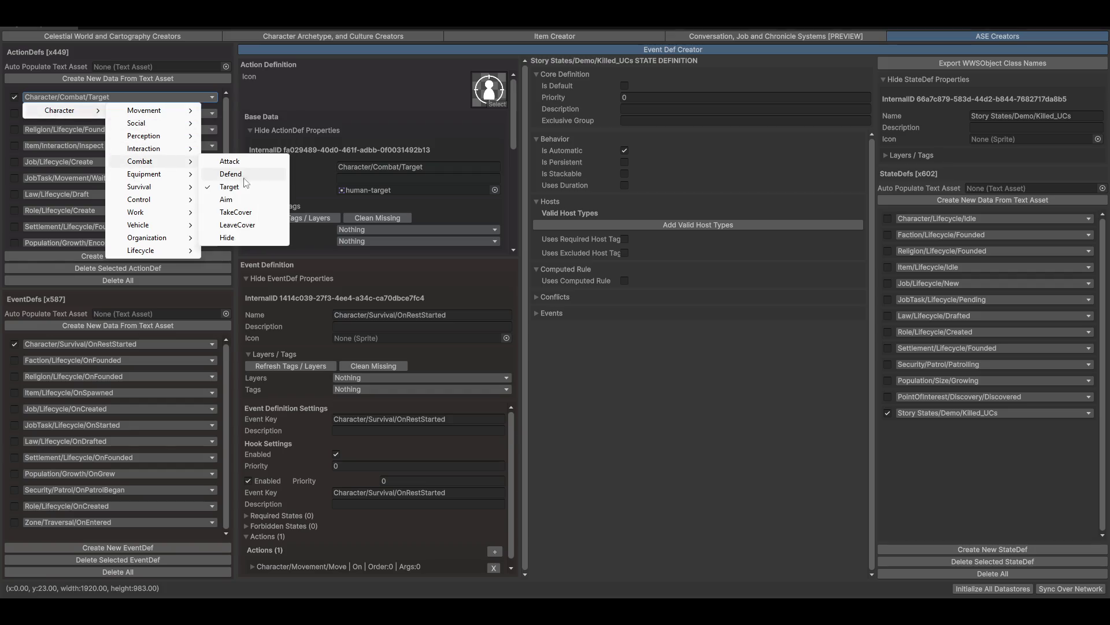
{"action": "left_click", "coordinate": [229, 186]}
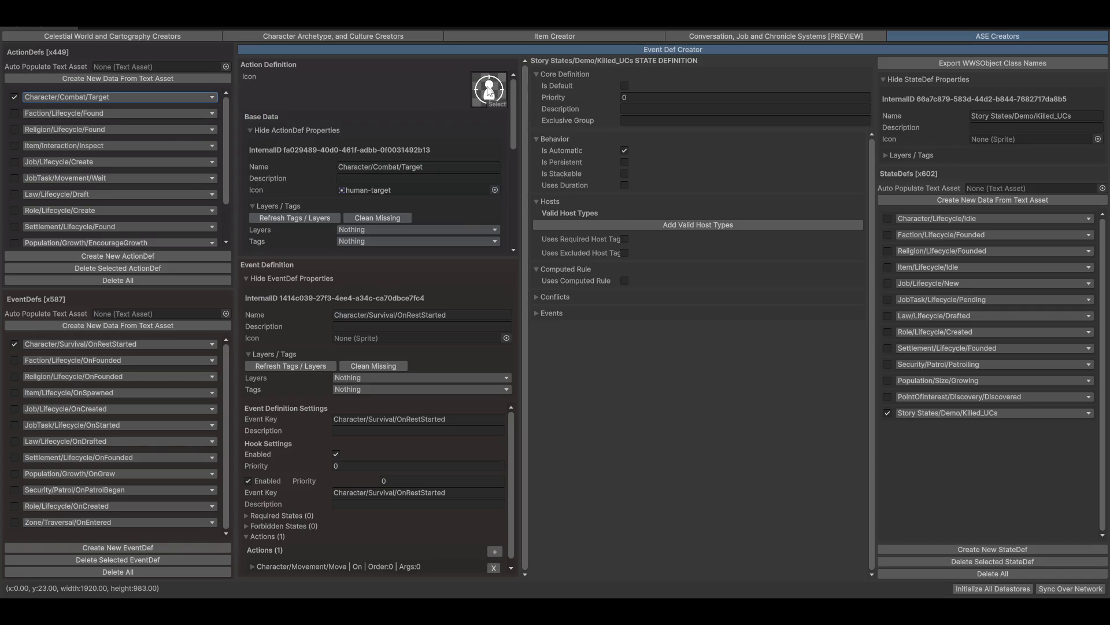
{"action": "scroll", "coordinate": [396, 179], "scroll_direction": "down", "scroll_amount": 5}
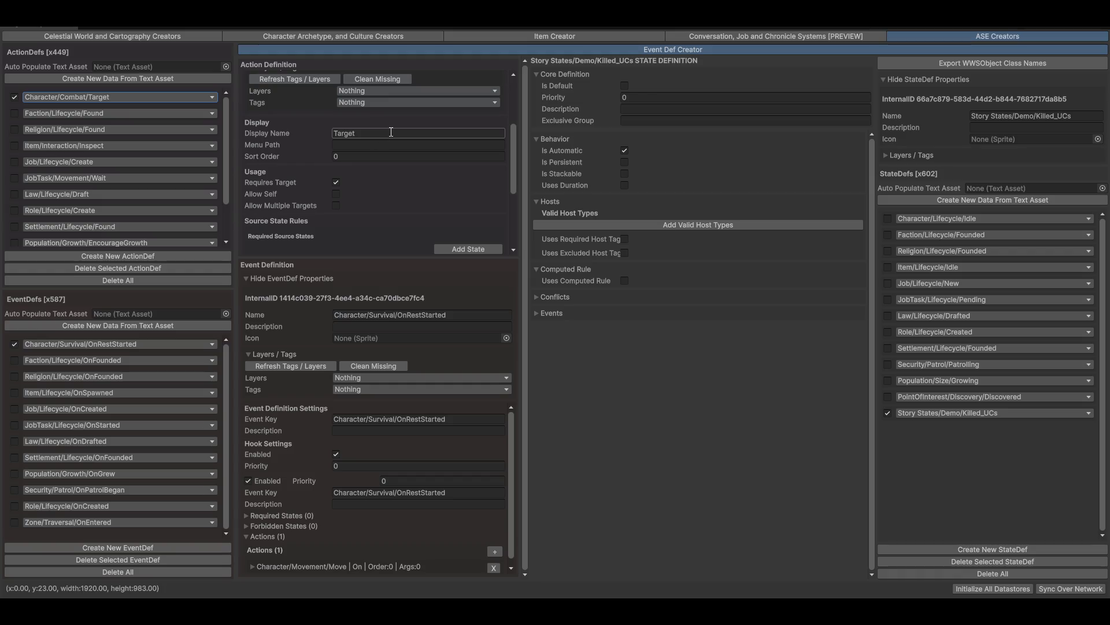
{"action": "key", "text": "End"}
{"action": "type", "text": "Update"}
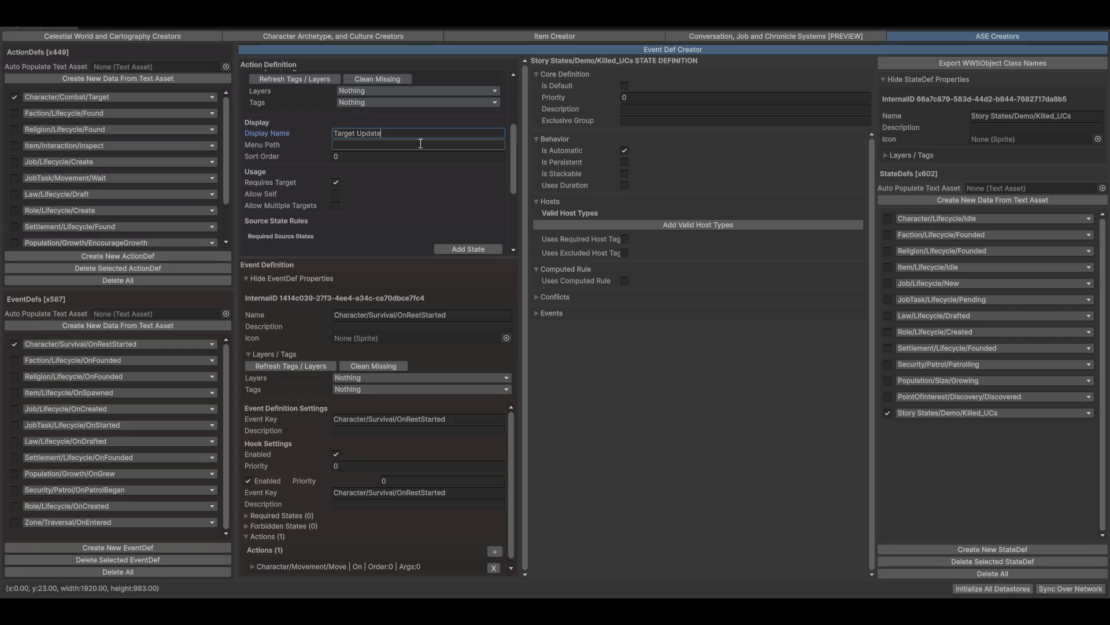
{"action": "left_click", "coordinate": [342, 37]}
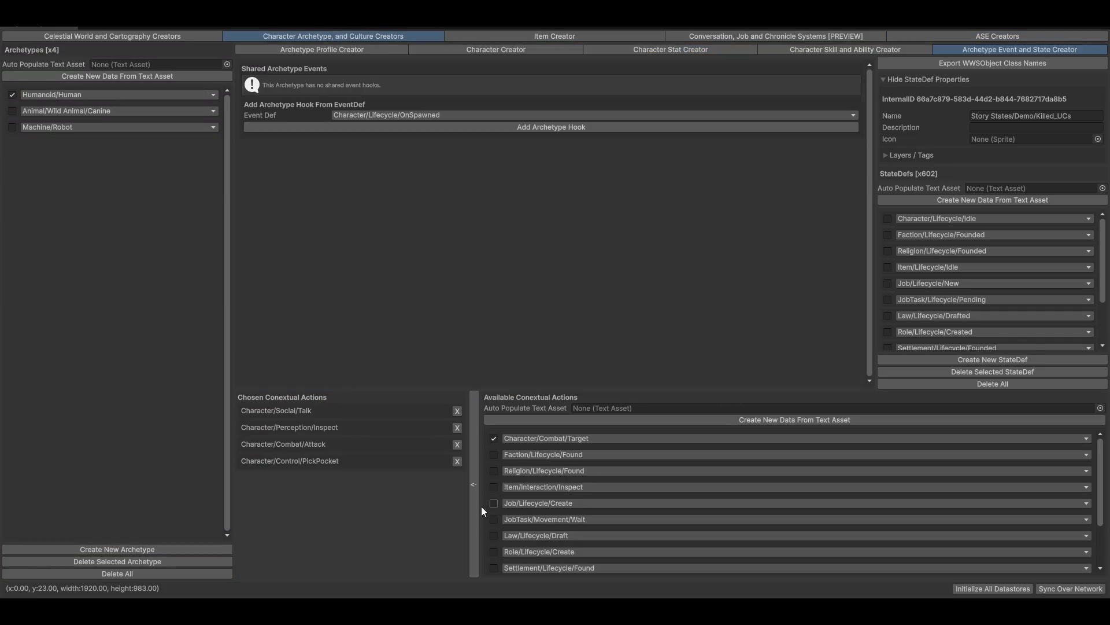
Restore Character/Combat/Target to the Humanoid/Human contextual actions and enter play mode to test
{"action": "left_click", "coordinate": [473, 485]}
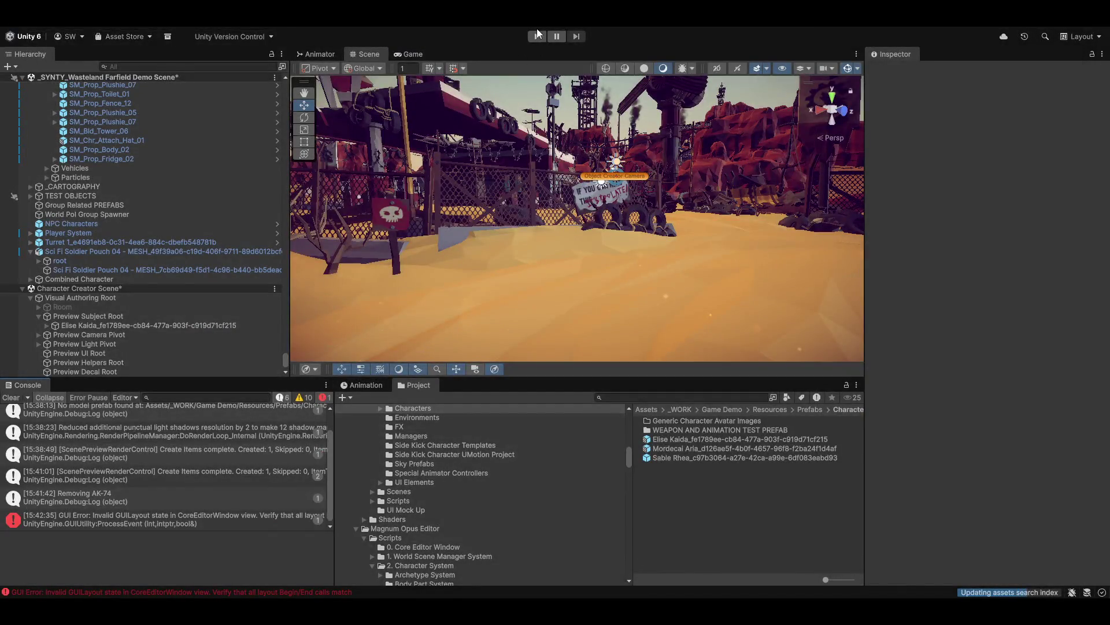
{"action": "left_click", "coordinate": [538, 35]}
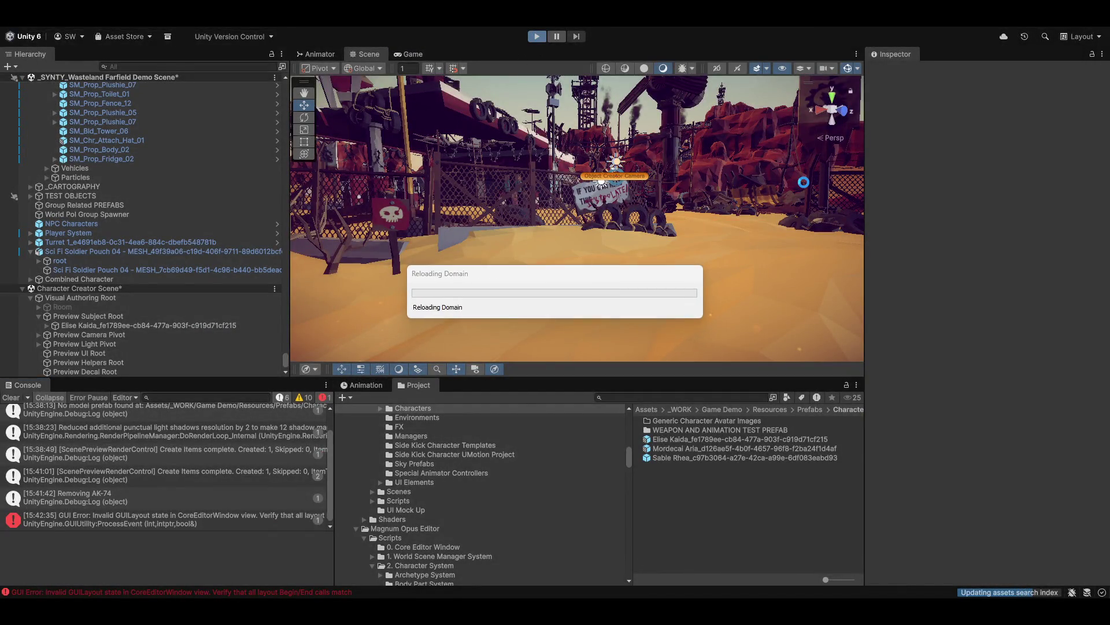
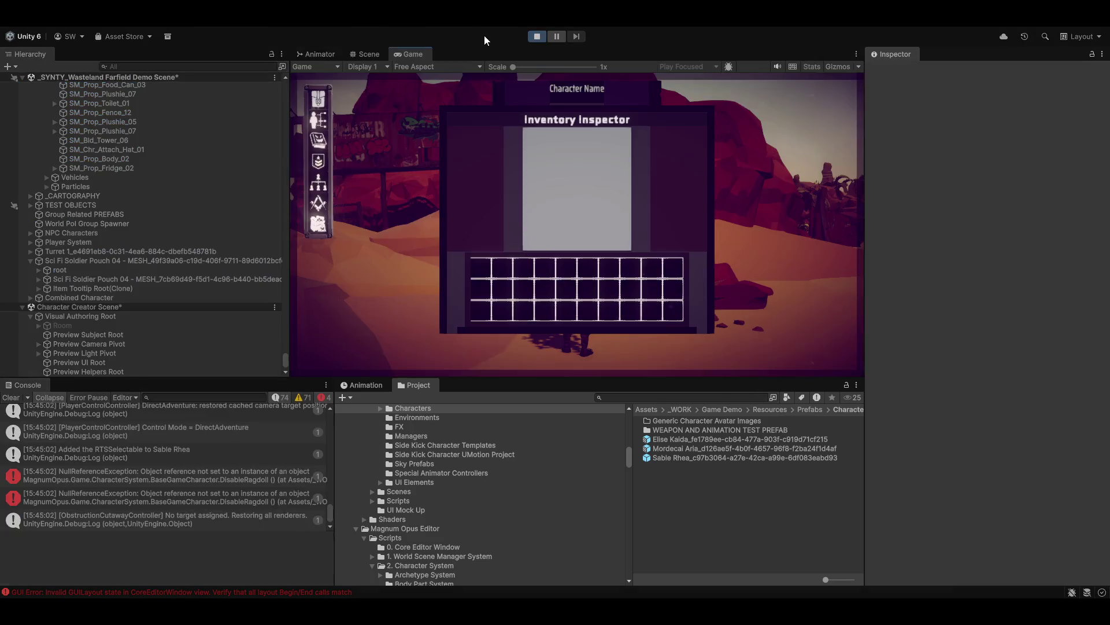
Set the Inventory Stat System's Canvas Group Alpha to 0
{"action": "scroll", "coordinate": [192, 127], "scroll_direction": "up", "scroll_amount": 5}
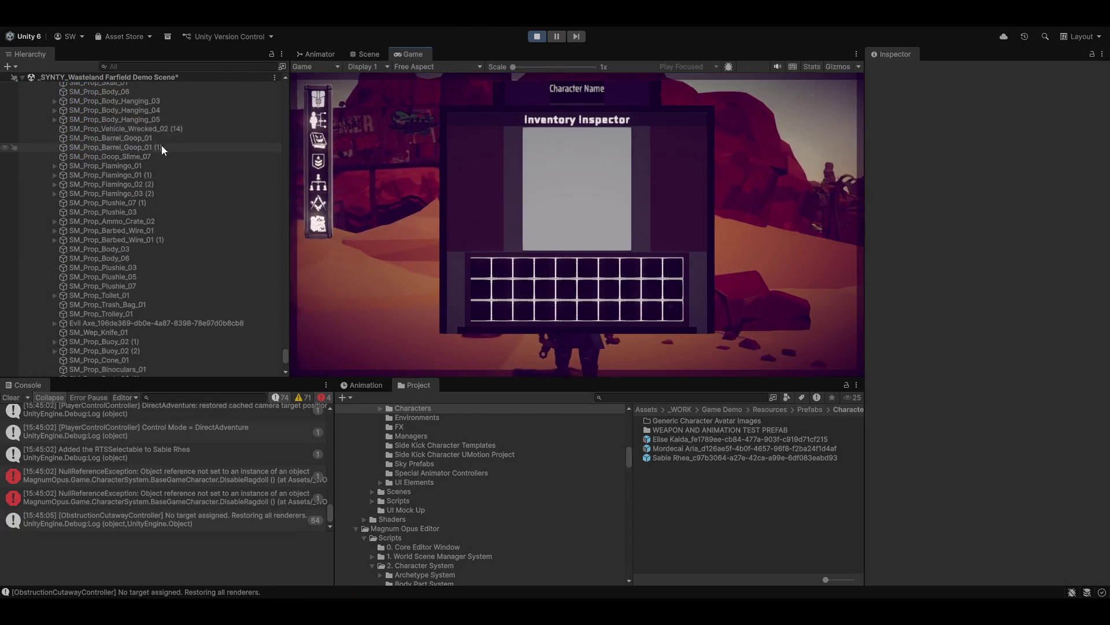
{"action": "scroll", "coordinate": [172, 131], "scroll_direction": "up", "scroll_amount": 10}
{"action": "left_click_drag", "start_coordinate": [284, 346], "coordinate": [292, 66]}
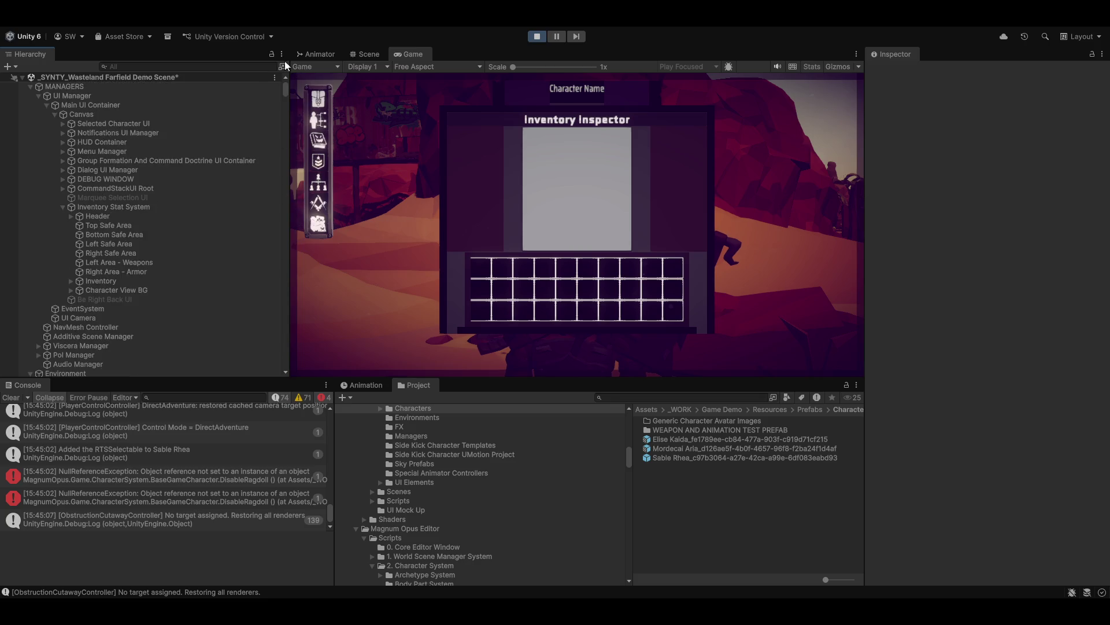
{"action": "left_click", "coordinate": [64, 206]}
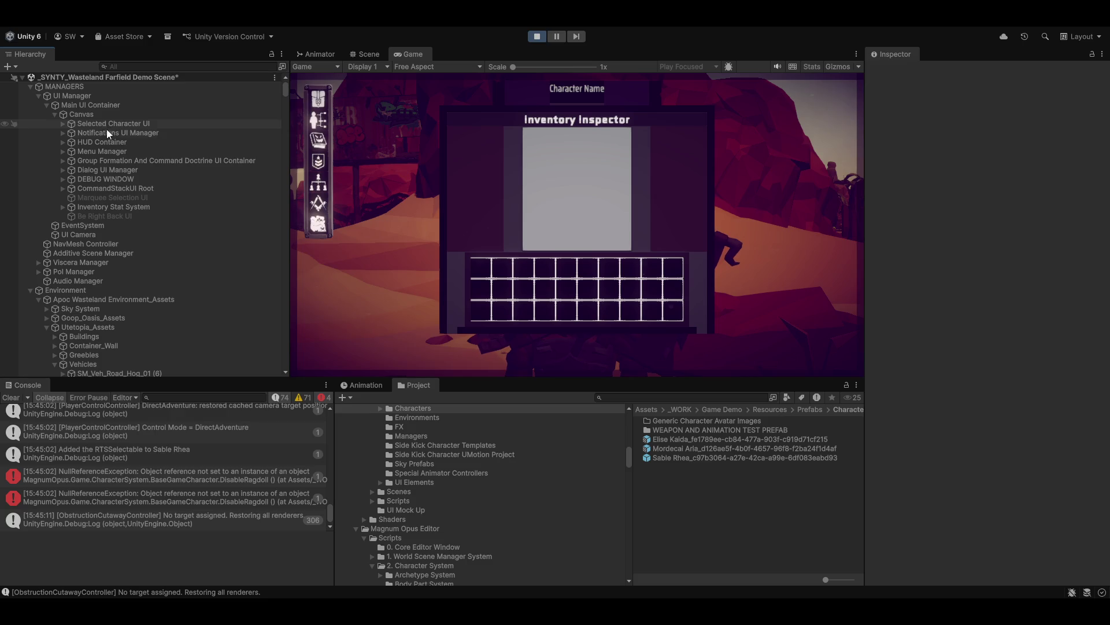
{"action": "left_click", "coordinate": [215, 207]}
{"action": "scroll", "coordinate": [978, 295], "scroll_direction": "down", "scroll_amount": 4}
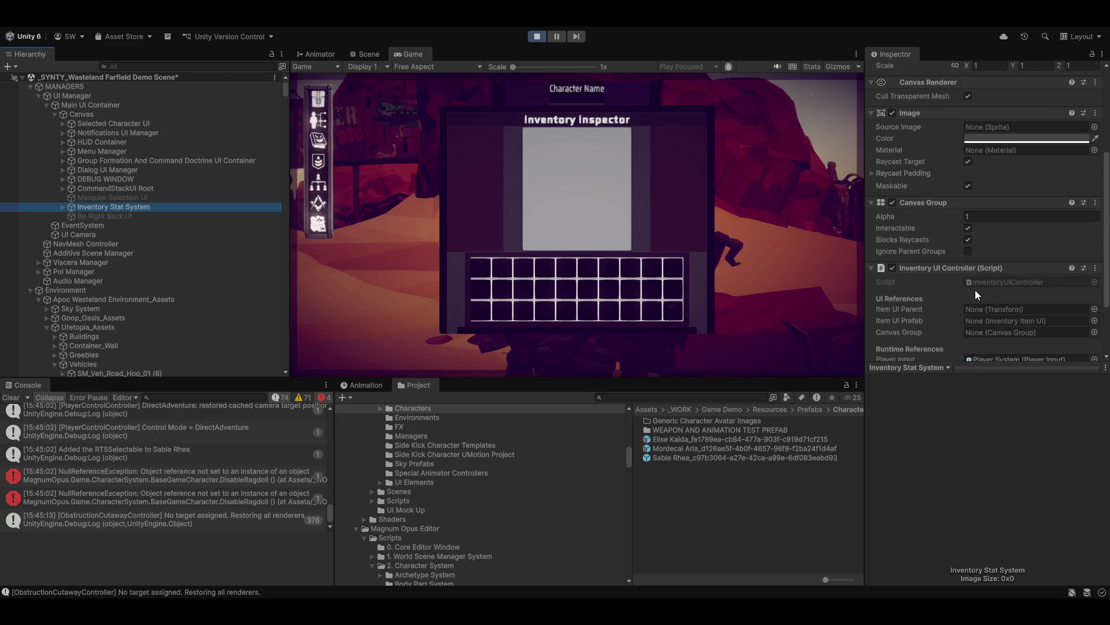
{"action": "scroll", "coordinate": [978, 295], "scroll_direction": "down", "scroll_amount": 3}
{"action": "mouse_move", "coordinate": [943, 133]}
{"action": "left_mouse_down"}
{"action": "mouse_move", "coordinate": [891, 134]}
{"action": "mouse_move", "coordinate": [590, 70]}
{"action": "left_mouse_up"}
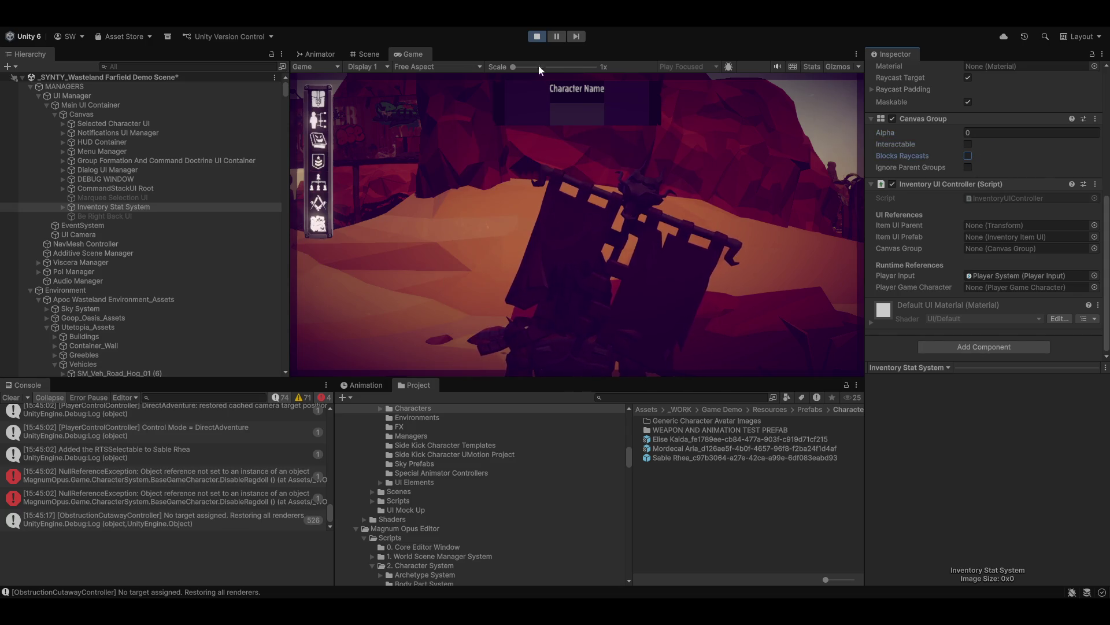
Fade Selected Character UI to Alpha 0 and maximize the Game view
{"action": "left_click", "coordinate": [105, 126]}
{"action": "left_click_drag", "start_coordinate": [886, 256], "coordinate": [340, 74]}
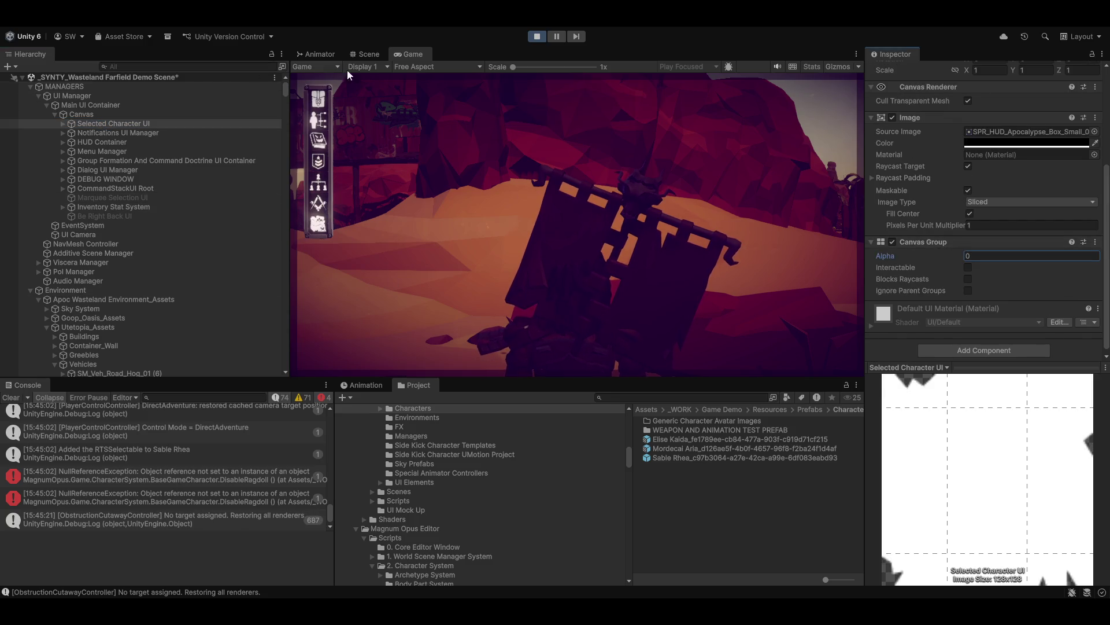
{"action": "key", "text": "shift+space"}
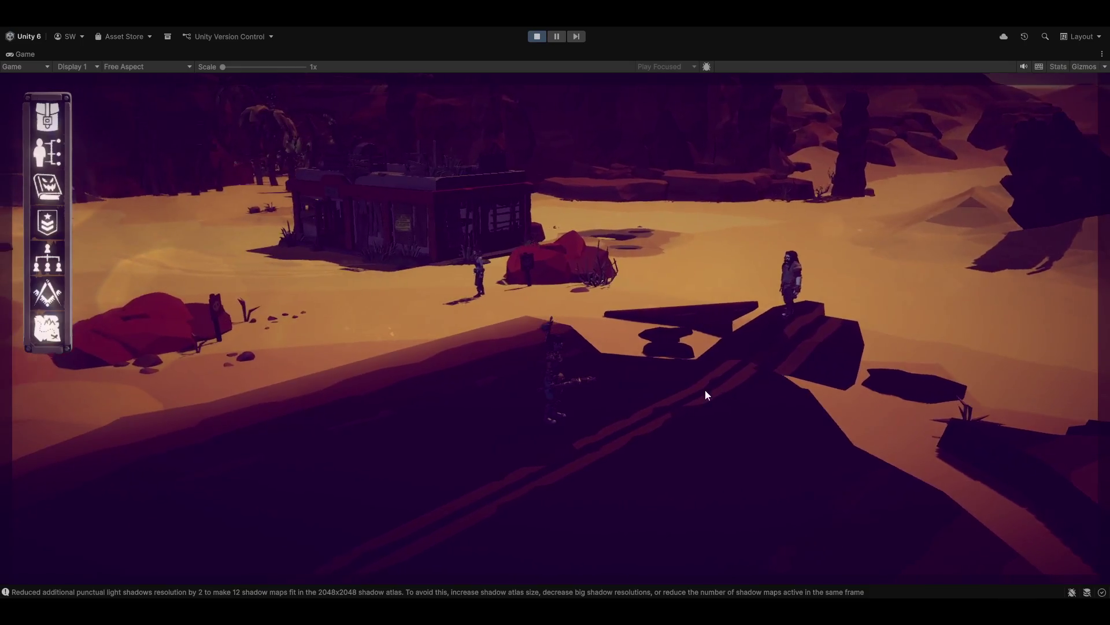
Switch the game into RTS mode and box-select the party member on the lower ledge
{"action": "key", "text": "Tab"}
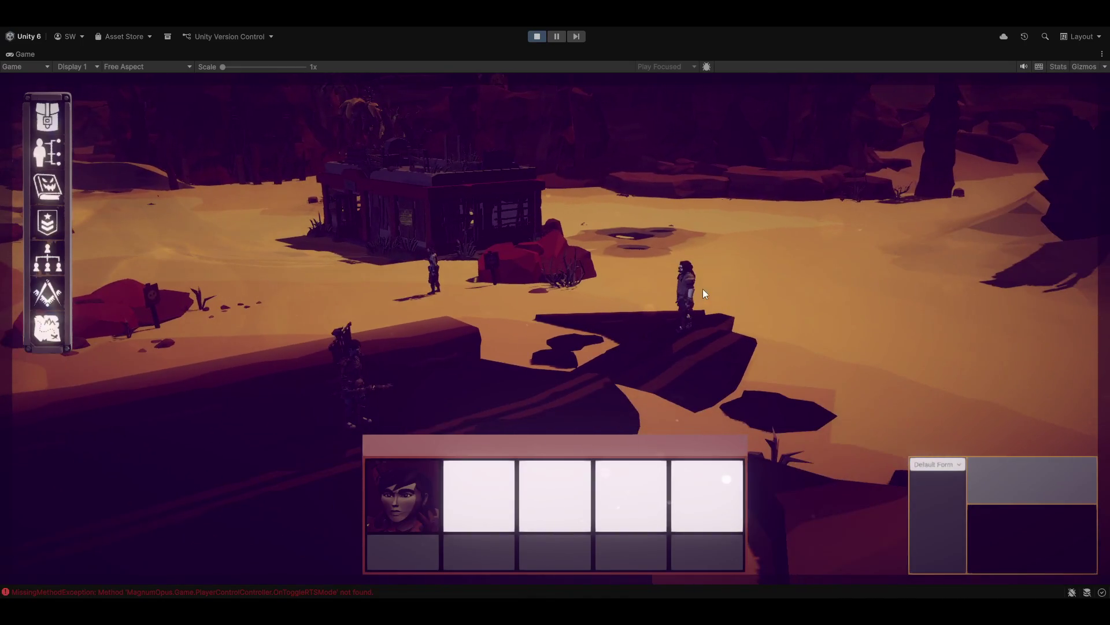
{"action": "mouse_move", "coordinate": [690, 300]}
{"action": "left_mouse_down"}
{"action": "mouse_move", "coordinate": [687, 323]}
{"action": "mouse_move", "coordinate": [682, 207]}
{"action": "mouse_move", "coordinate": [602, 272]}
{"action": "mouse_move", "coordinate": [585, 268]}
{"action": "mouse_move", "coordinate": [657, 322]}
{"action": "mouse_move", "coordinate": [591, 273]}
{"action": "mouse_move", "coordinate": [626, 385]}
{"action": "mouse_move", "coordinate": [687, 294]}
{"action": "mouse_move", "coordinate": [787, 280]}
{"action": "mouse_move", "coordinate": [600, 421]}
{"action": "mouse_move", "coordinate": [761, 217]}
{"action": "mouse_move", "coordinate": [623, 333]}
{"action": "mouse_move", "coordinate": [631, 384]}
{"action": "left_mouse_up"}
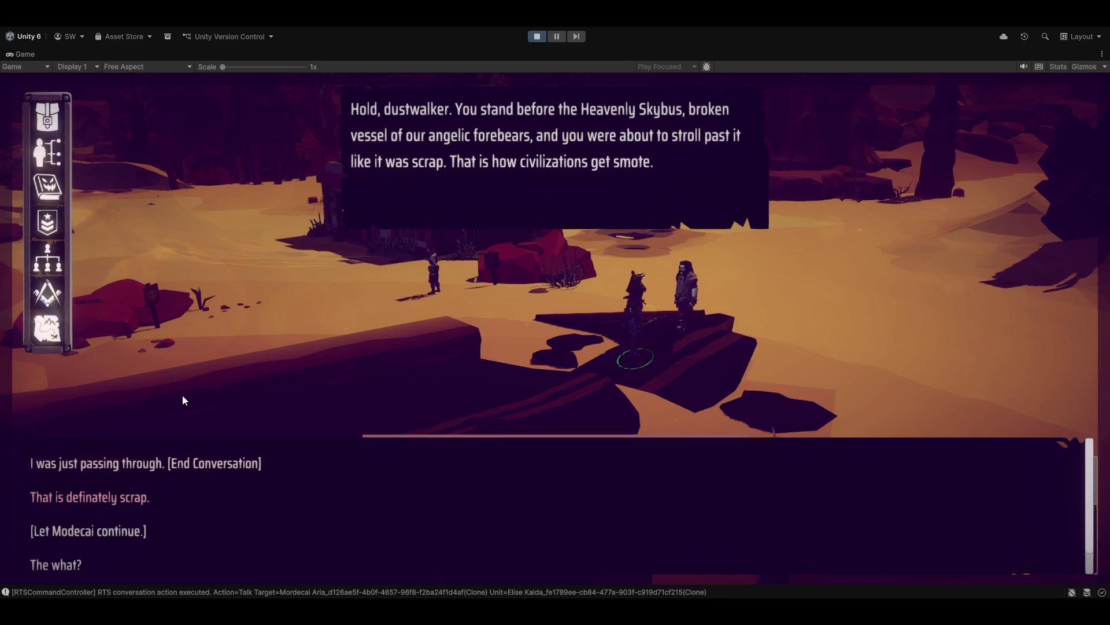
Reply '[Let Modecai continue.]' and 'You are insane', end the conversation, then box-select a party member
{"action": "left_click", "coordinate": [107, 532]}
{"action": "left_click", "coordinate": [68, 466]}
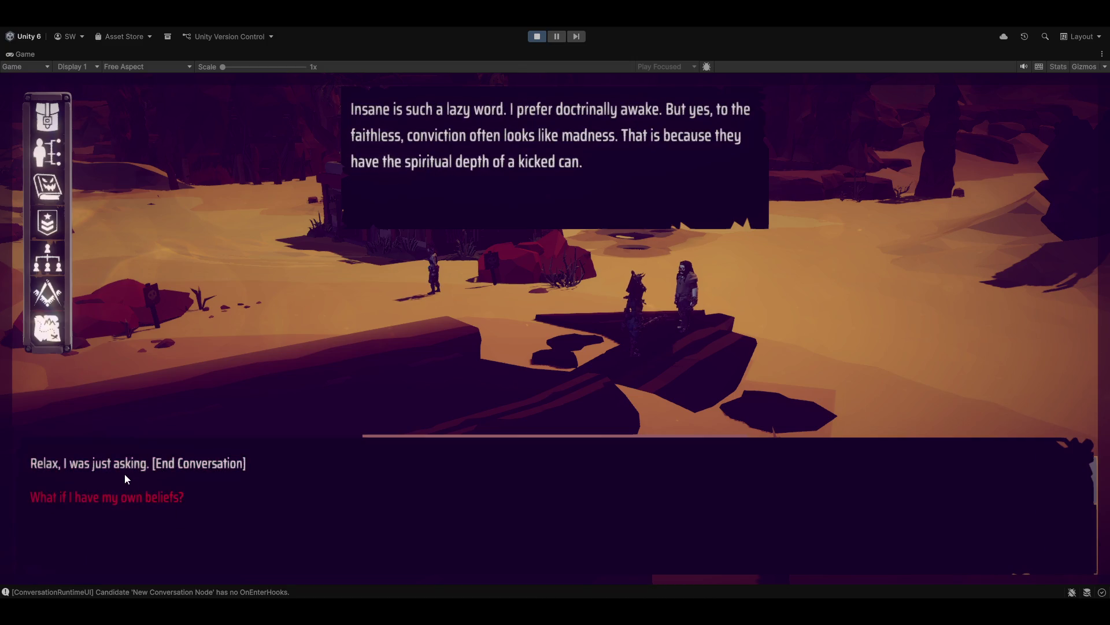
{"action": "left_click", "coordinate": [125, 470]}
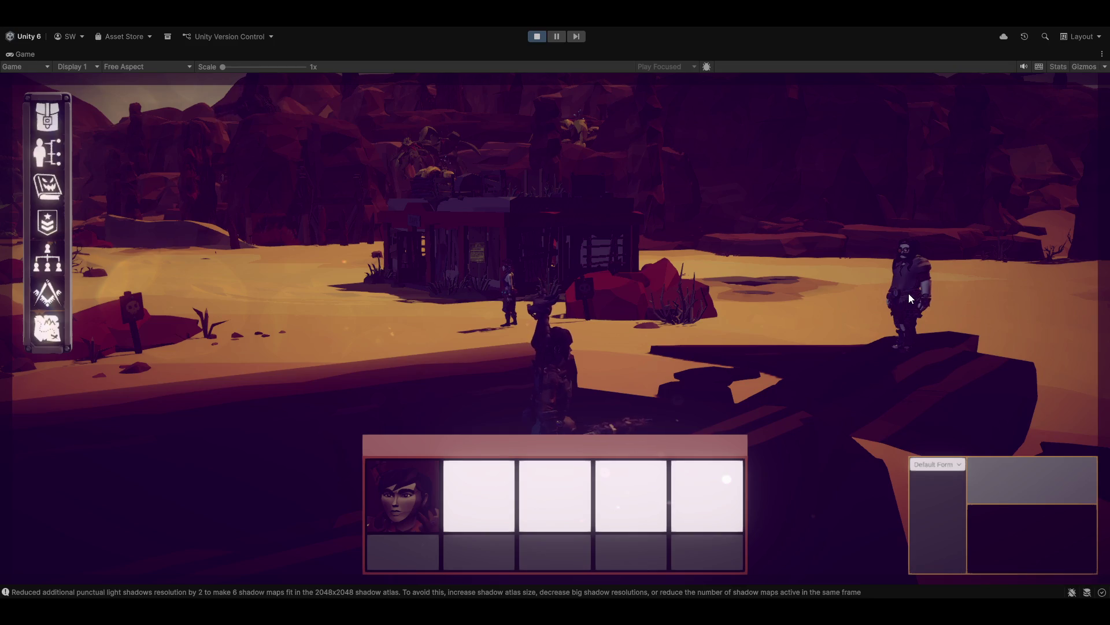
{"action": "left_click_drag", "start_coordinate": [444, 329], "coordinate": [665, 444]}
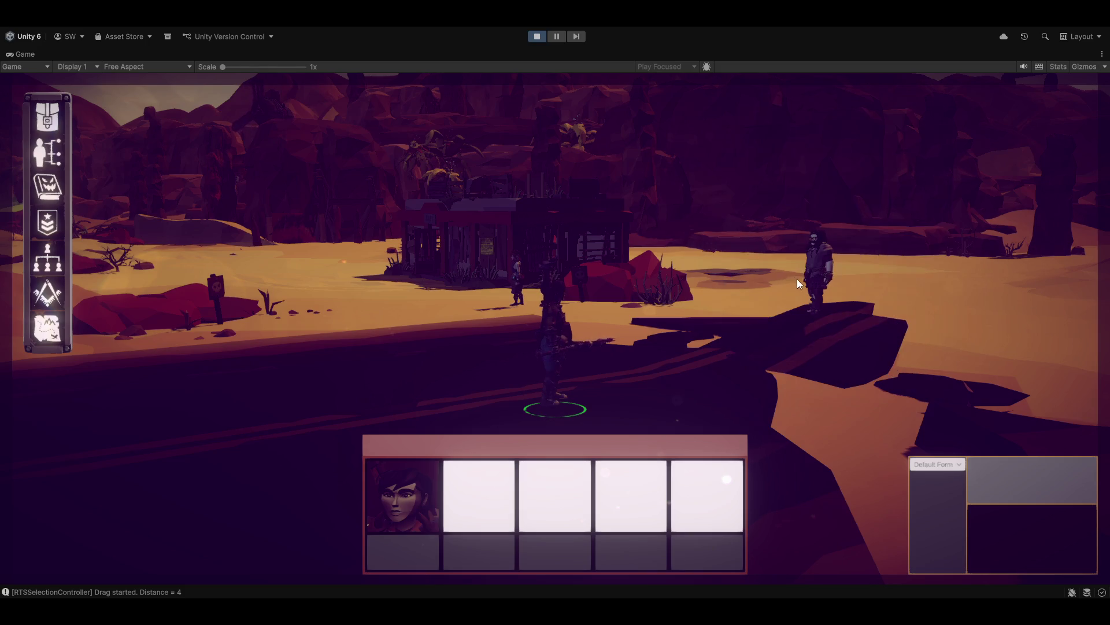
Move the selected unit beside Mordecai Aria and order an Attack on him
{"action": "right_click", "coordinate": [805, 321]}
{"action": "scroll", "coordinate": [821, 321], "scroll_direction": "up", "scroll_amount": 5}
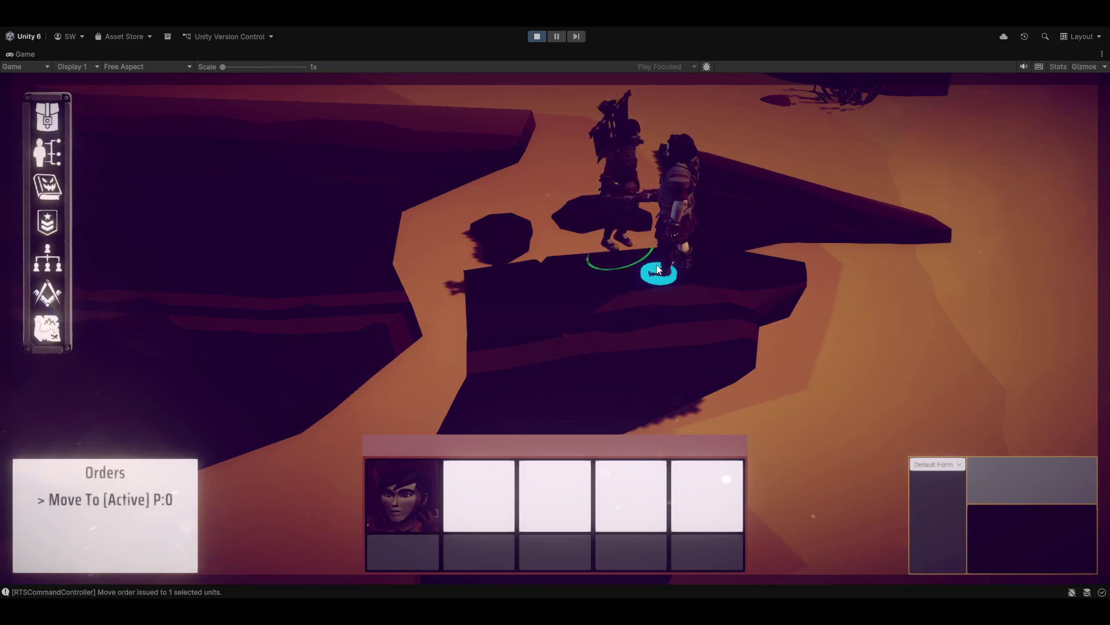
{"action": "right_click", "coordinate": [685, 211]}
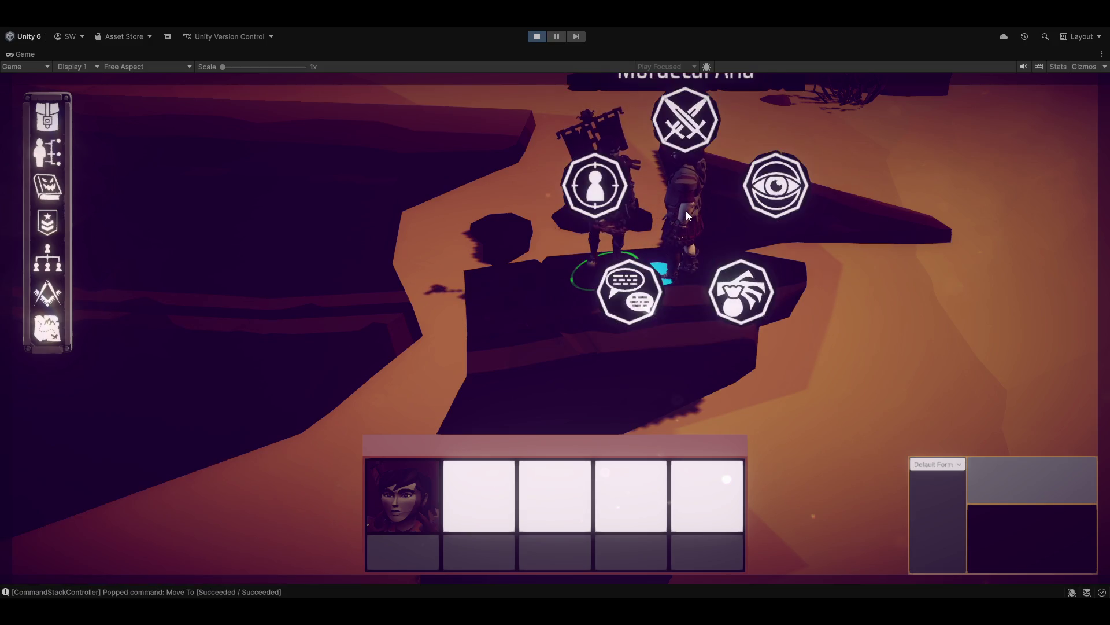
{"action": "left_click", "coordinate": [686, 143]}
Zoom in and out and orbit the camera around the selected unit
{"action": "scroll", "coordinate": [781, 271], "scroll_direction": "up", "scroll_amount": 5}
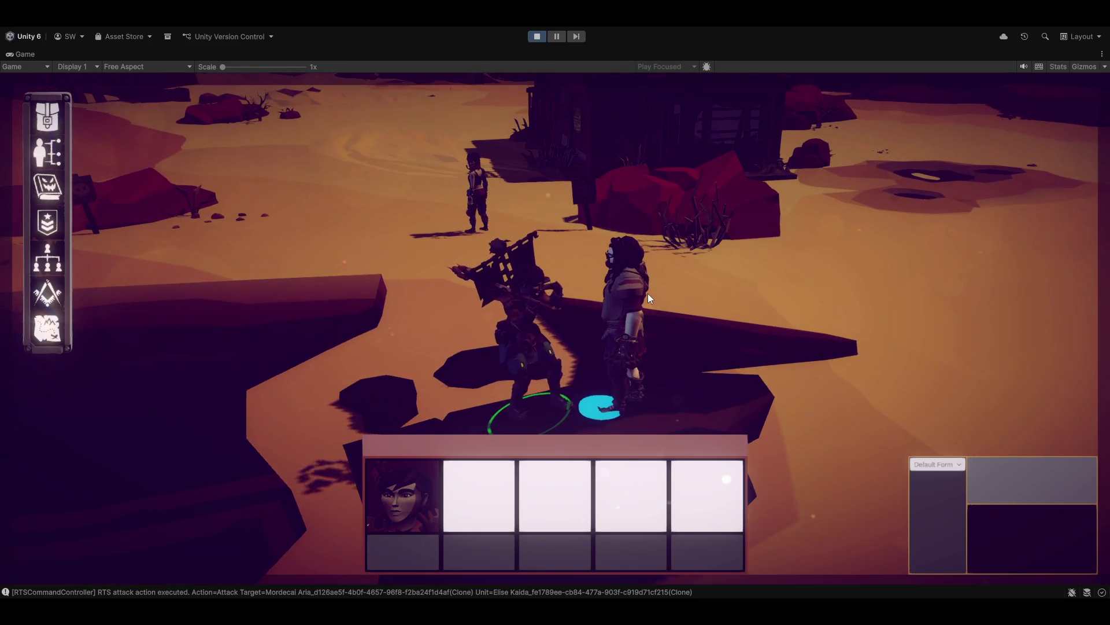
{"action": "scroll", "coordinate": [647, 289], "scroll_direction": "down", "scroll_amount": 3}
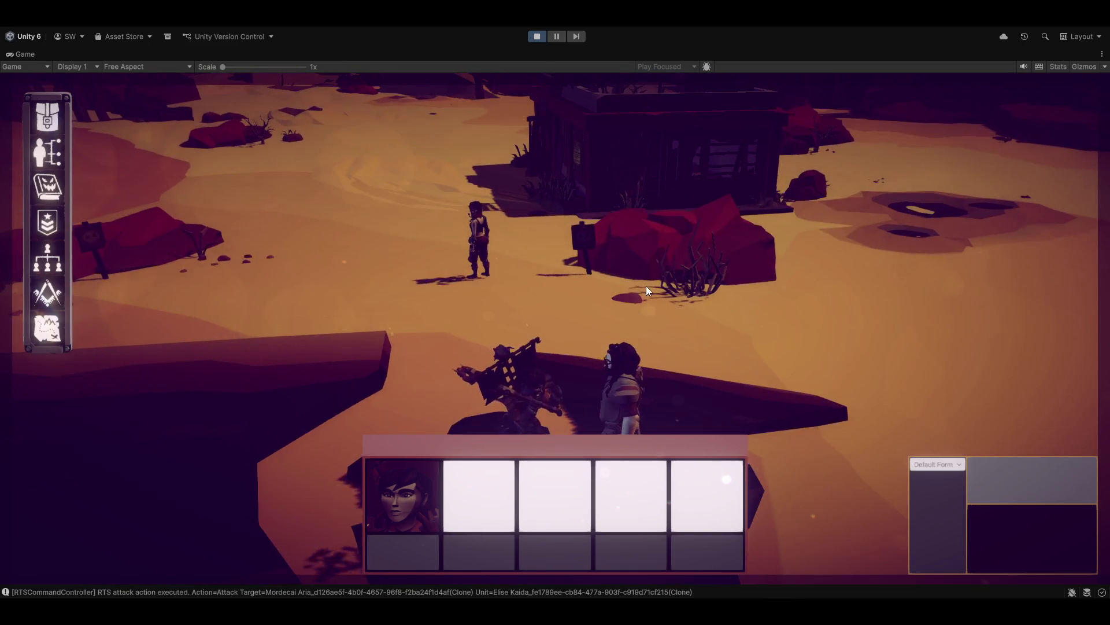
{"action": "scroll", "coordinate": [665, 283], "scroll_direction": "up", "scroll_amount": 6}
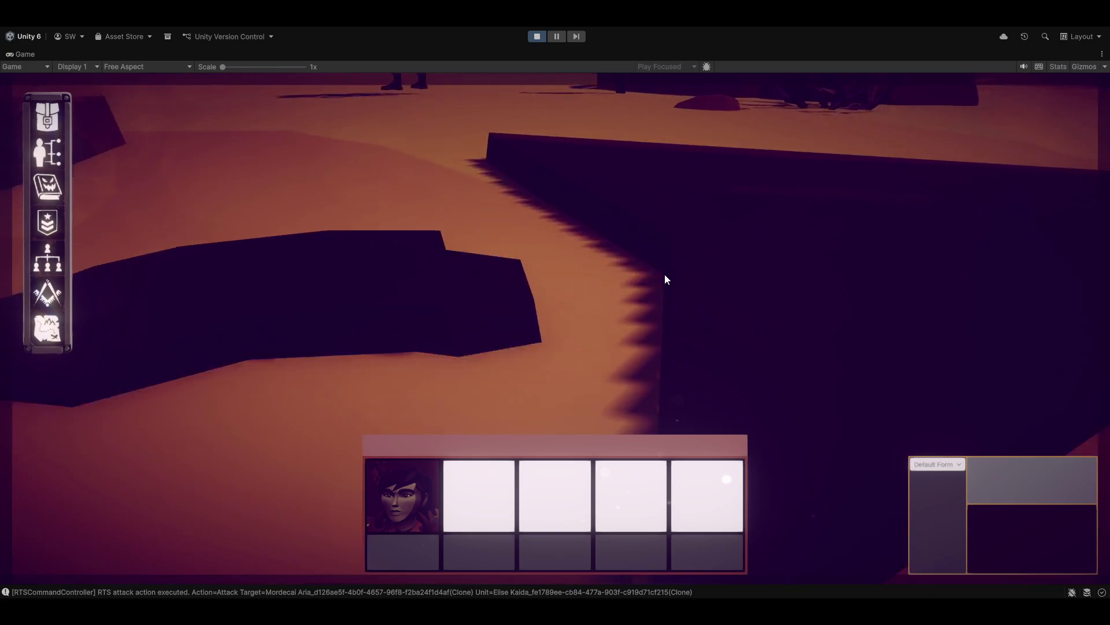
{"action": "scroll", "coordinate": [664, 273], "scroll_direction": "down", "scroll_amount": 5}
{"action": "scroll", "coordinate": [627, 249], "scroll_direction": "up", "scroll_amount": 2}
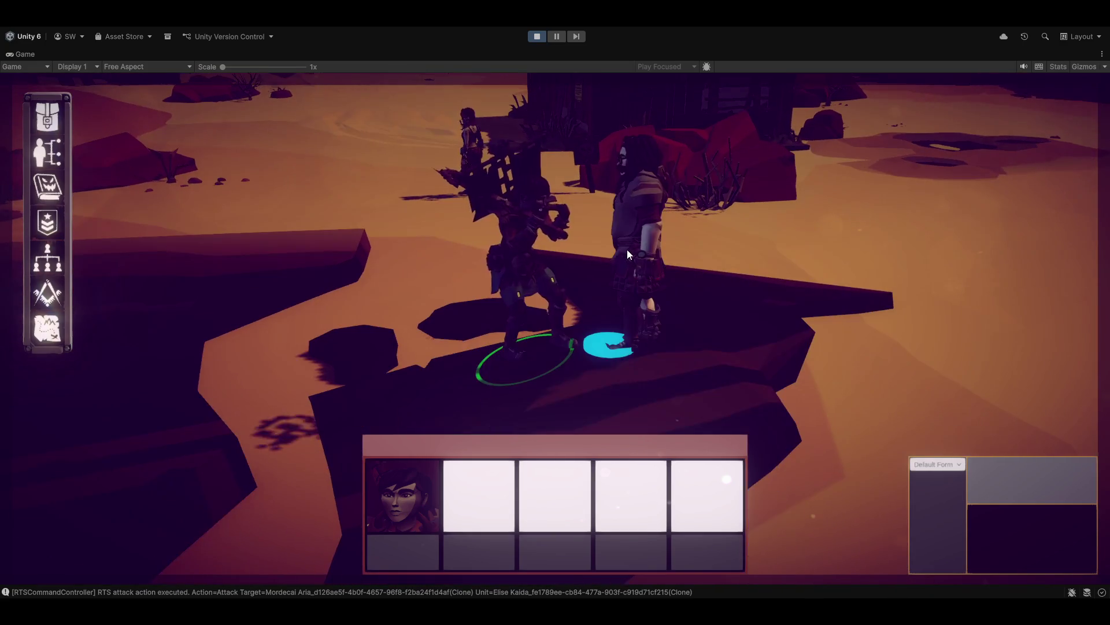
{"action": "scroll", "coordinate": [665, 271], "scroll_direction": "up", "scroll_amount": 5}
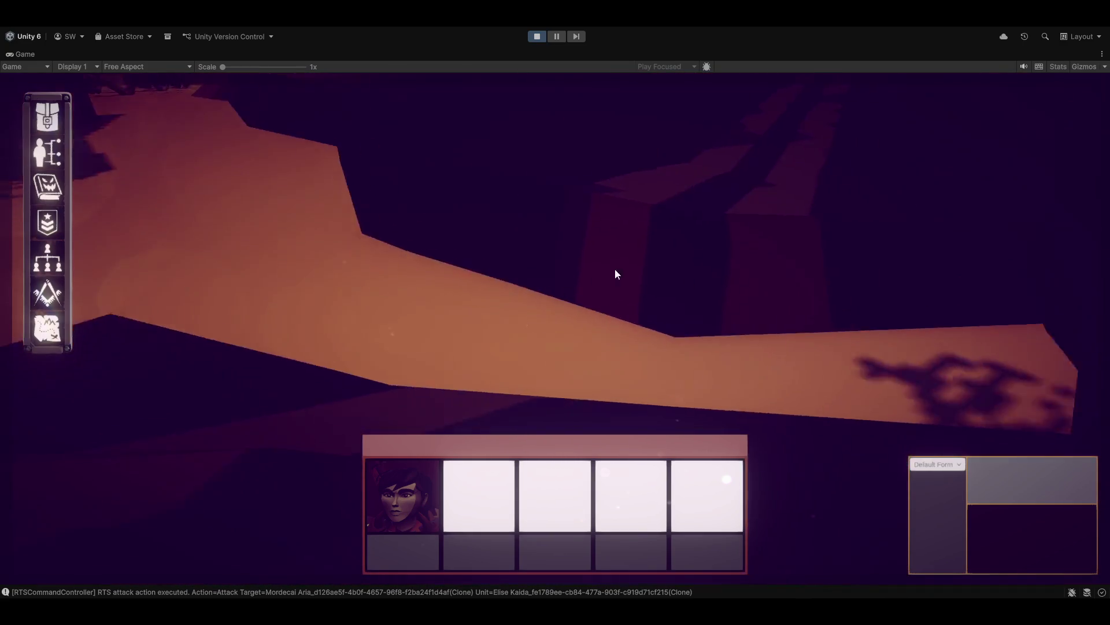
{"action": "scroll", "coordinate": [666, 271], "scroll_direction": "down", "scroll_amount": 5}
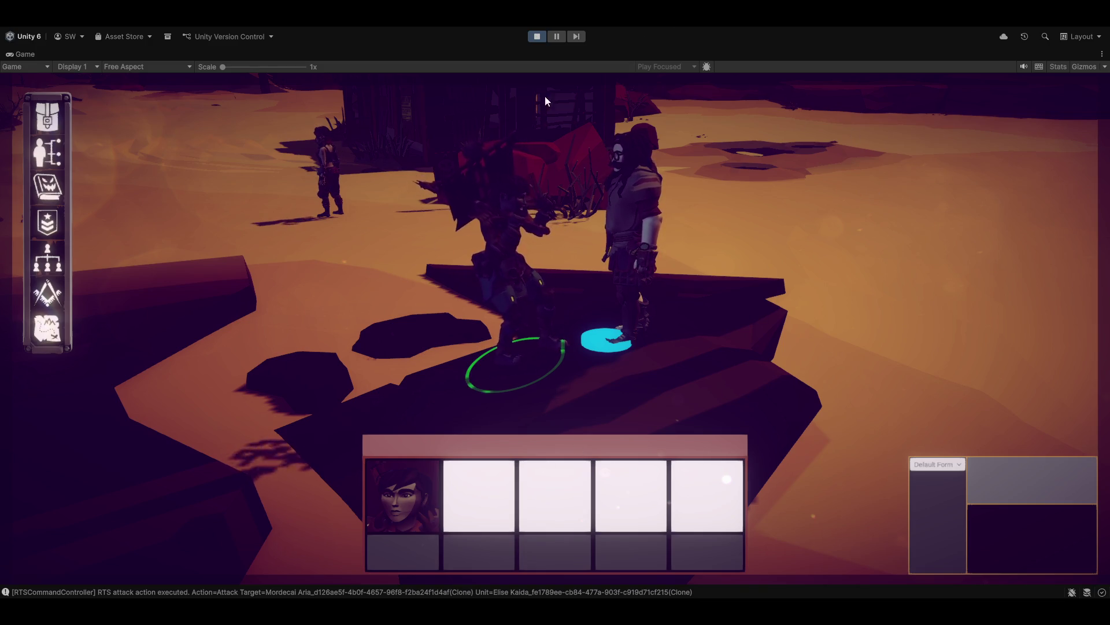
{"action": "scroll", "coordinate": [876, 323], "scroll_direction": "down", "scroll_amount": 3}
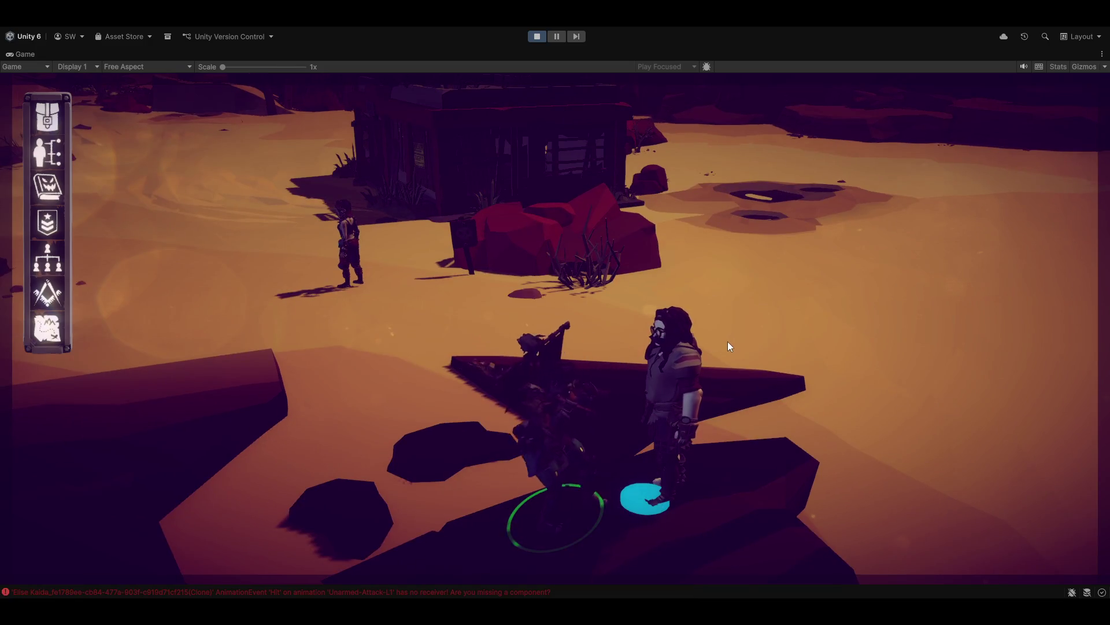
{"action": "scroll", "coordinate": [772, 235], "scroll_direction": "up", "scroll_amount": 2}
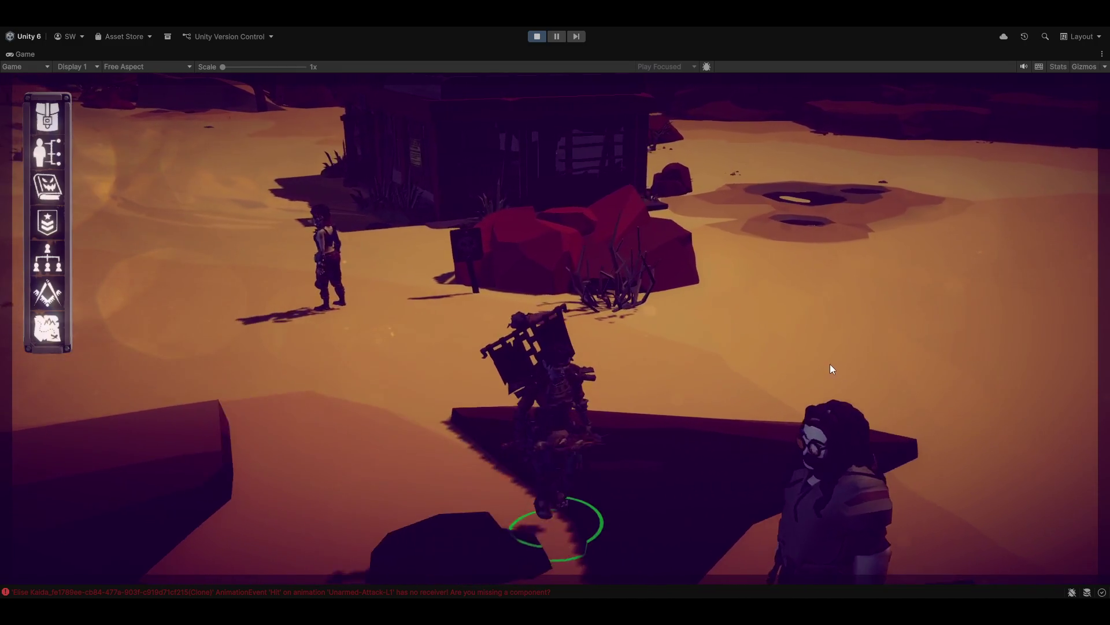
{"action": "mouse_move", "coordinate": [831, 363]}
{"action": "left_mouse_down"}
{"action": "mouse_move", "coordinate": [977, 352]}
{"action": "mouse_move", "coordinate": [879, 376]}
{"action": "mouse_move", "coordinate": [766, 424]}
{"action": "left_mouse_up"}
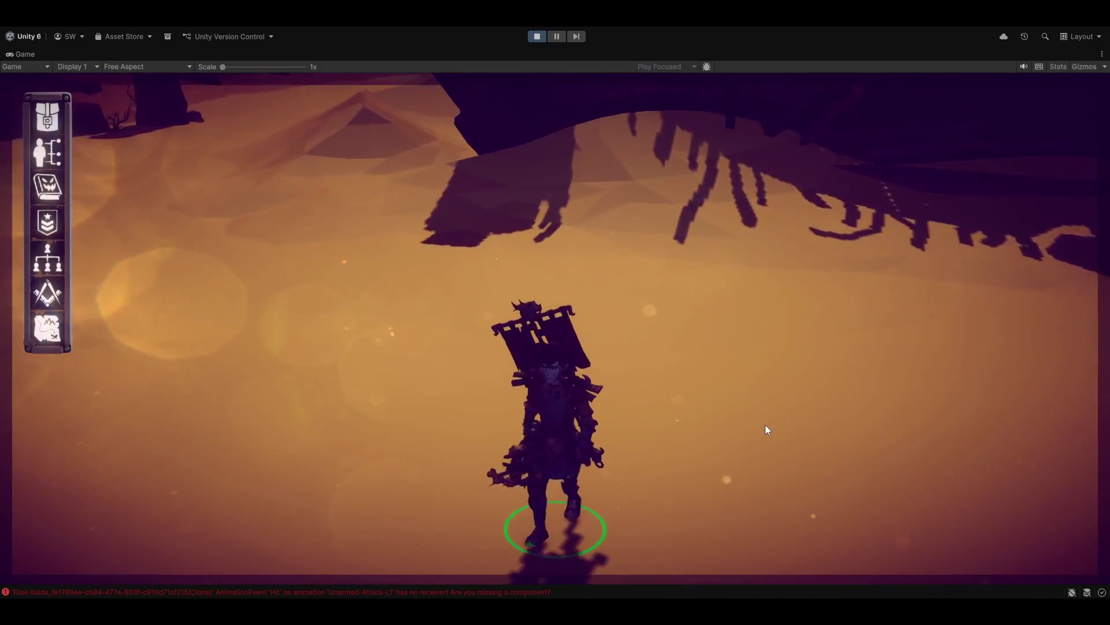
Rotate the camera around the unit and order another Attack on Mordecai Aria
{"action": "left_click_drag", "start_coordinate": [744, 387], "coordinate": [697, 397]}
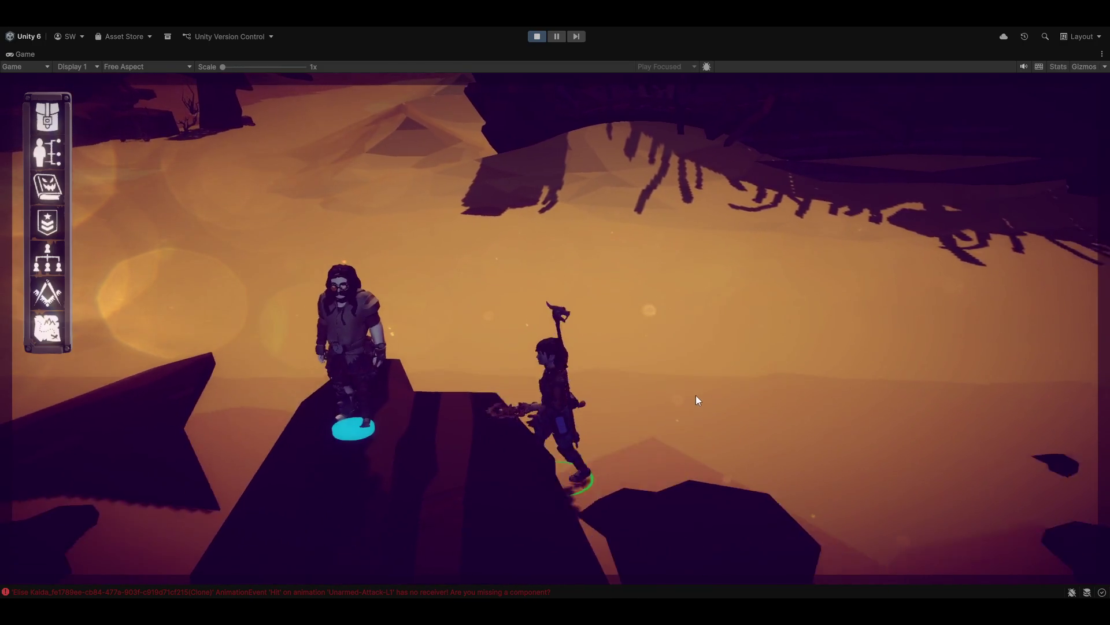
{"action": "key", "text": "q"}
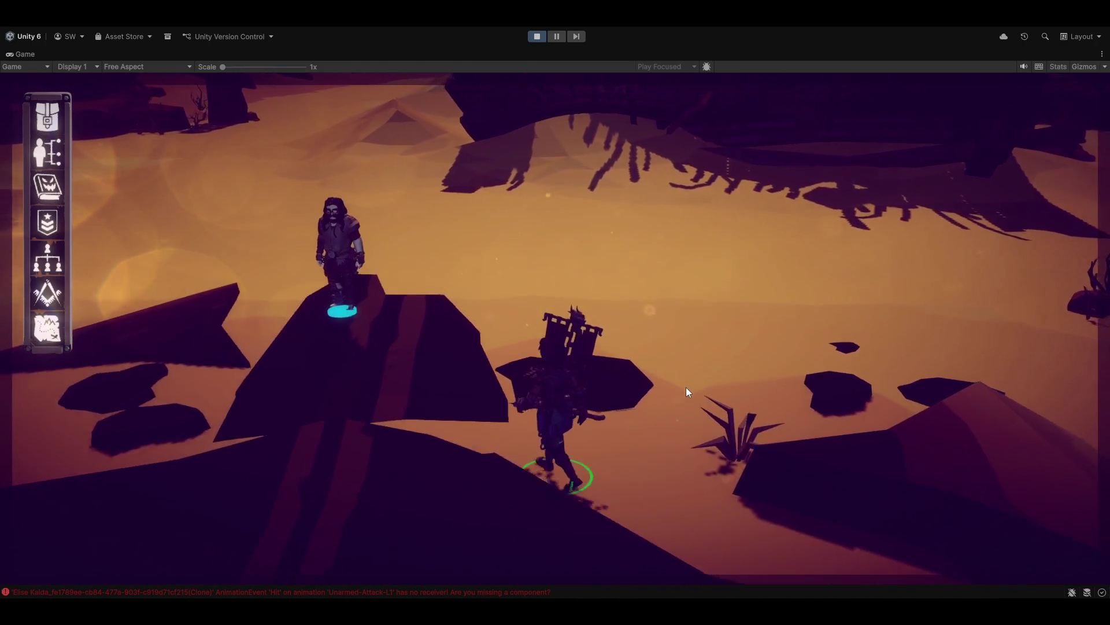
{"action": "key", "text": "q"}
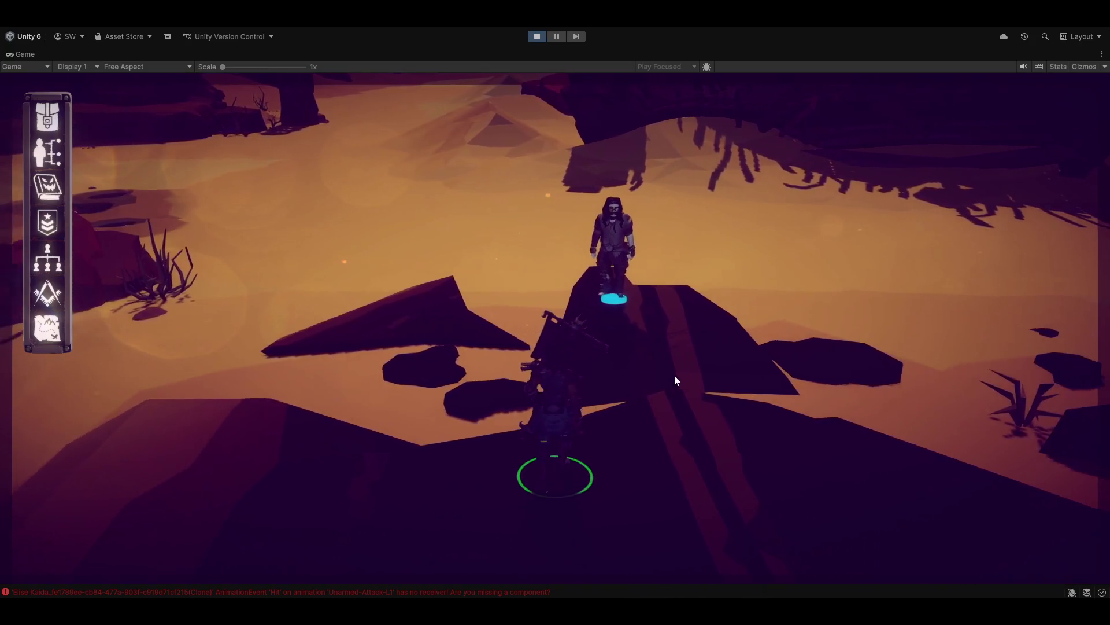
{"action": "key", "text": "q"}
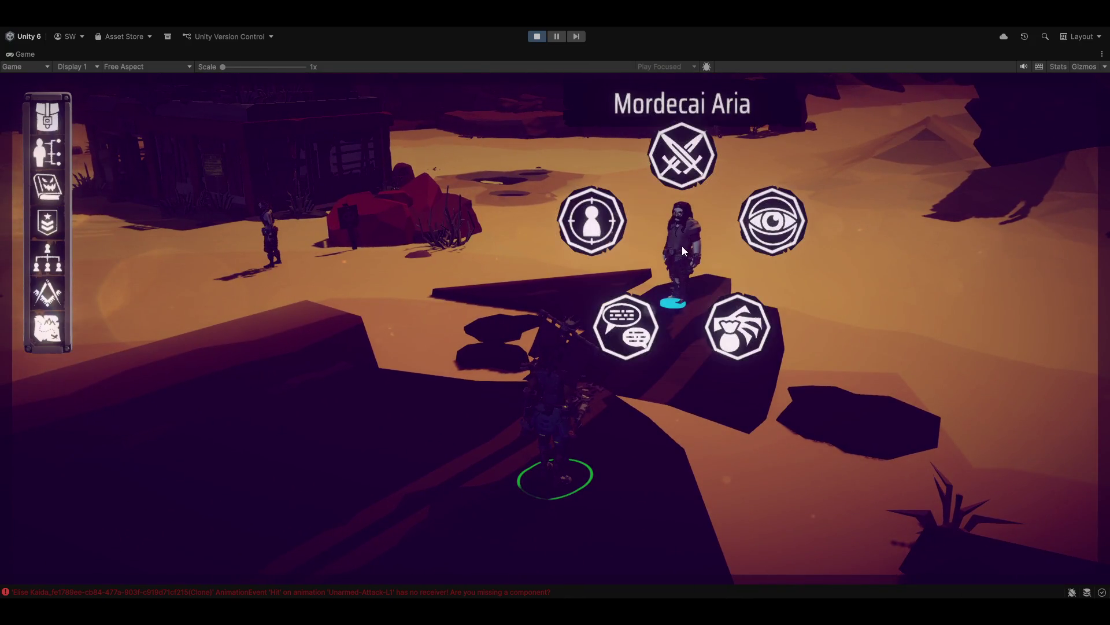
{"action": "left_click", "coordinate": [681, 151]}
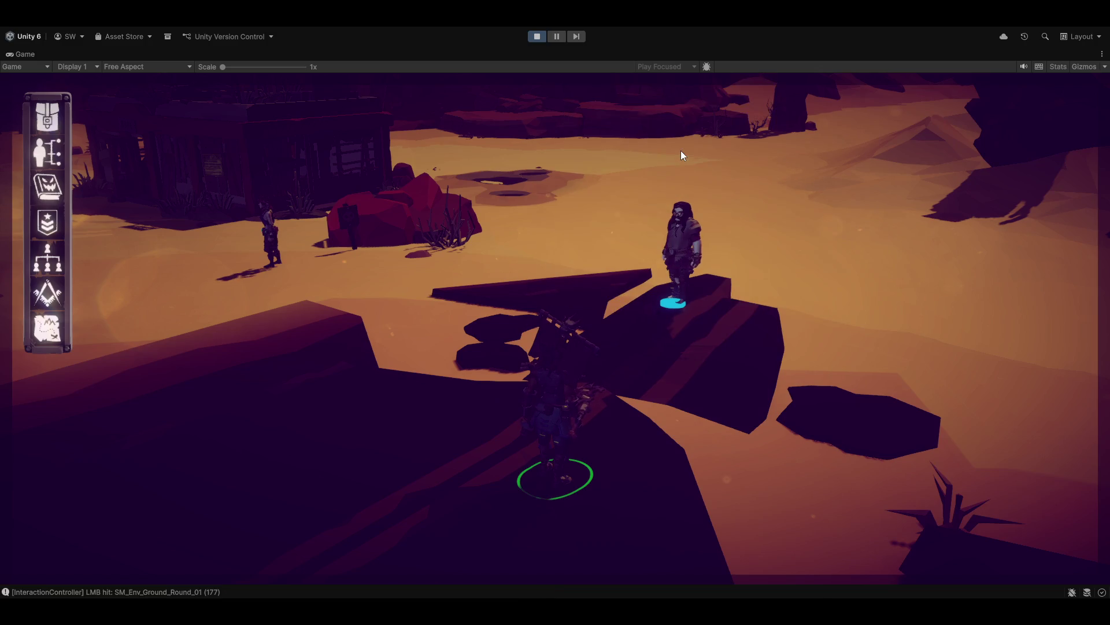
{"action": "right_click", "coordinate": [698, 229]}
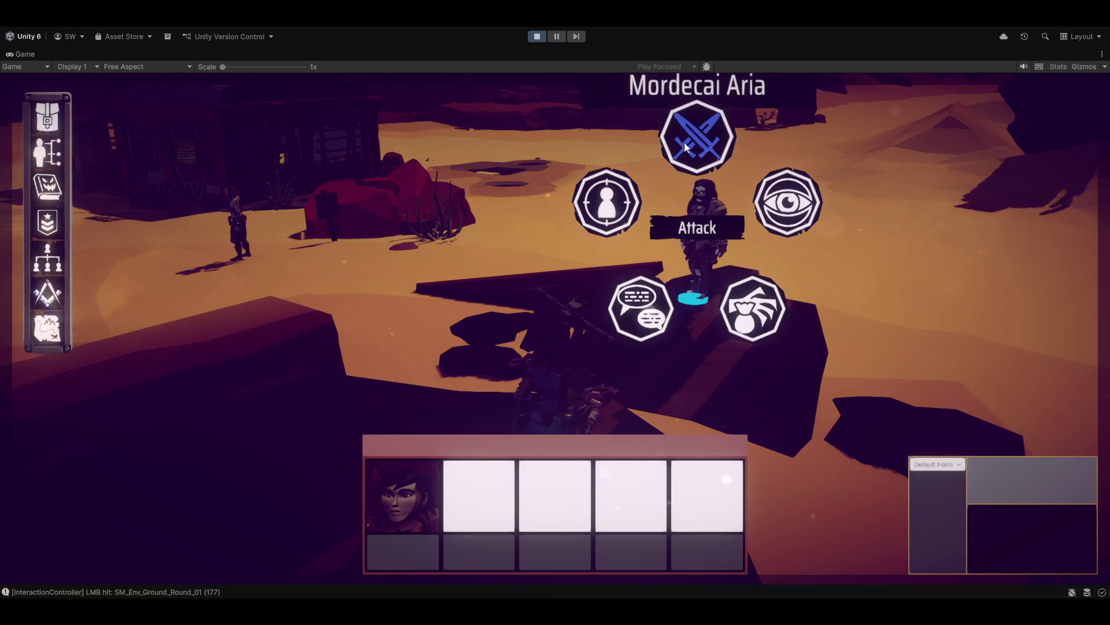
{"action": "left_click", "coordinate": [686, 141]}
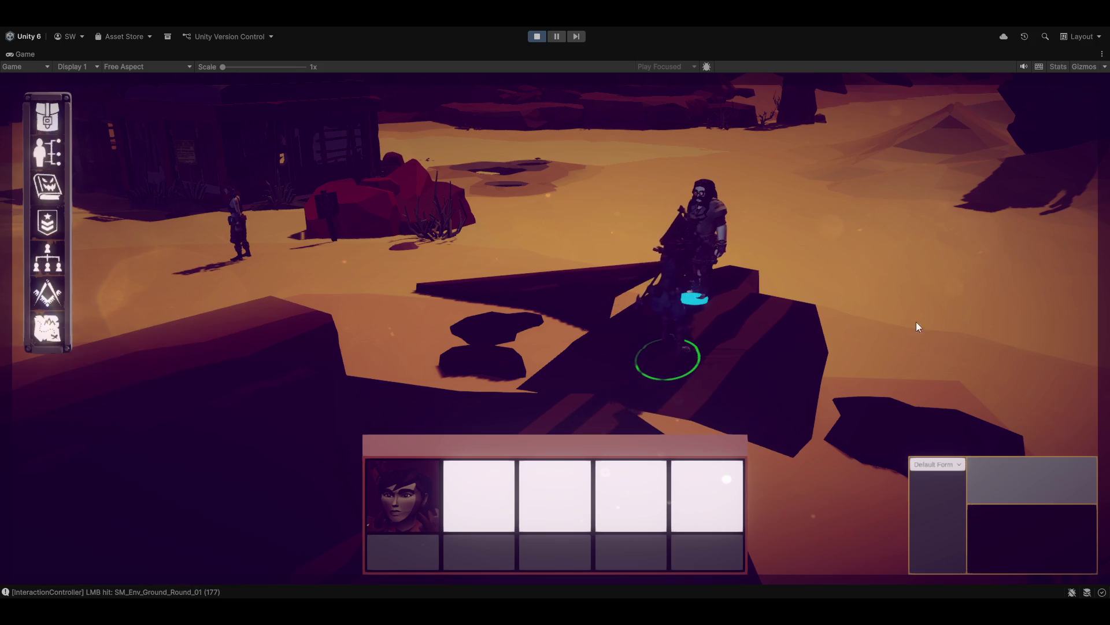
Swing the game camera toward the mesas and take direct control of the player character
{"action": "key", "text": "d"}
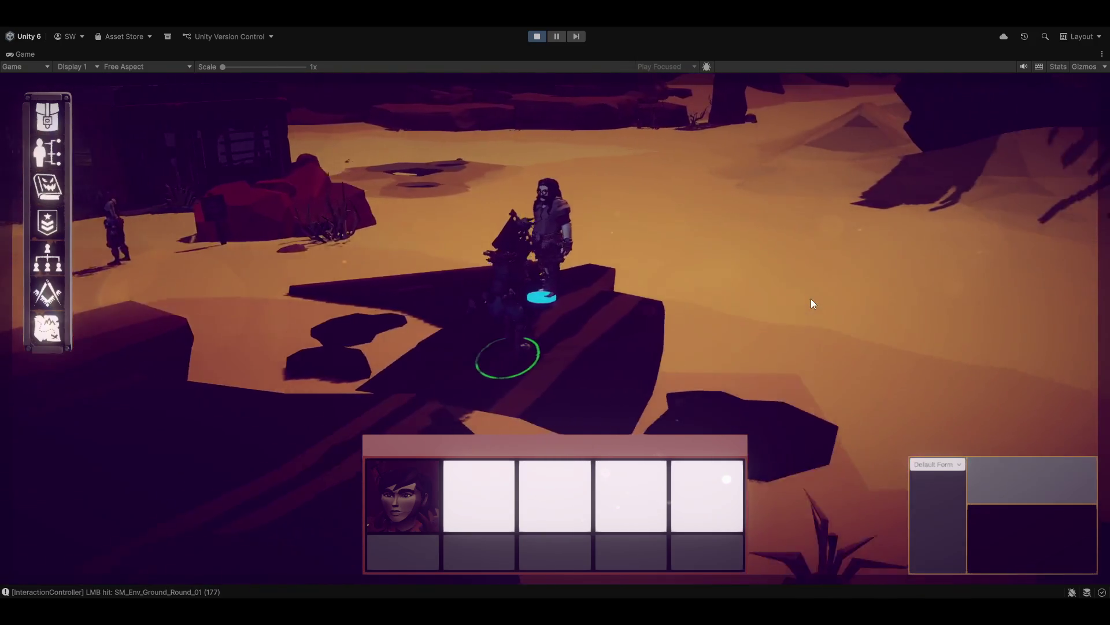
{"action": "key", "text": "q"}
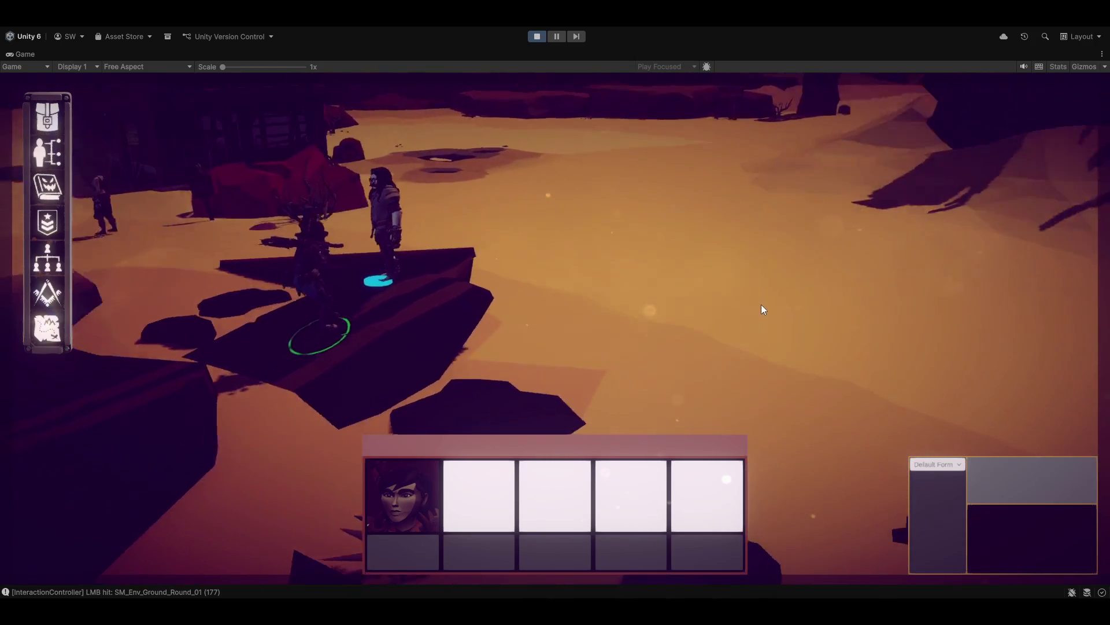
{"action": "key", "text": "w"}
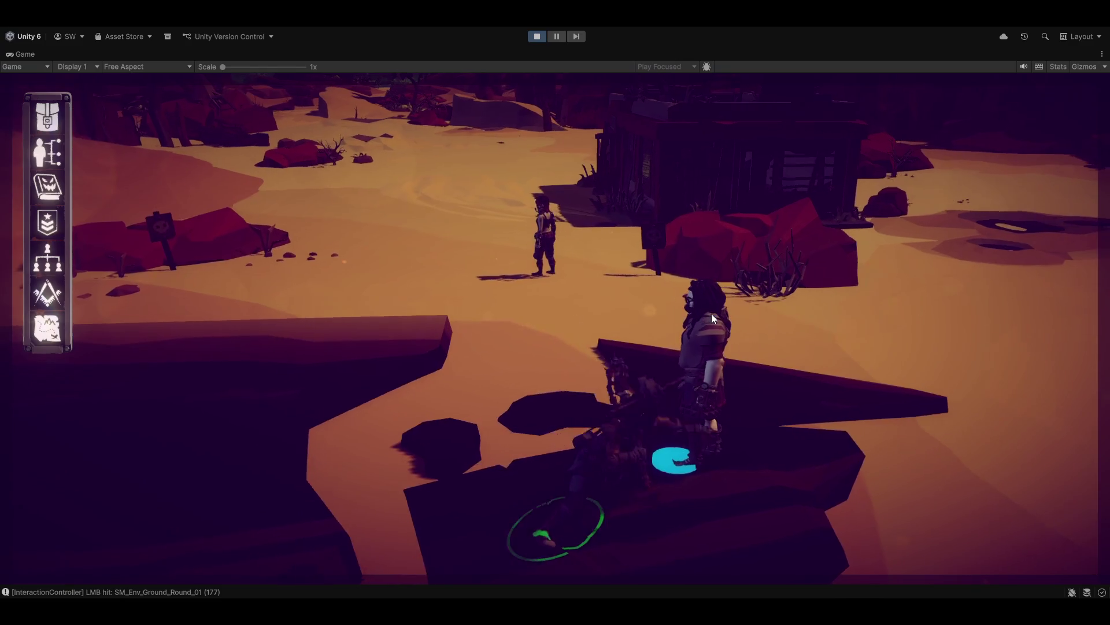
{"action": "key", "text": "e"}
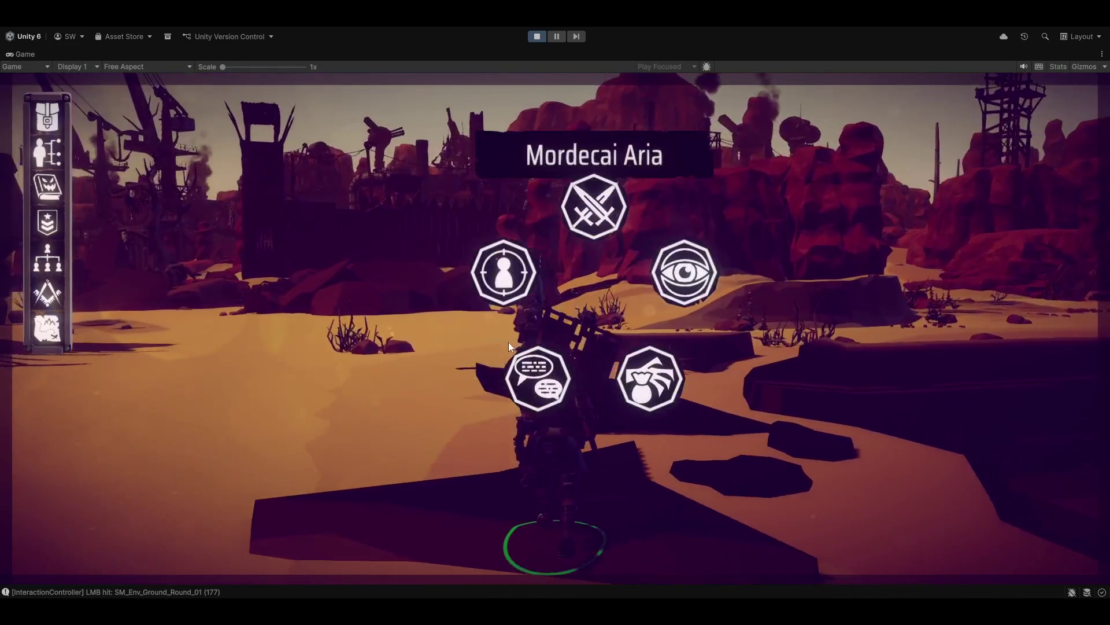
{"action": "left_click", "coordinate": [508, 342]}
Run the character toward the raised platform while orbiting the camera to frame the NPC
{"action": "key", "text": "w"}
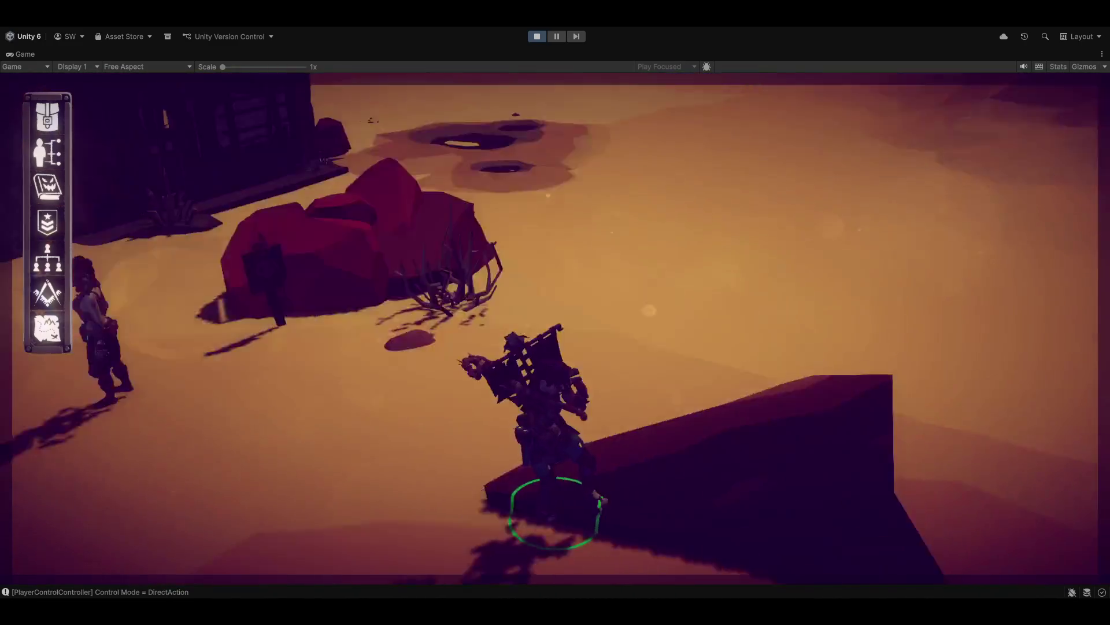
{"action": "key", "text": "e"}
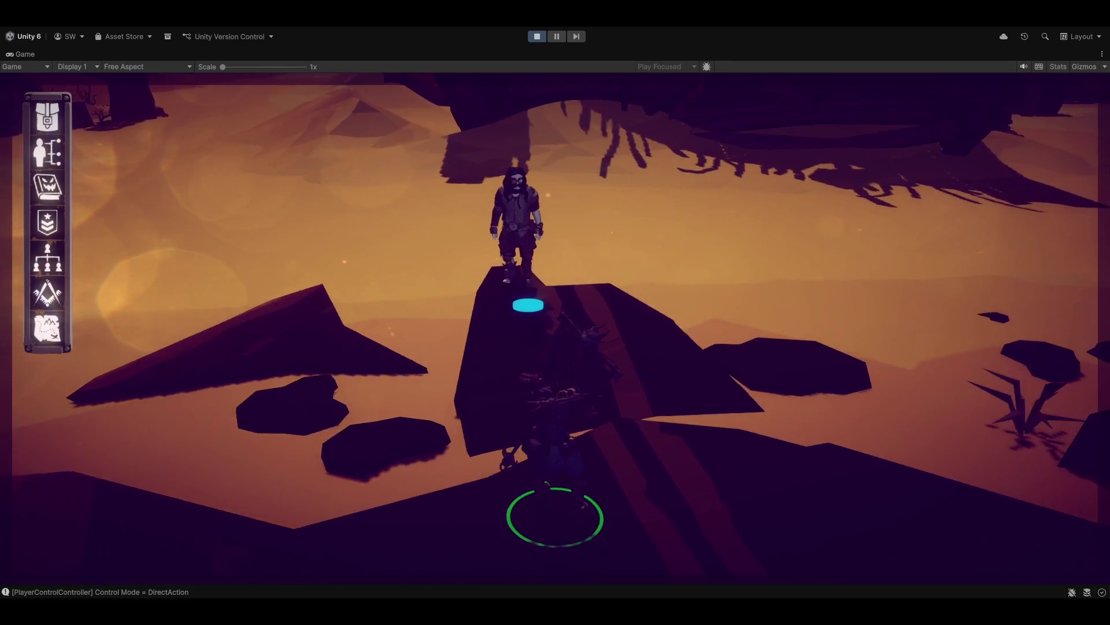
{"action": "key", "text": "e"}
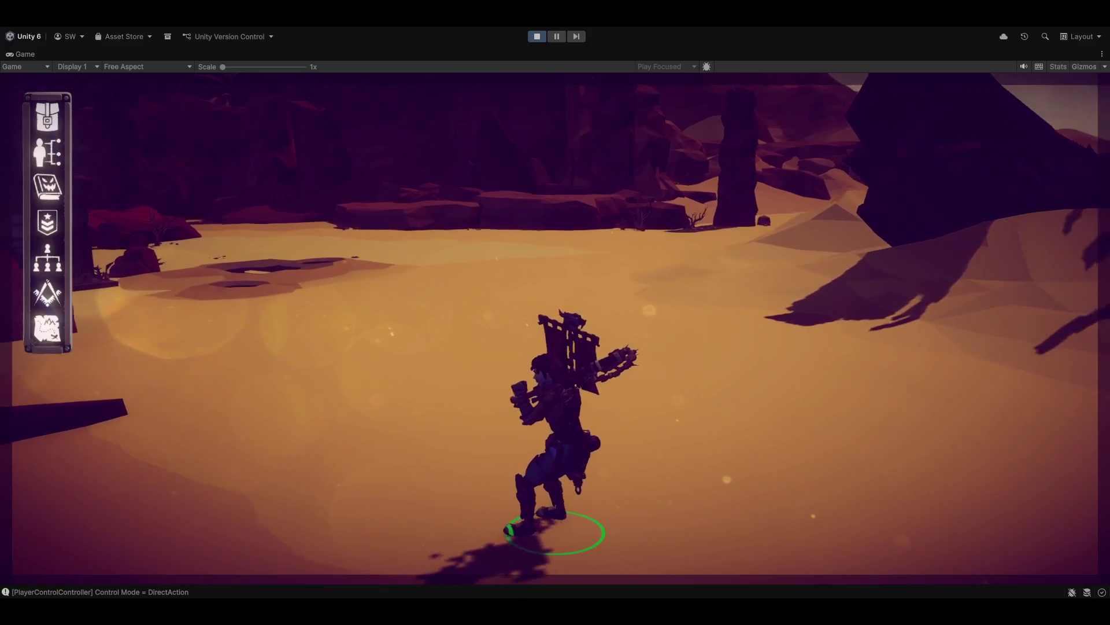
{"action": "key", "text": "q"}
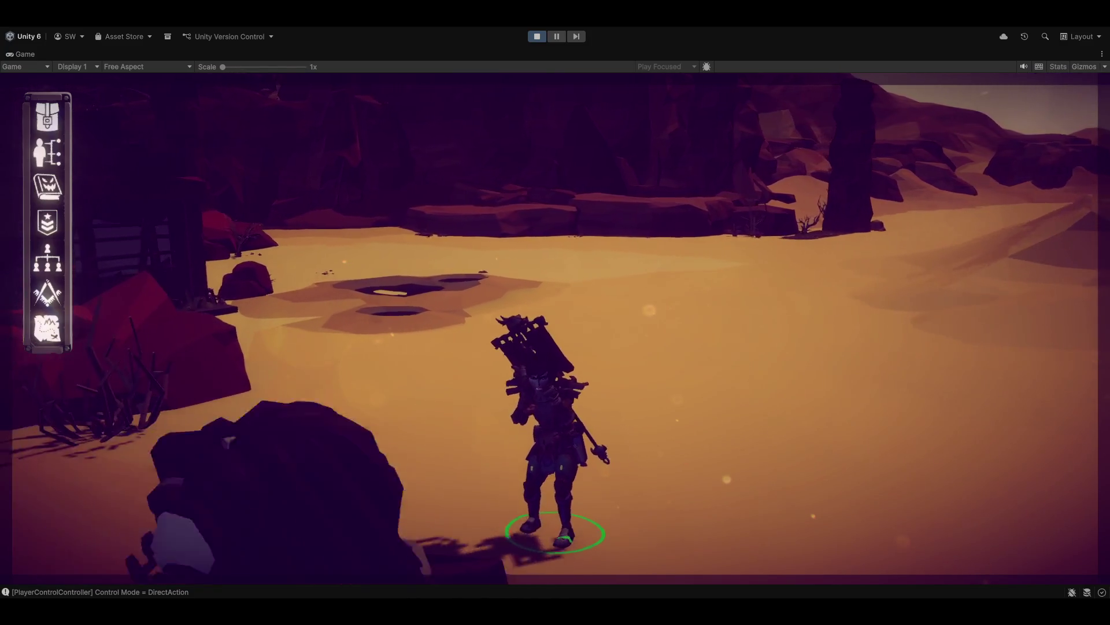
{"action": "key", "text": "e"}
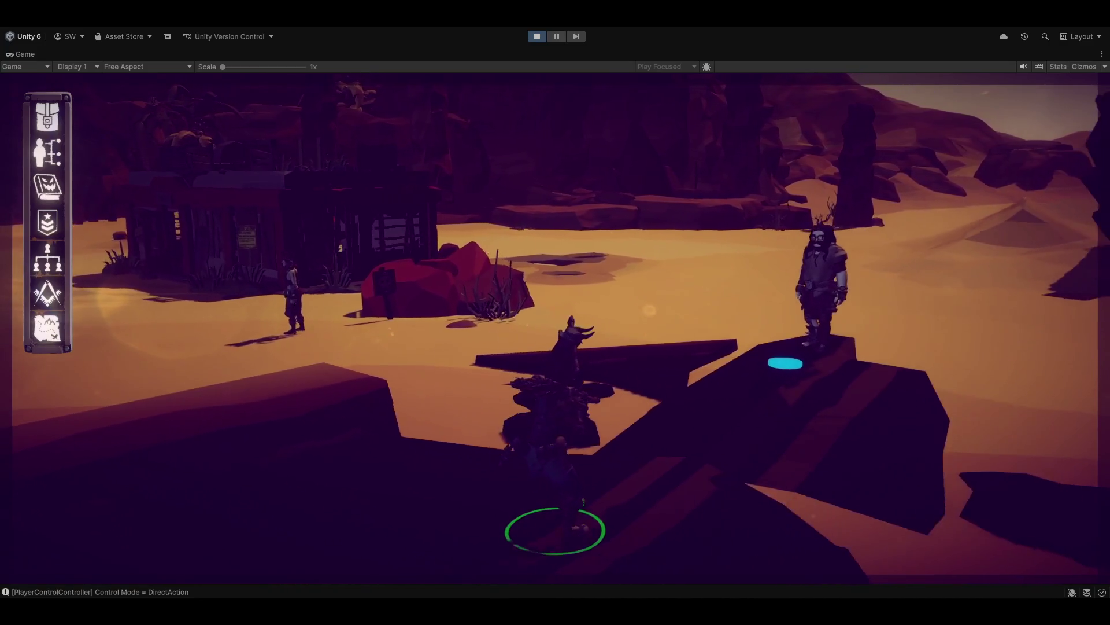
{"action": "key", "text": "q"}
{"action": "key", "text": "e"}
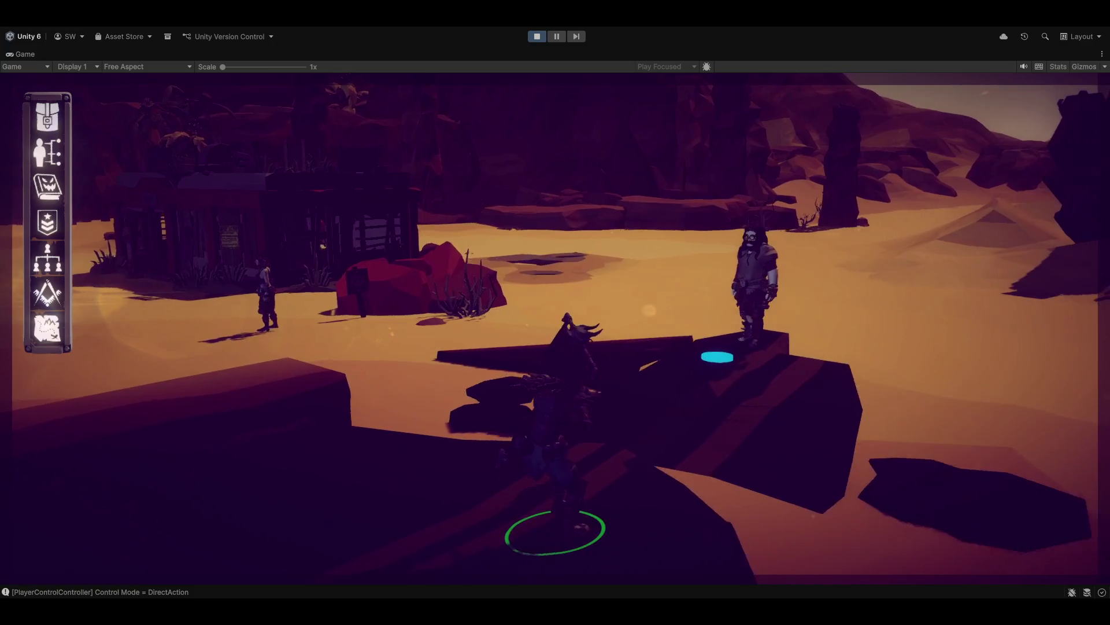
{"action": "key", "text": "e"}
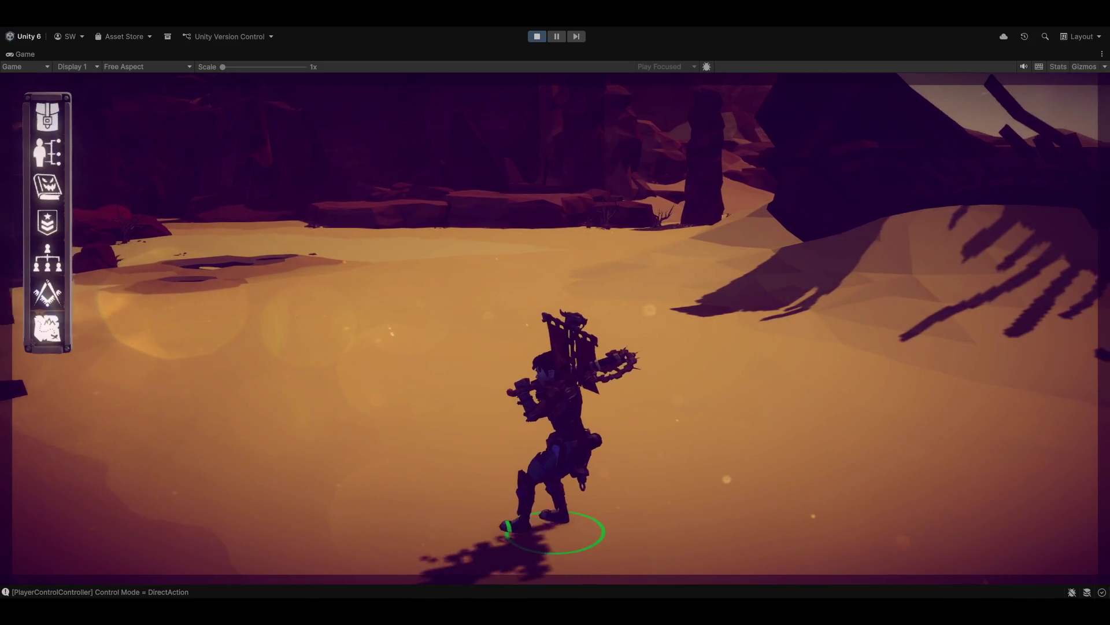
{"action": "key", "text": "q"}
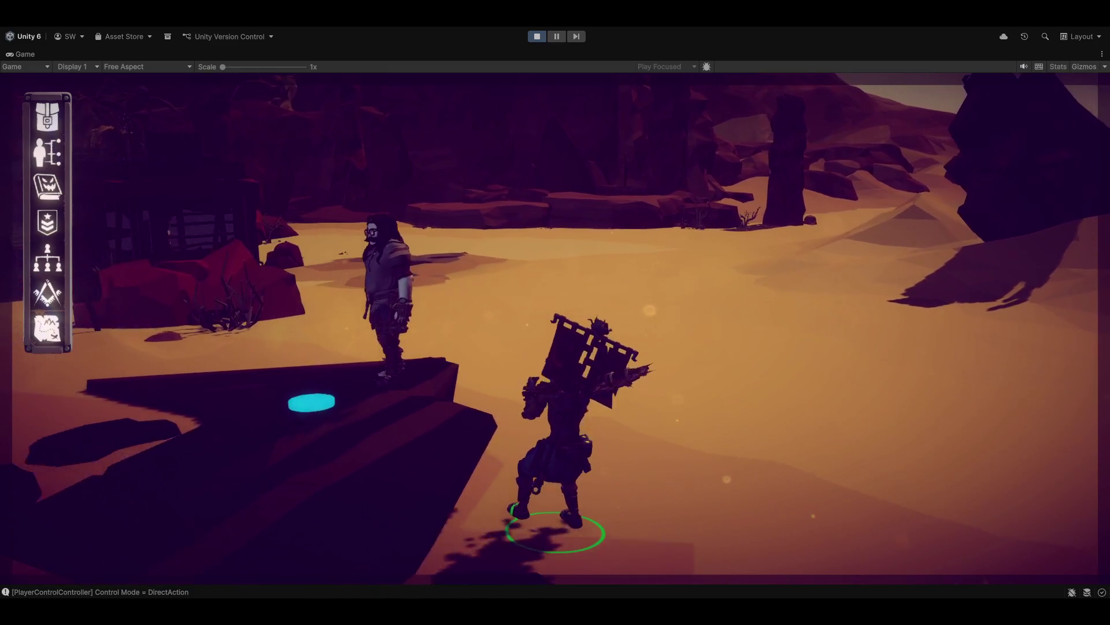
{"action": "key", "text": "e"}
{"action": "key", "text": "q"}
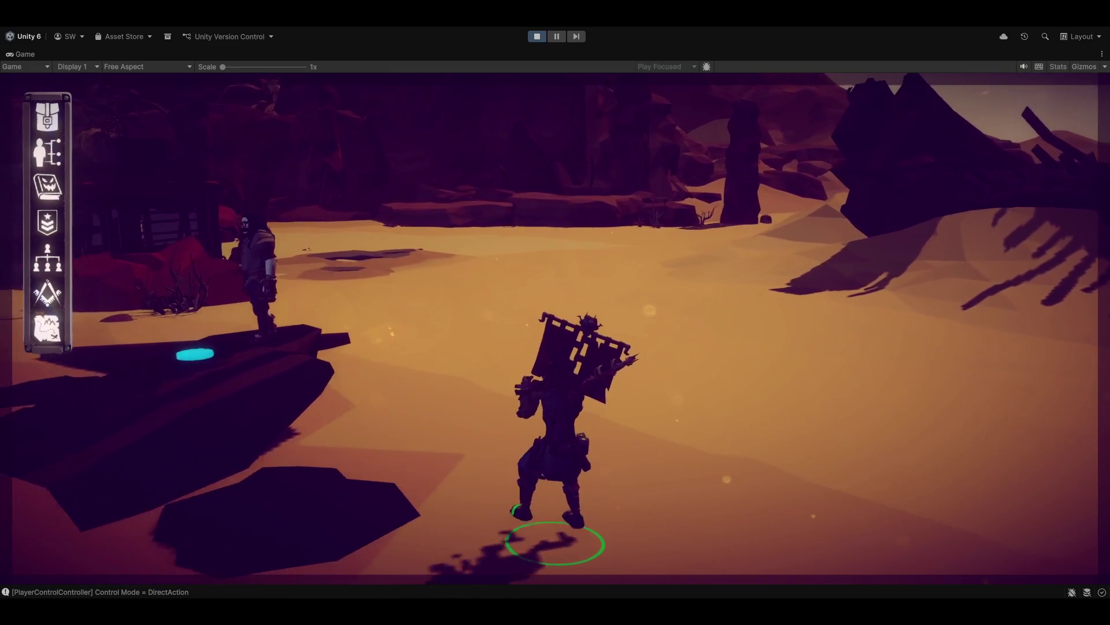
{"action": "key", "text": "q"}
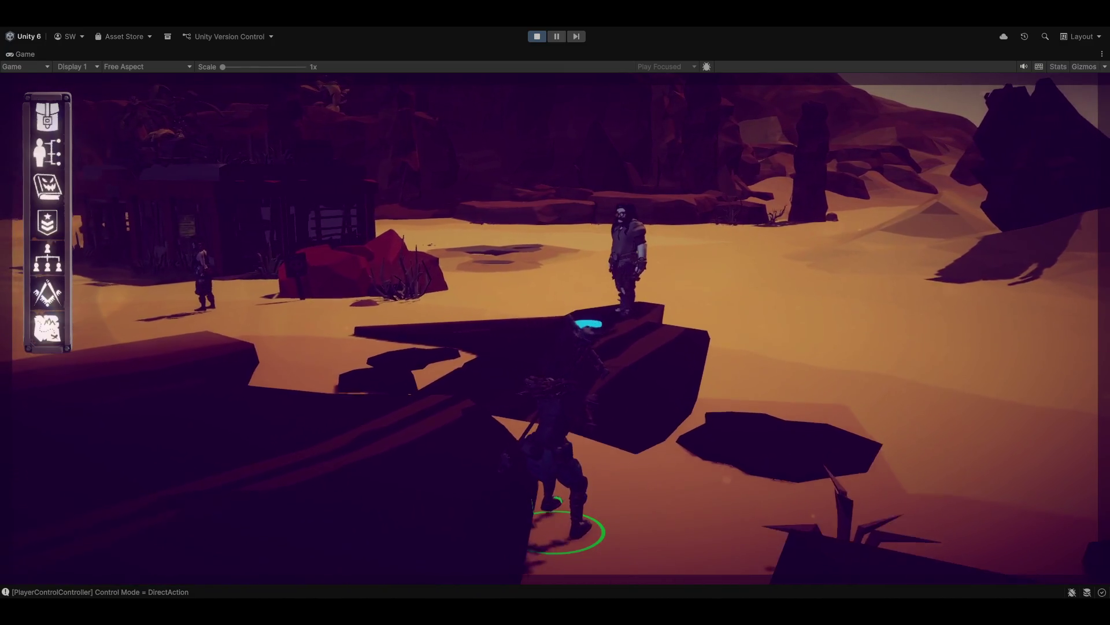
{"action": "key", "text": "e"}
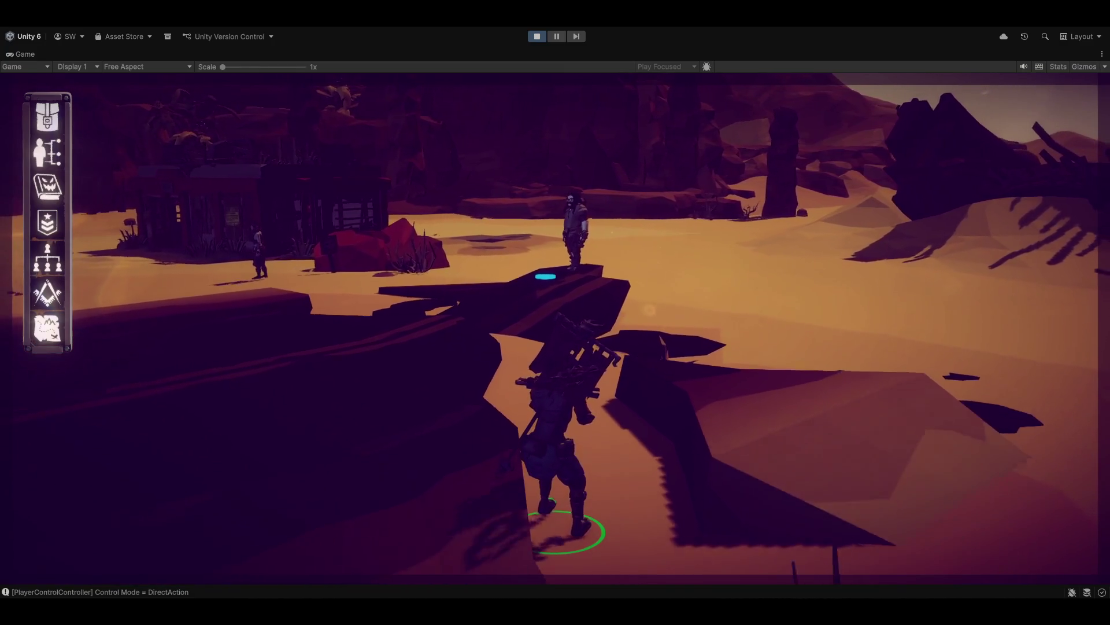
Switch to DirectAdventure mode, walk up to the NPC and set it as the target
{"action": "key", "text": "Tab"}
{"action": "key", "text": "q"}
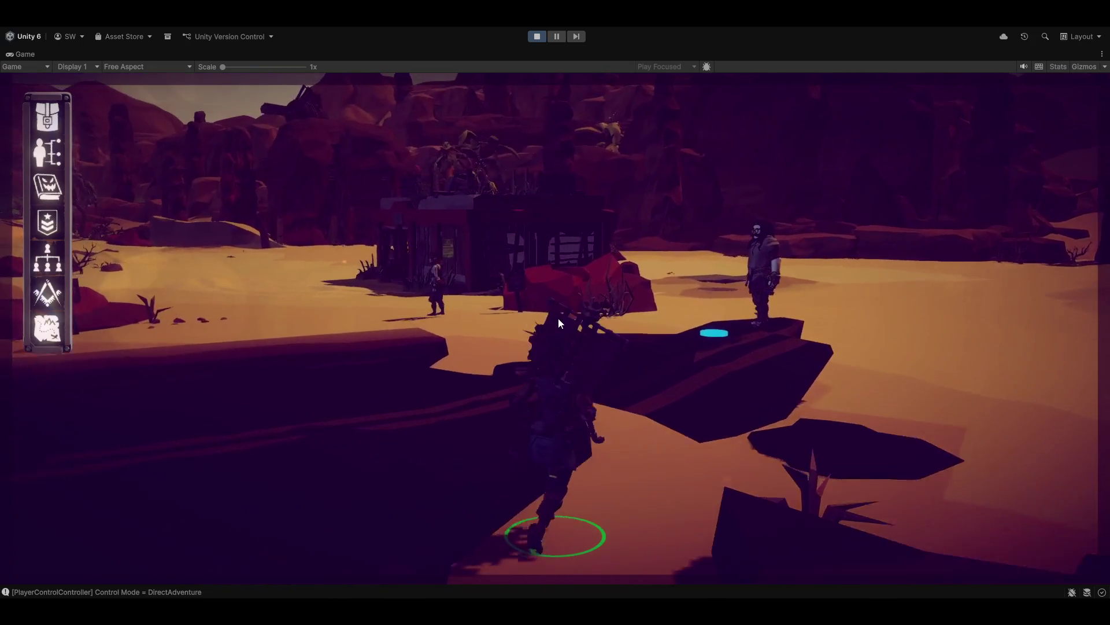
{"action": "key", "text": "q"}
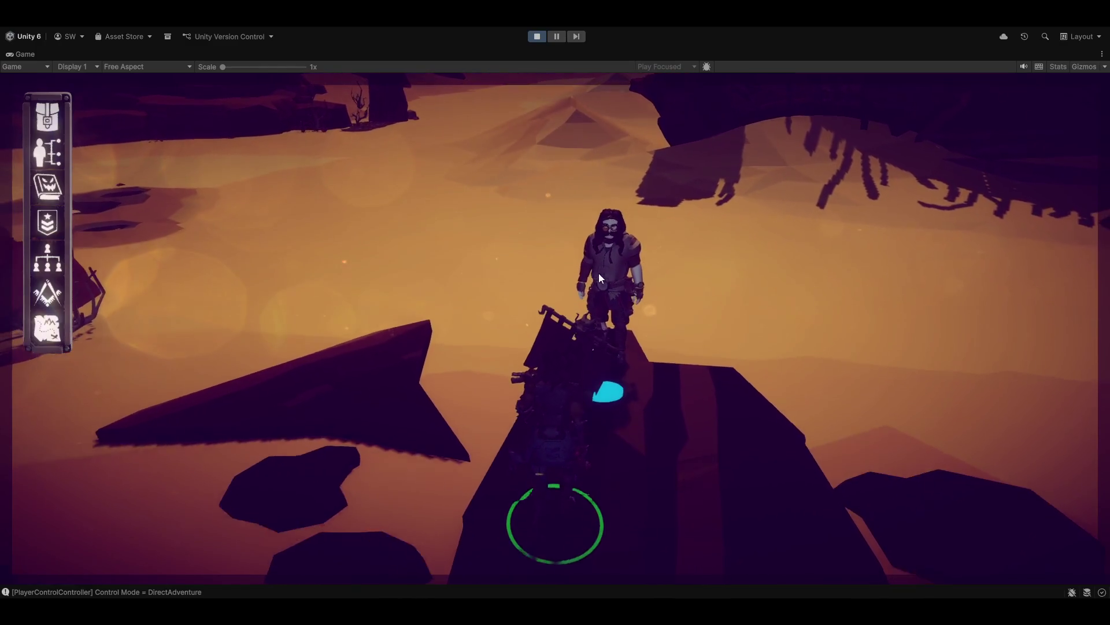
{"action": "left_click", "coordinate": [602, 270]}
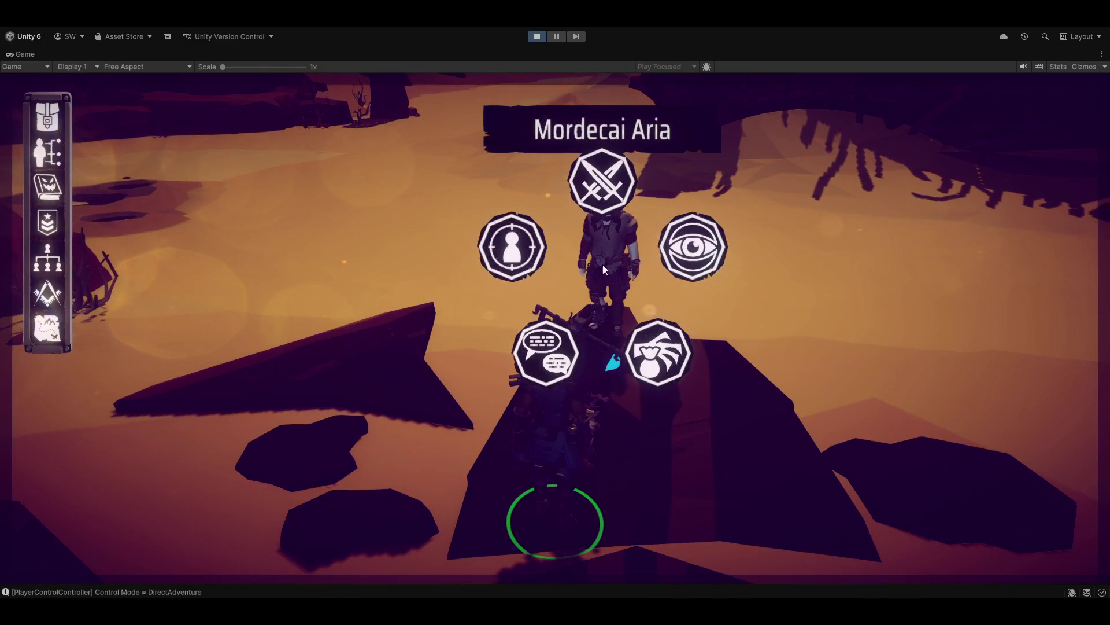
{"action": "left_click", "coordinate": [532, 248]}
{"action": "left_click", "coordinate": [619, 265]}
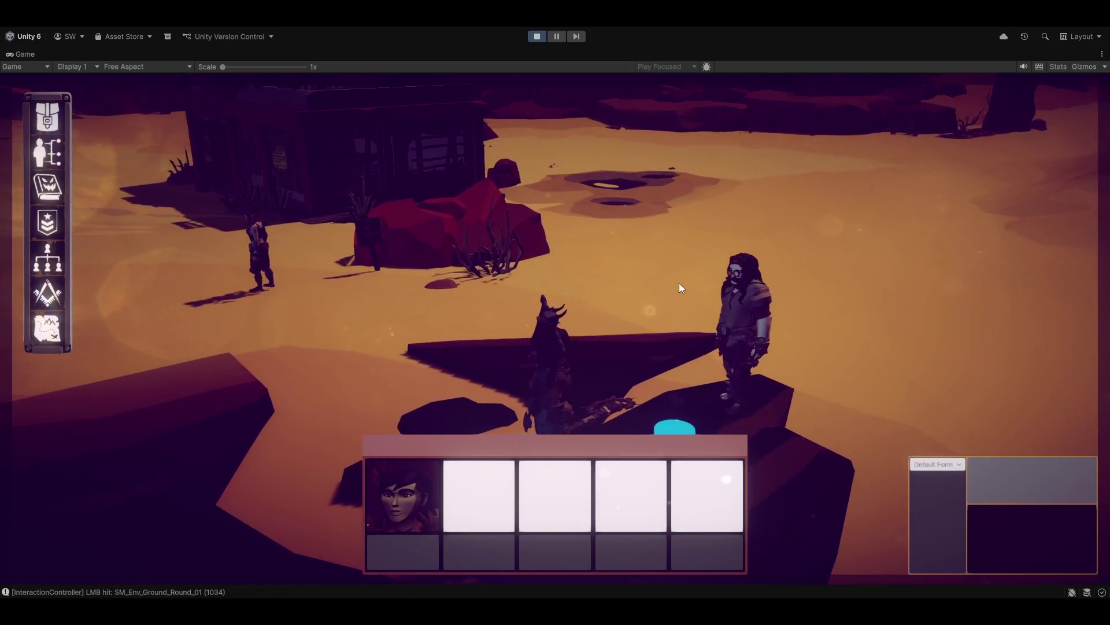
Order the party to move to a ground spot, then bring up Mordecai Aria's action wheel
{"action": "left_click", "coordinate": [309, 250]}
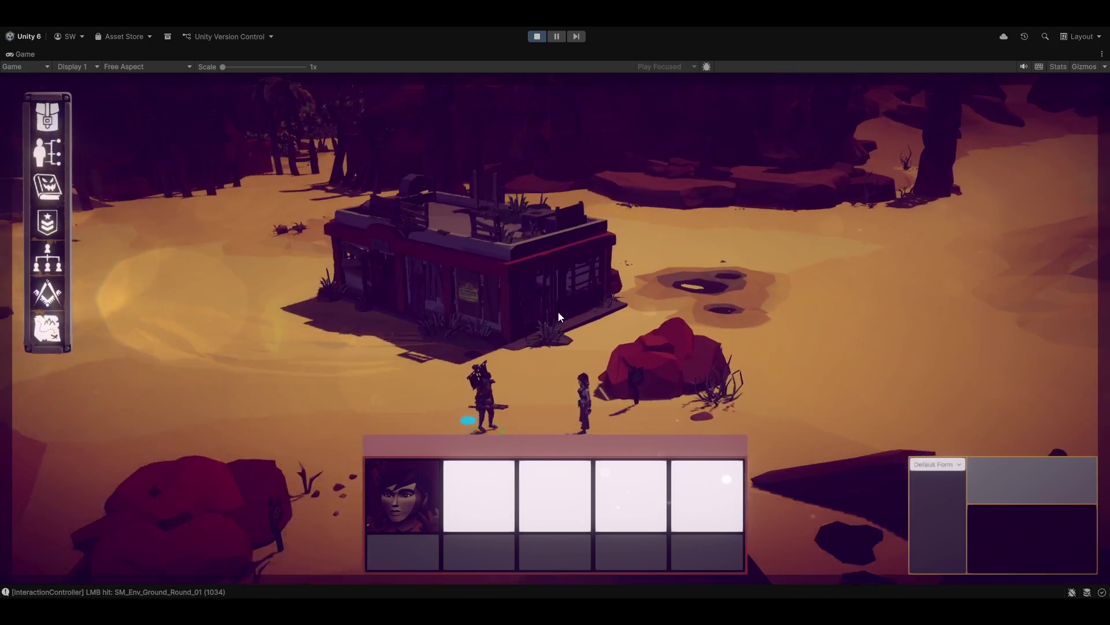
{"action": "scroll", "coordinate": [559, 304], "scroll_direction": "up", "scroll_amount": 5}
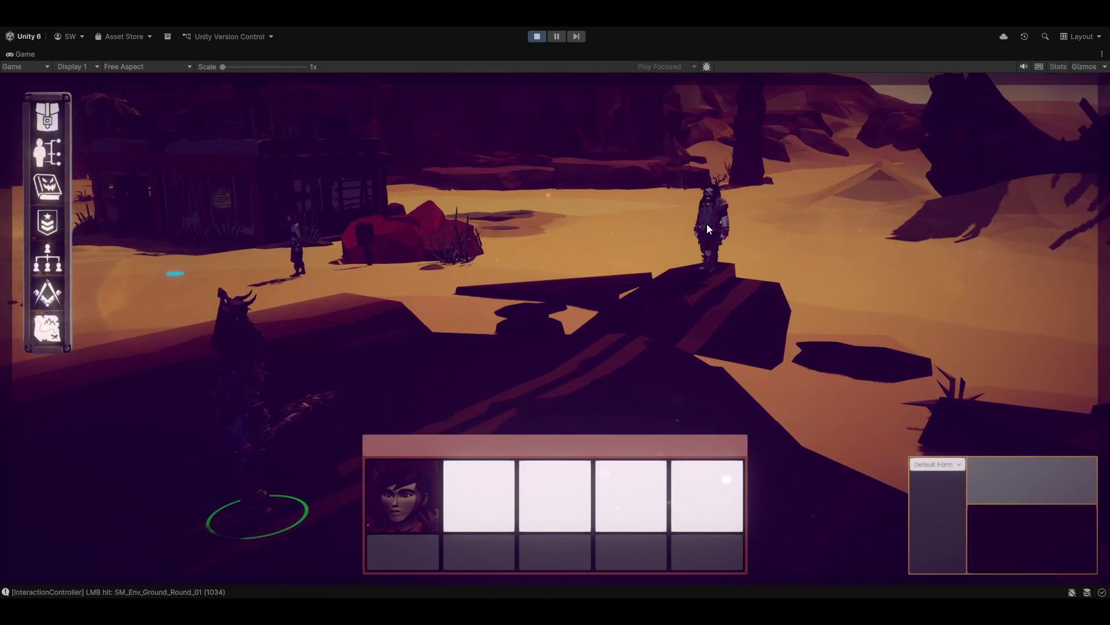
{"action": "right_click", "coordinate": [707, 224]}
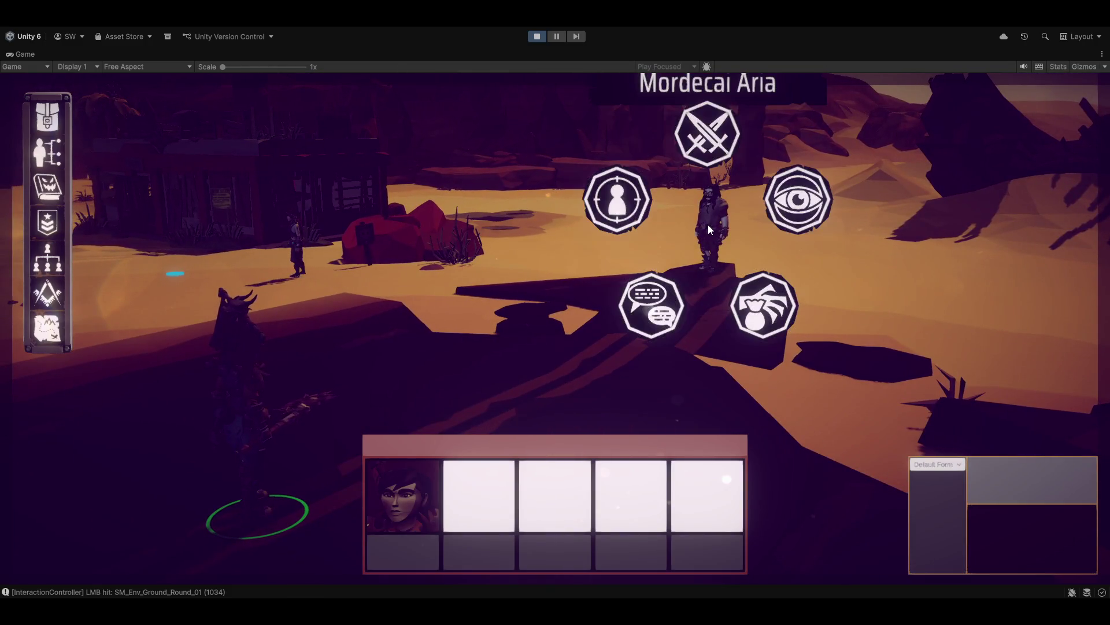
Order two attacks on the NPC from its radial menu
{"action": "left_click", "coordinate": [711, 117]}
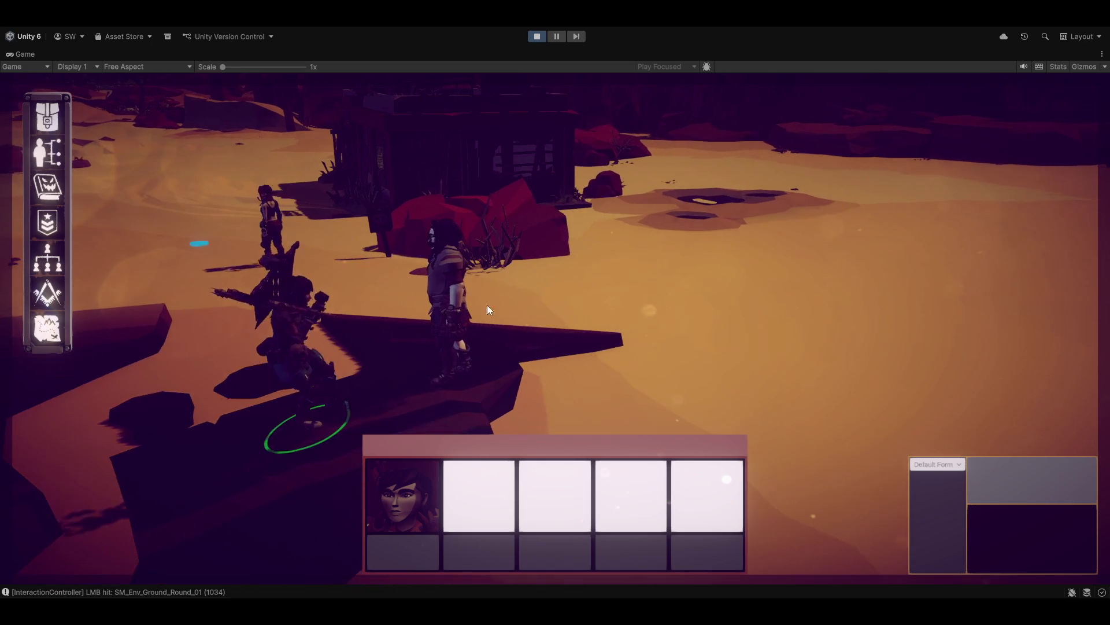
{"action": "right_click", "coordinate": [510, 265]}
{"action": "left_click", "coordinate": [509, 171]}
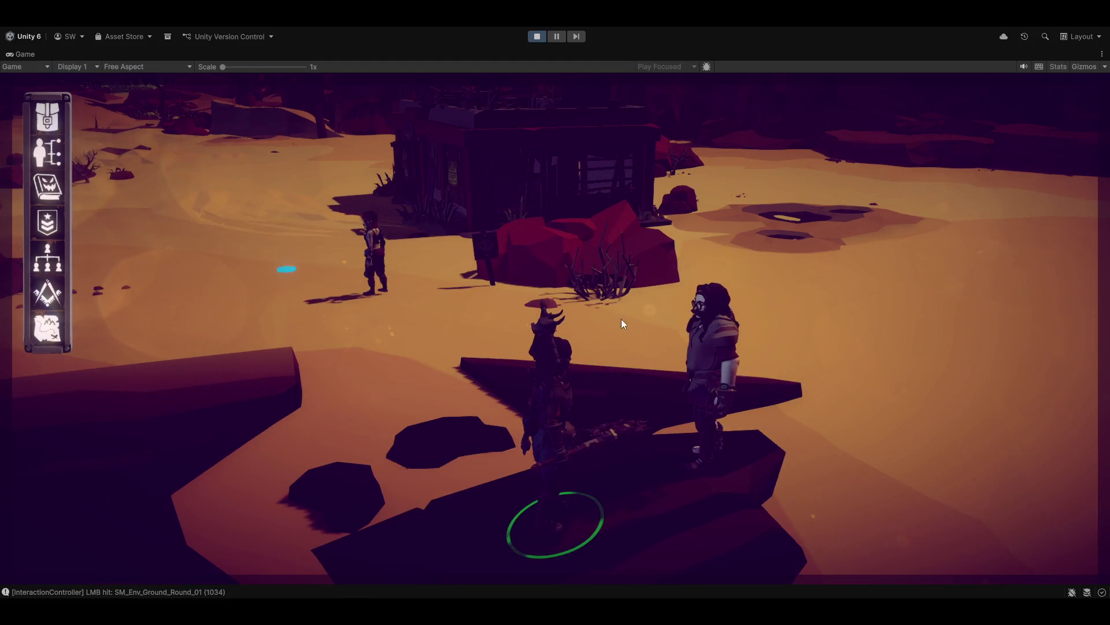
Talk to the NPC, reply calling the wreck scrap, end the conversation, and open the Group Creator
{"action": "right_click", "coordinate": [706, 364]}
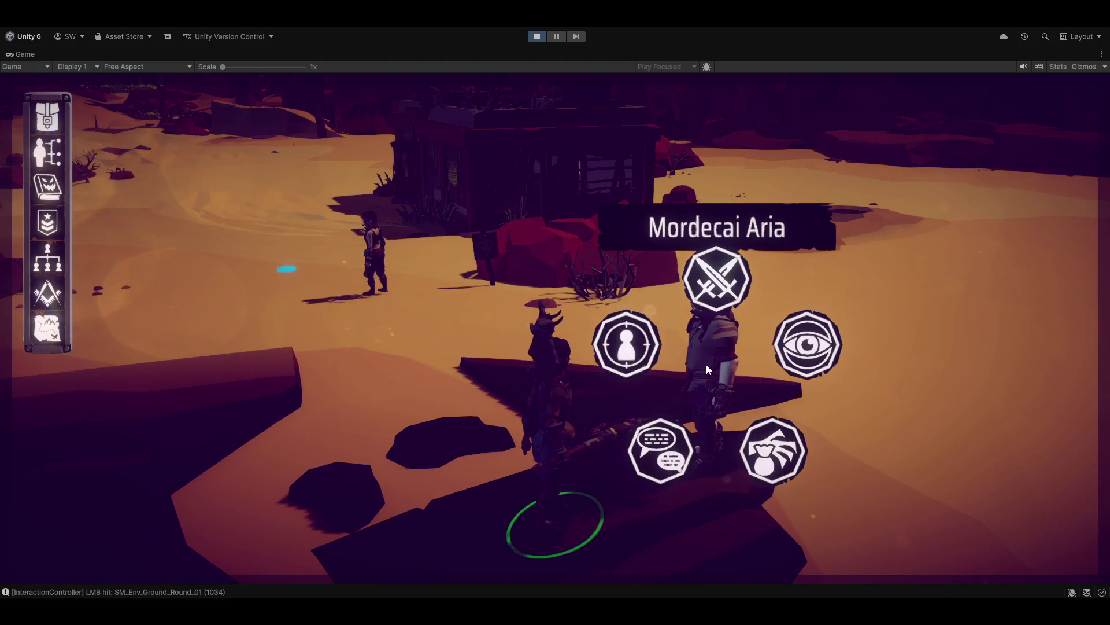
{"action": "left_click", "coordinate": [673, 440]}
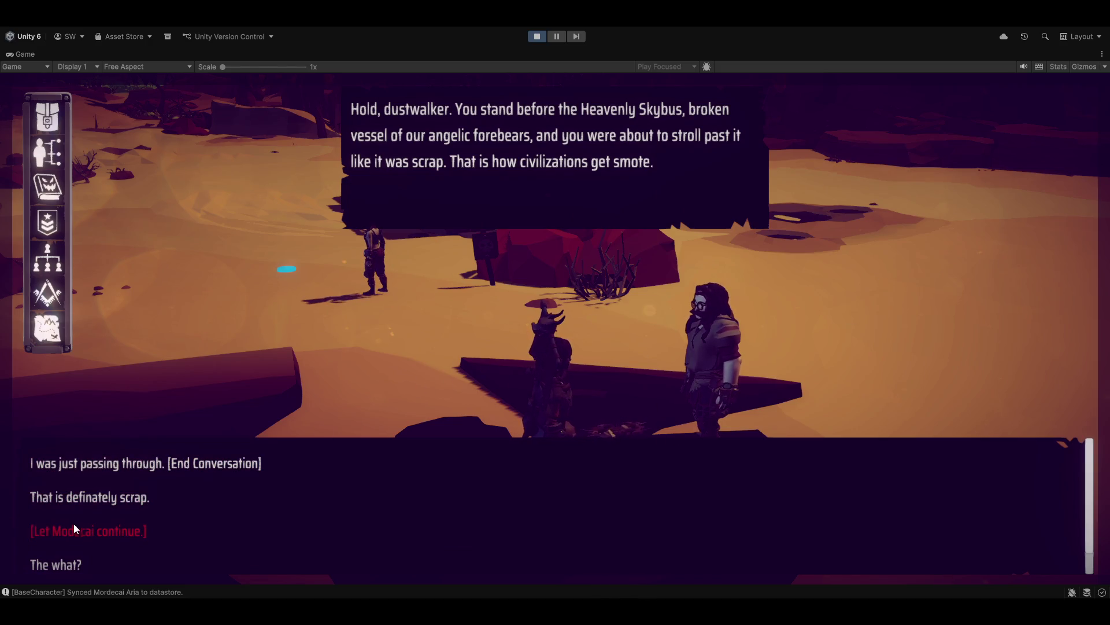
{"action": "left_click", "coordinate": [76, 499]}
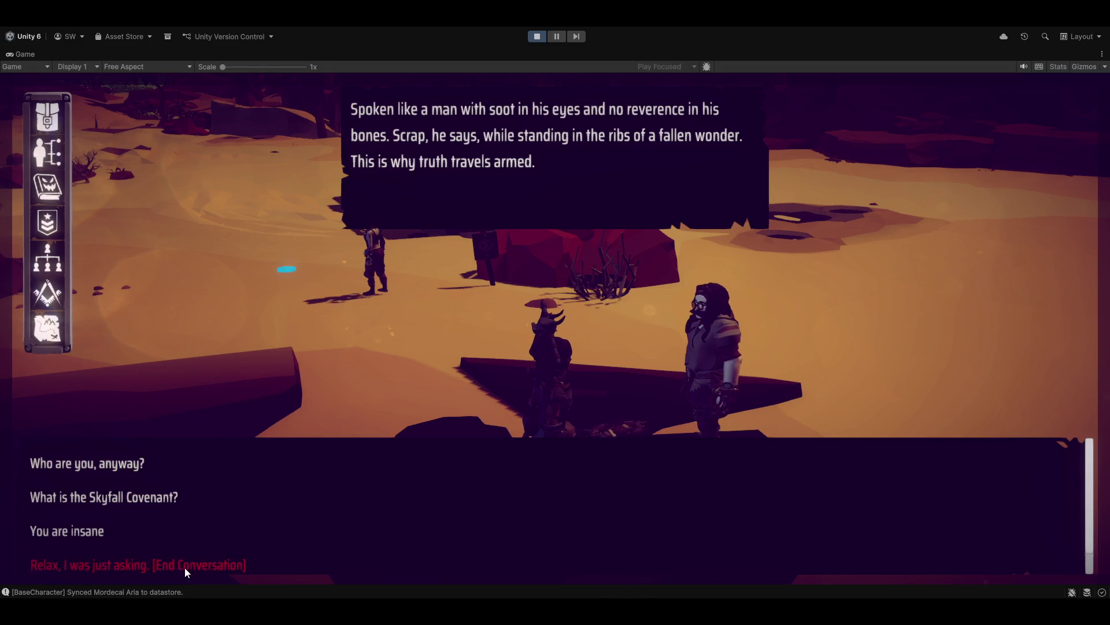
{"action": "left_click", "coordinate": [185, 569]}
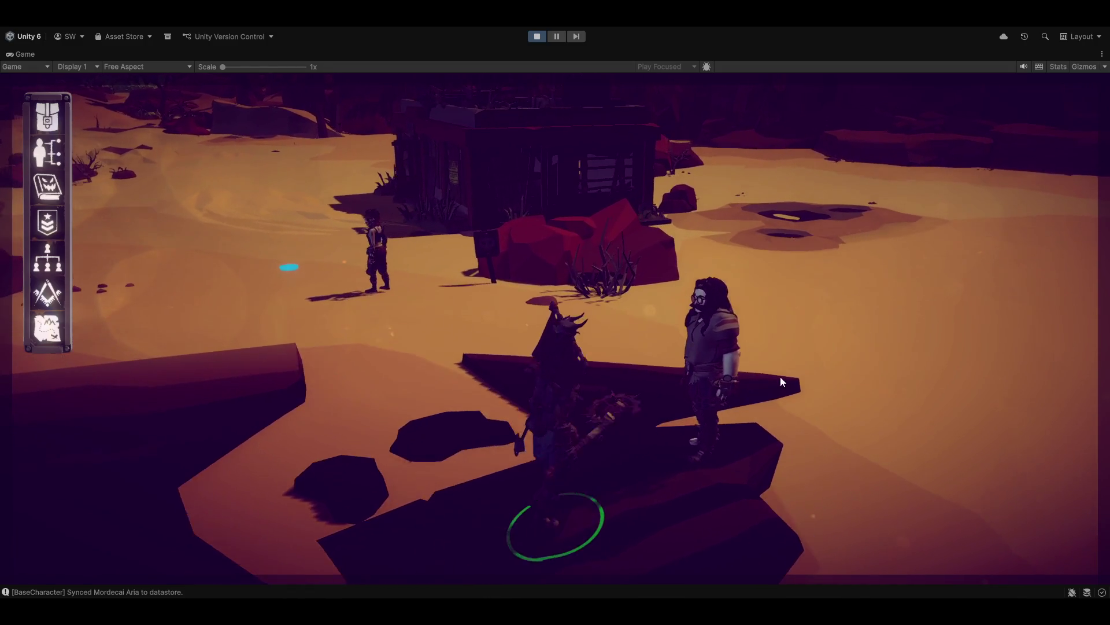
{"action": "key", "text": "f"}
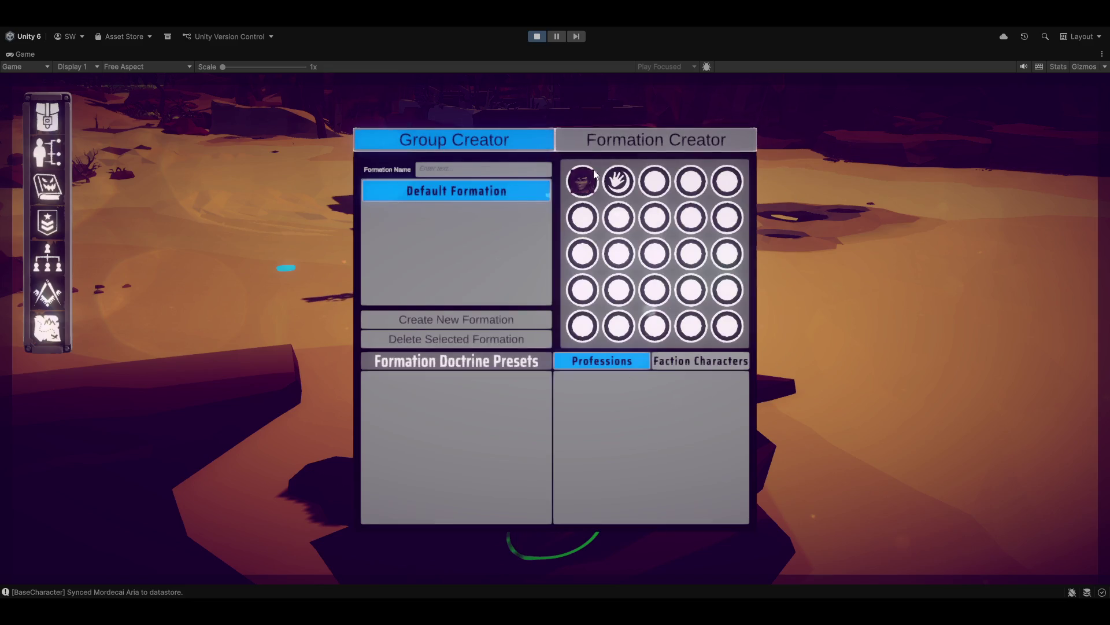
{"action": "key", "text": "f"}
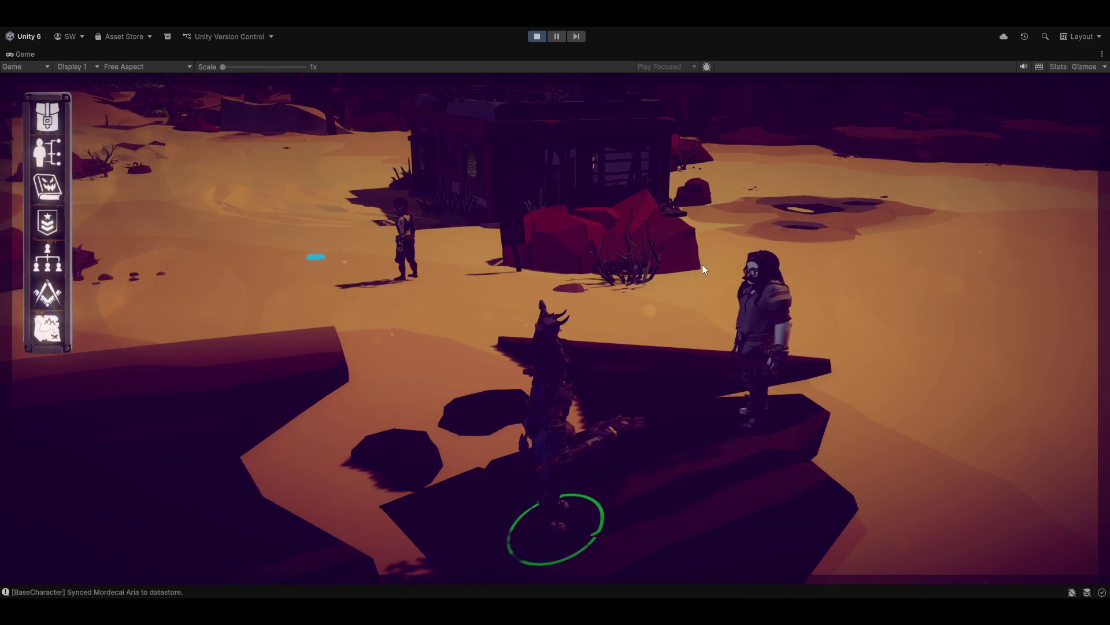
{"action": "left_click", "coordinate": [50, 232]}
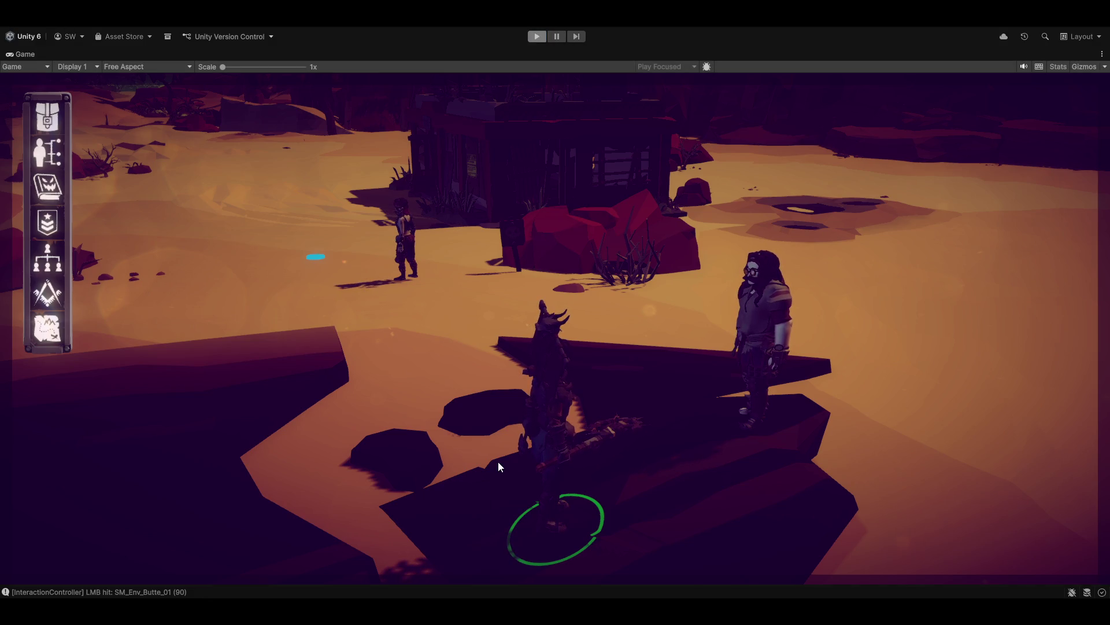
{"action": "key", "text": "ctrl+p"}
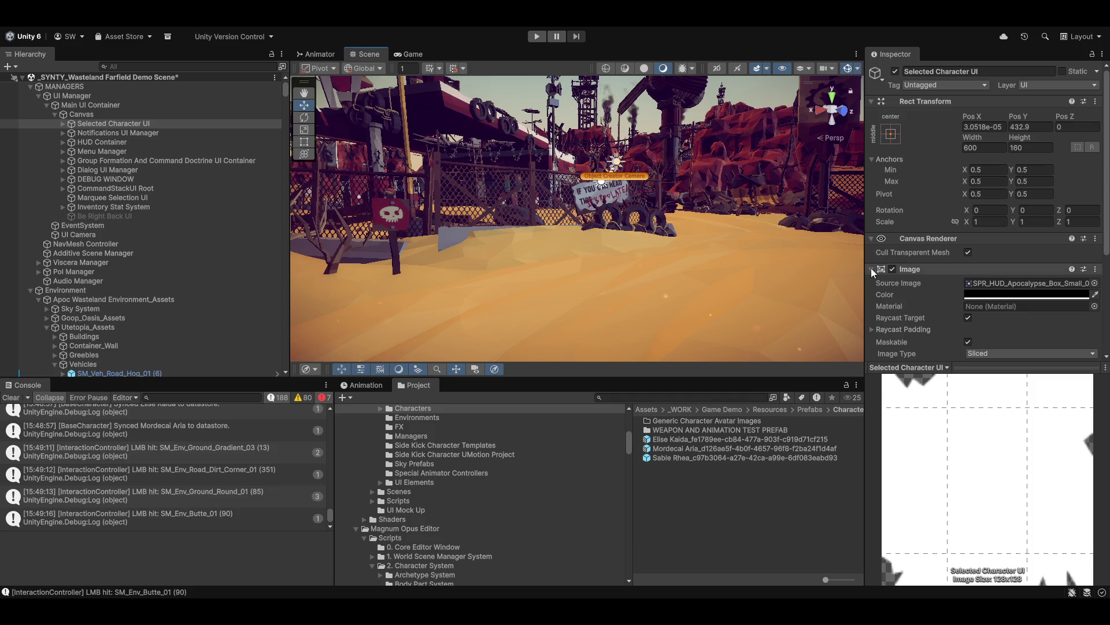
Zoom the Scene view camera in on the wasteland level
{"action": "scroll", "coordinate": [576, 265], "scroll_direction": "up", "scroll_amount": 3}
Orbit the Scene view wider, launch the Magnum Opus editor, and clear the Console messages
{"action": "left_click_drag", "start_coordinate": [612, 279], "coordinate": [647, 191]}
{"action": "left_click", "coordinate": [344, 14]}
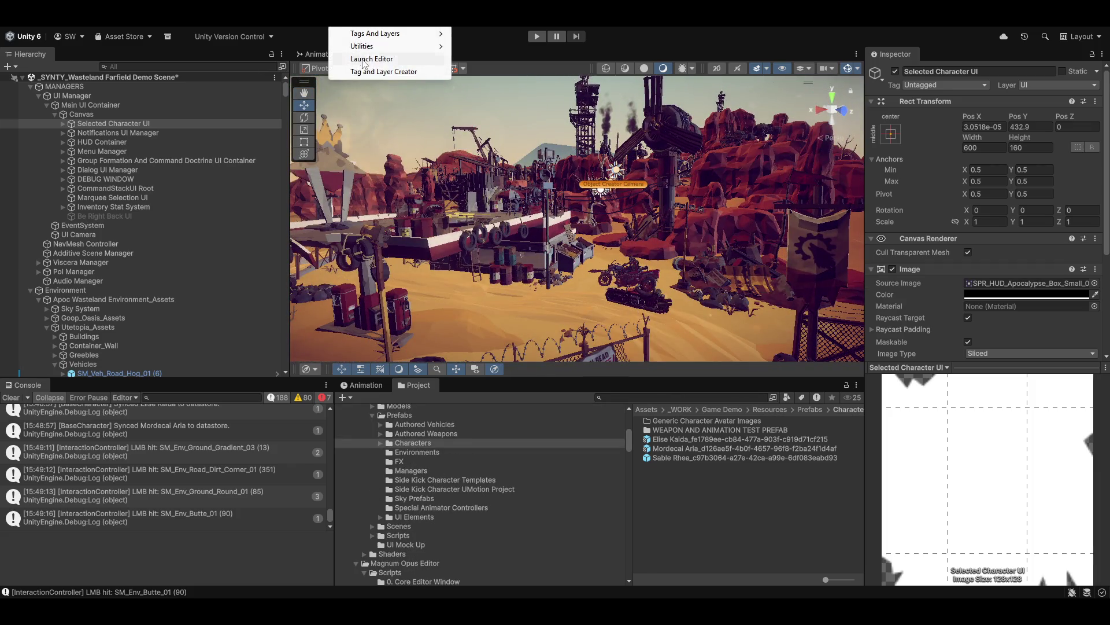
{"action": "left_click", "coordinate": [379, 60]}
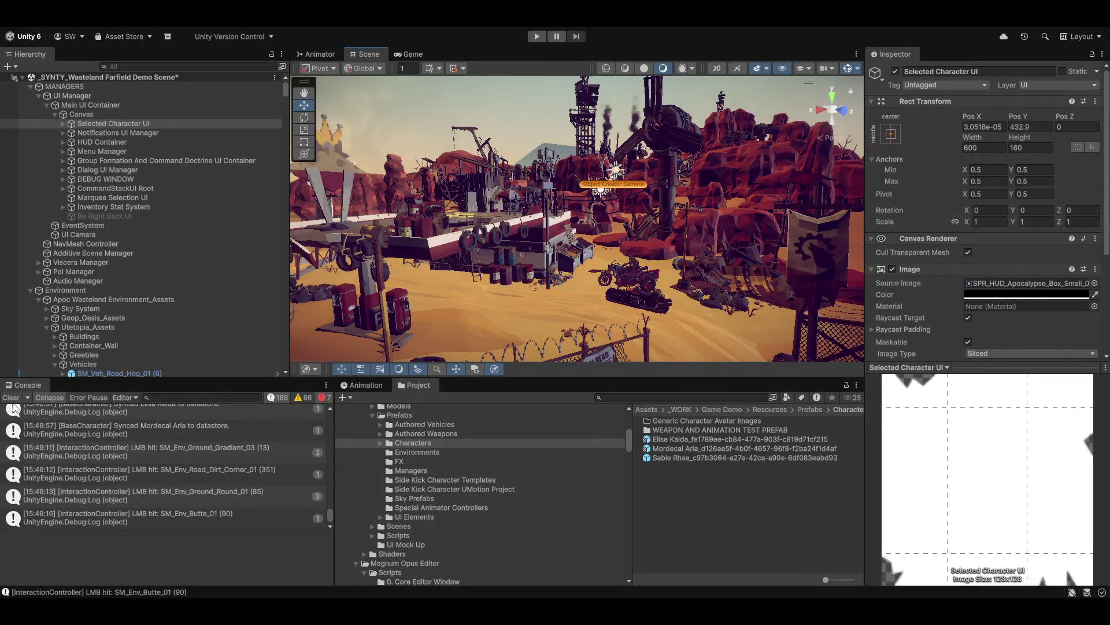
{"action": "left_click", "coordinate": [11, 398]}
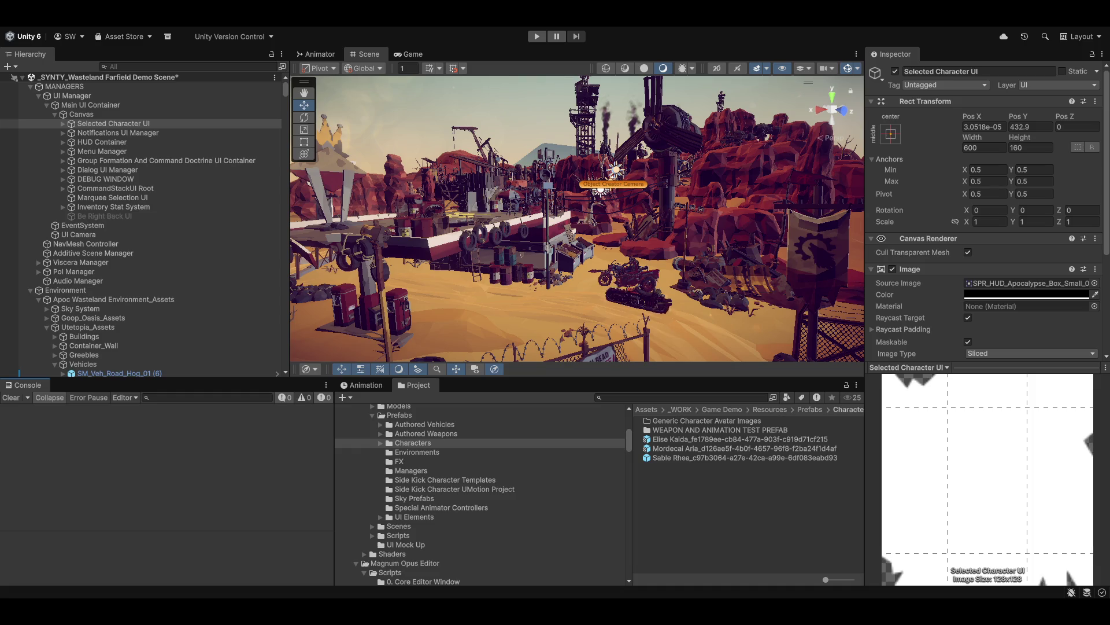
Orbit and zoom the Scene view around the wasteland town and turn Gizmos off
{"action": "left_click_drag", "start_coordinate": [610, 232], "coordinate": [471, 250]}
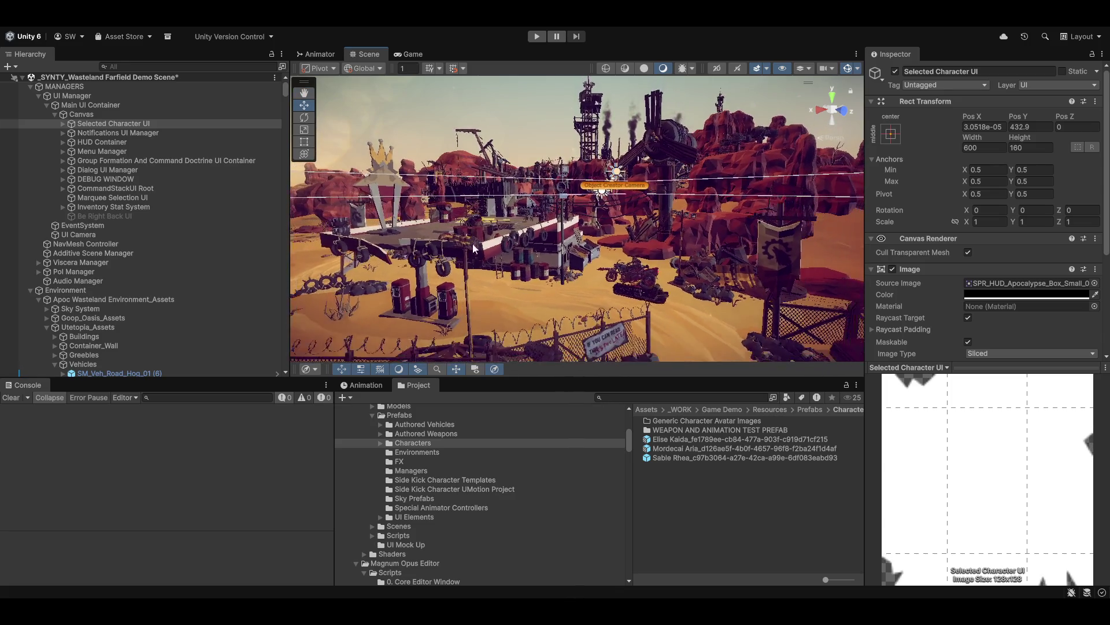
{"action": "scroll", "coordinate": [471, 250], "scroll_direction": "down", "scroll_amount": 3}
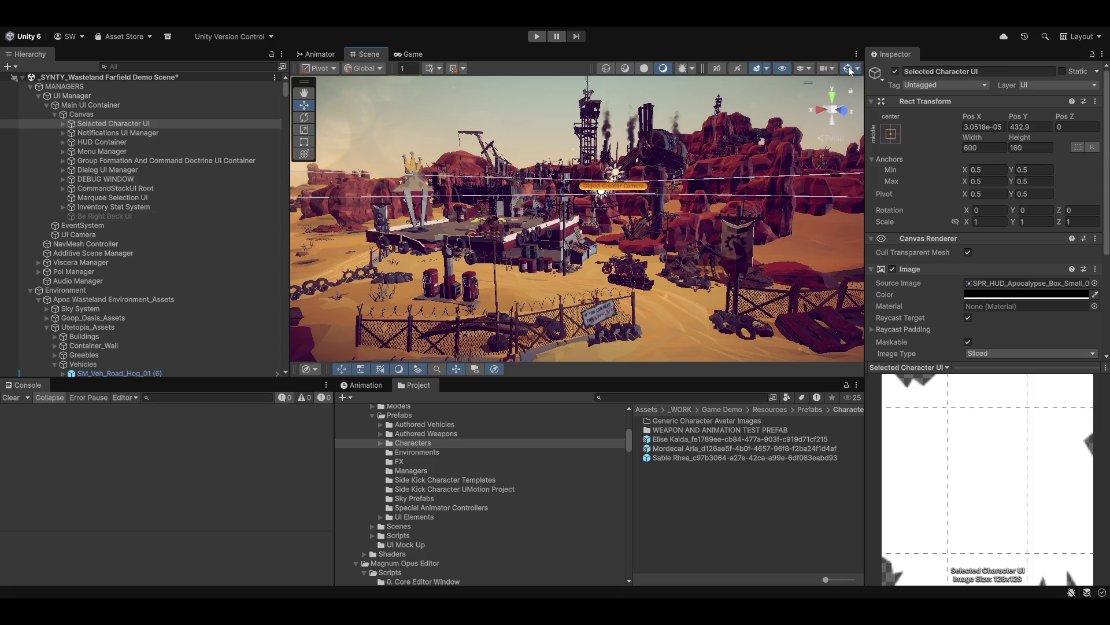
{"action": "left_click", "coordinate": [849, 70]}
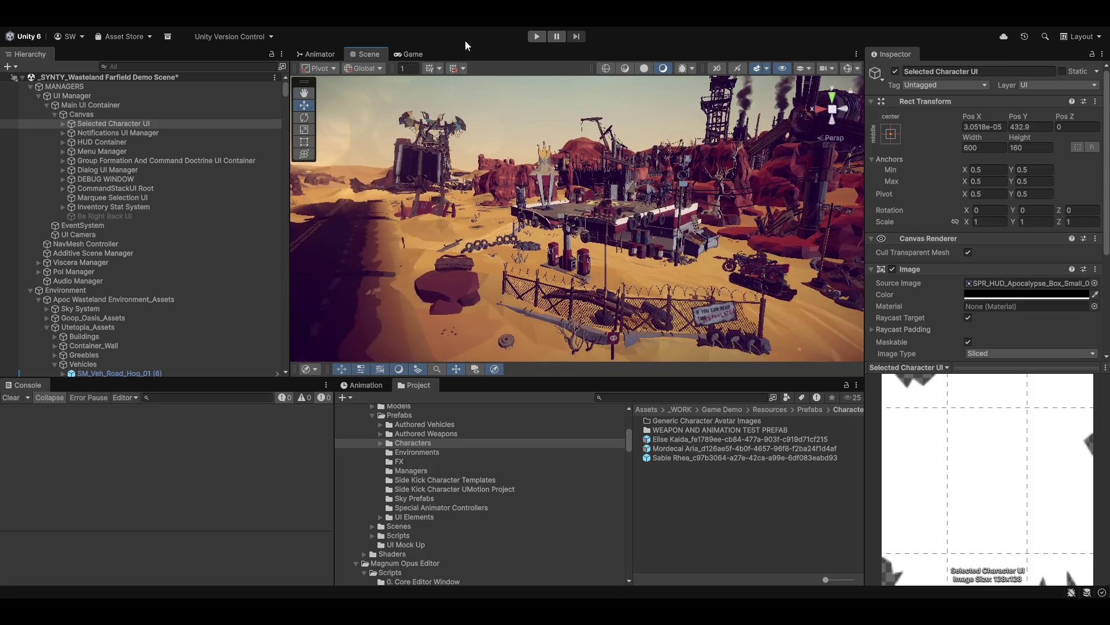
Browse the Window menu's editor windows, close it, and open the custom tools menu
{"action": "left_click", "coordinate": [414, 17]}
{"action": "mouse_move", "coordinate": [440, 17]}
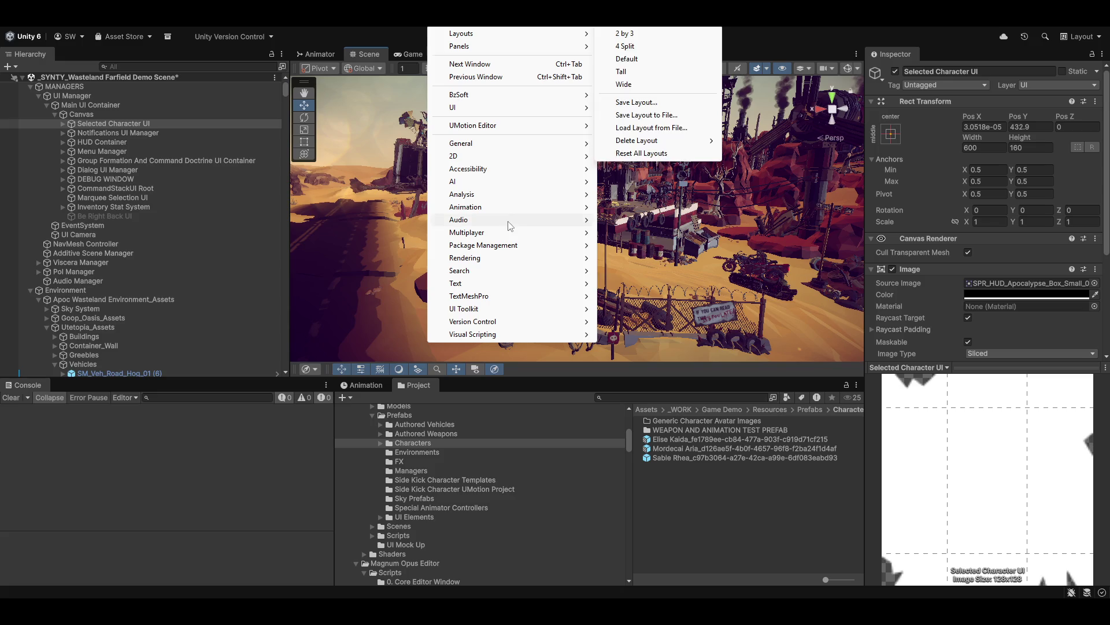
{"action": "mouse_move", "coordinate": [484, 125]}
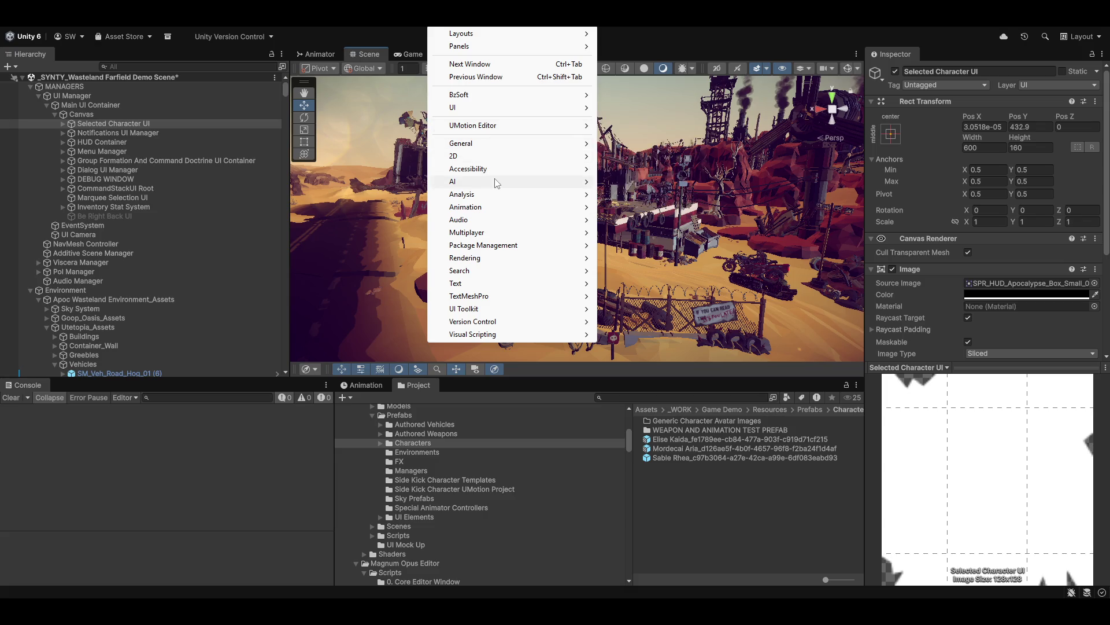
{"action": "mouse_move", "coordinate": [496, 182]}
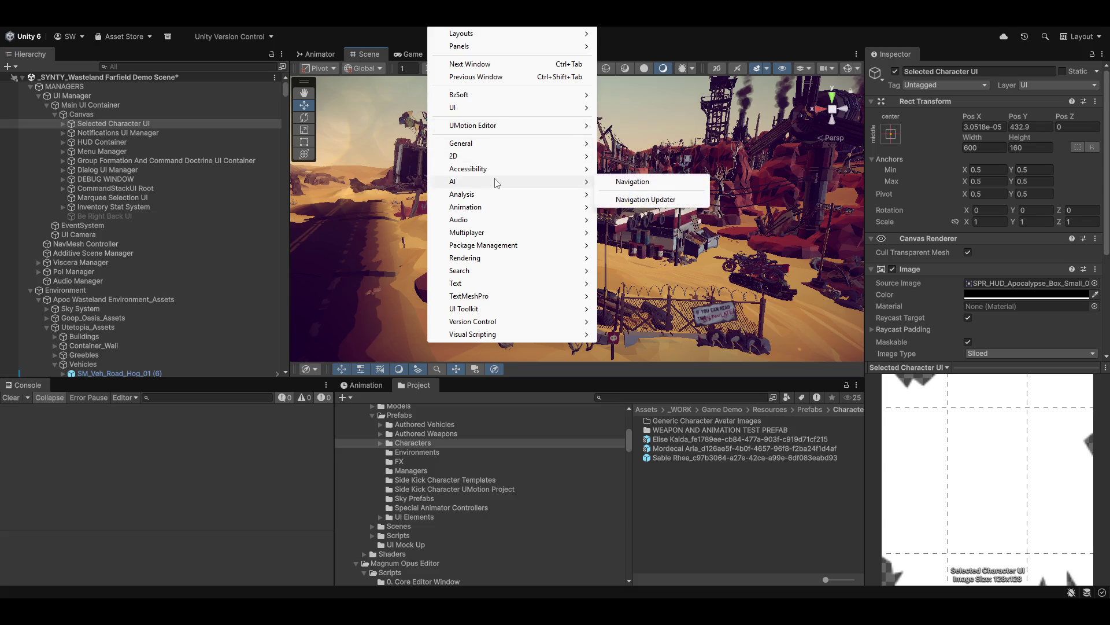
{"action": "left_click", "coordinate": [647, 199]}
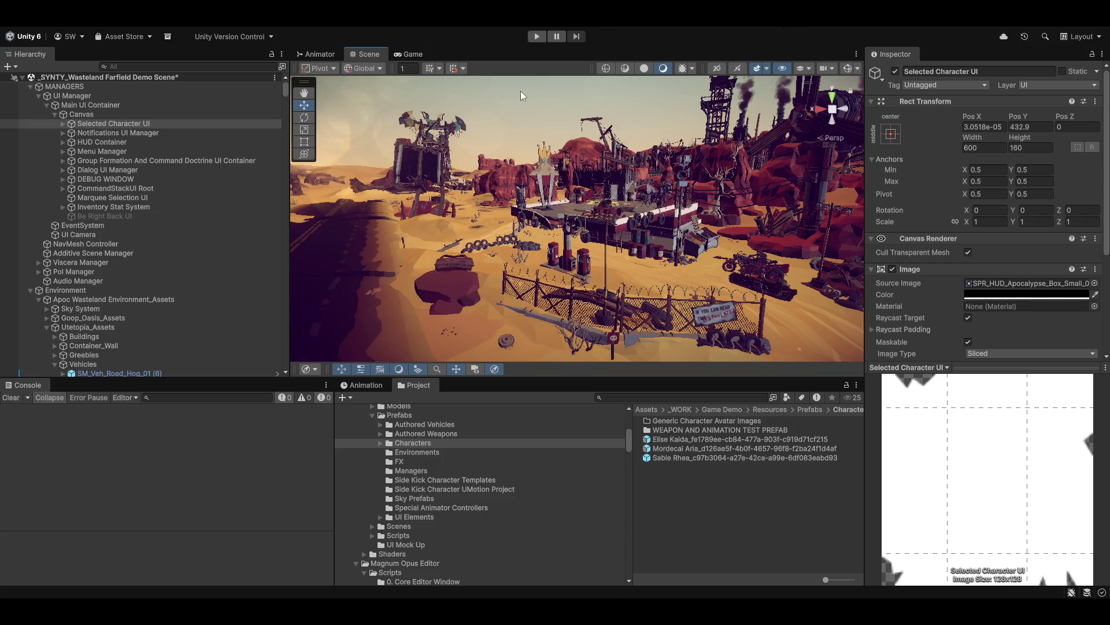
{"action": "left_click", "coordinate": [335, 17]}
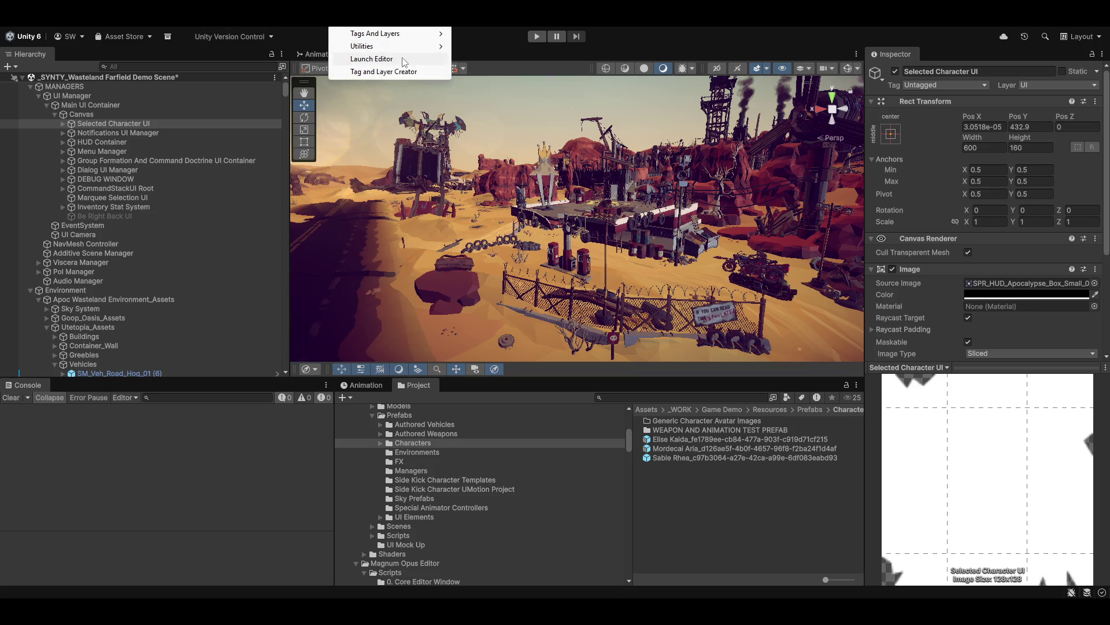
Launch the Magnum Opus Editor and pan through the Conversation tab's node graph
{"action": "left_click", "coordinate": [403, 71]}
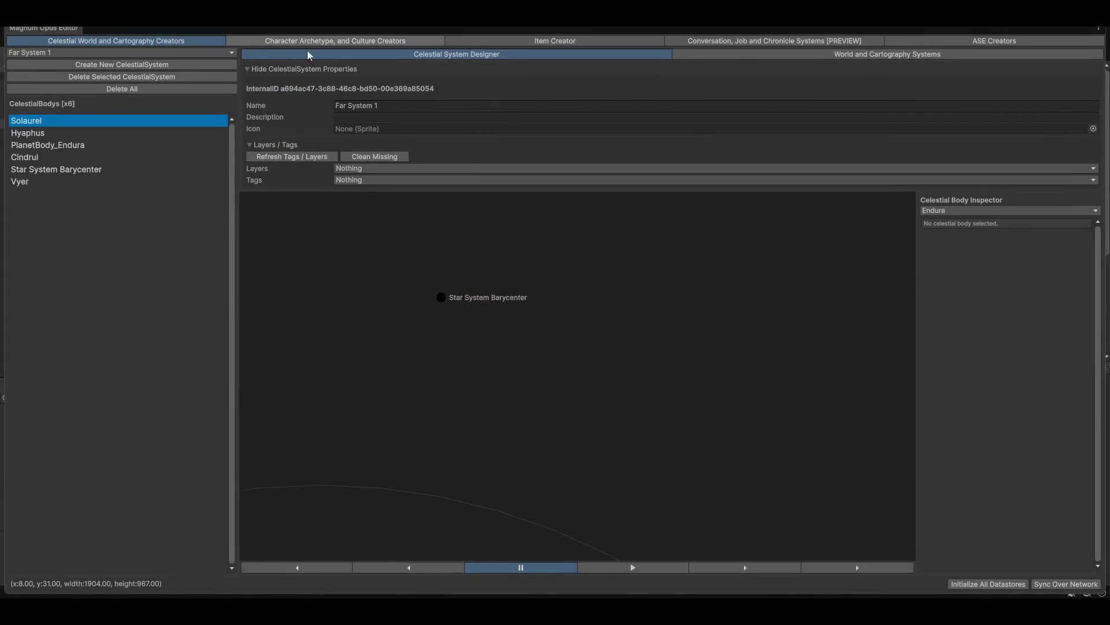
{"action": "left_click", "coordinate": [261, 145]}
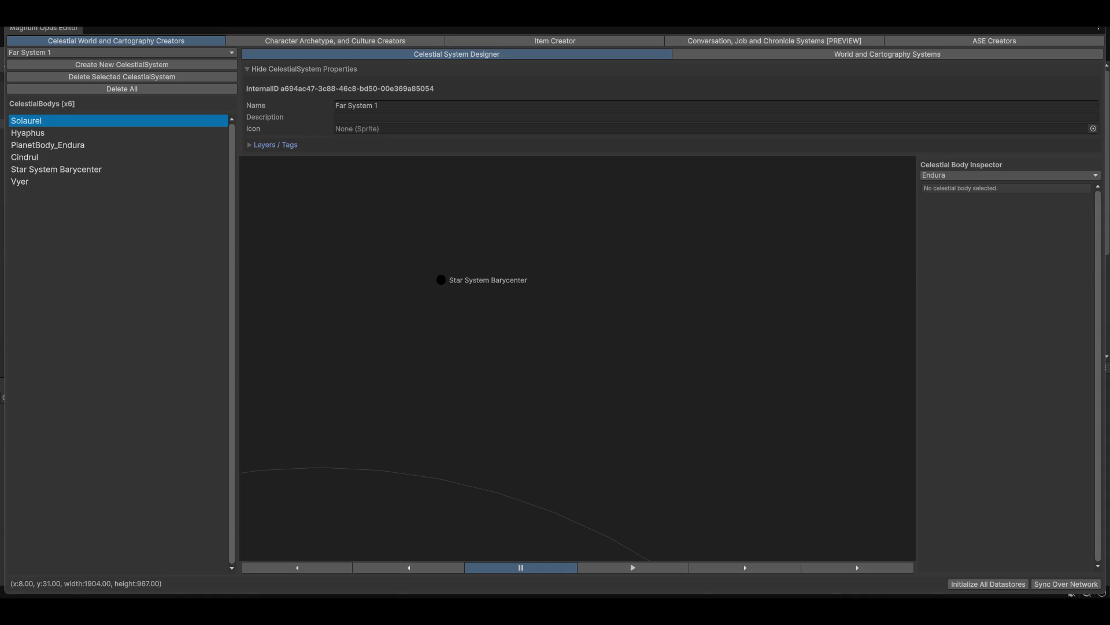
{"action": "left_click", "coordinate": [856, 42]}
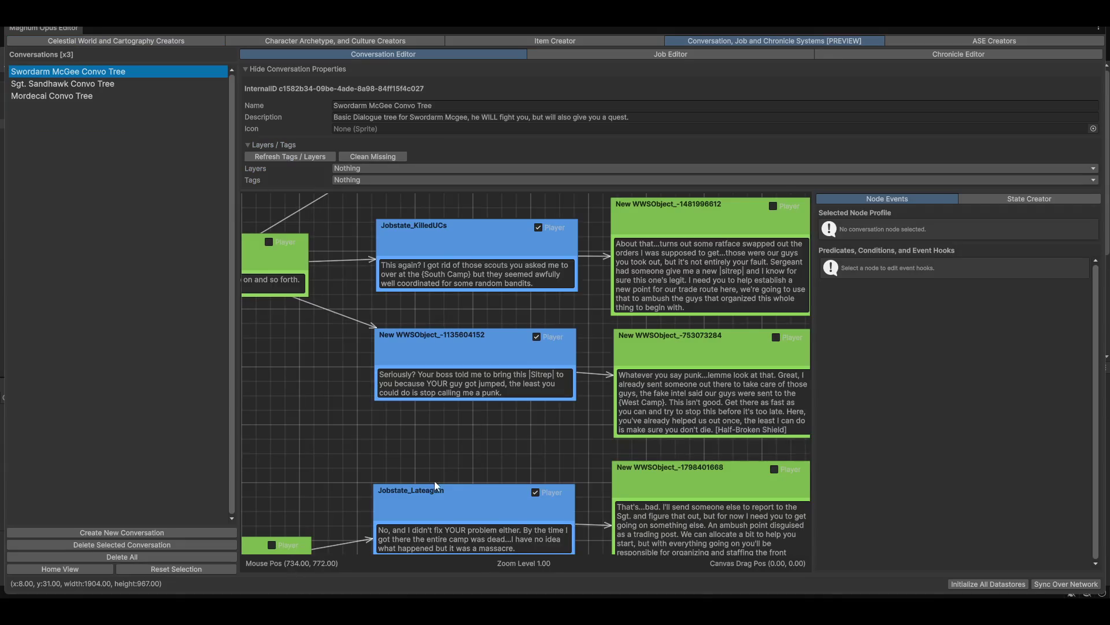
{"action": "scroll", "coordinate": [474, 468], "scroll_direction": "down", "scroll_amount": 4}
{"action": "left_click_drag", "start_coordinate": [505, 404], "coordinate": [411, 519]}
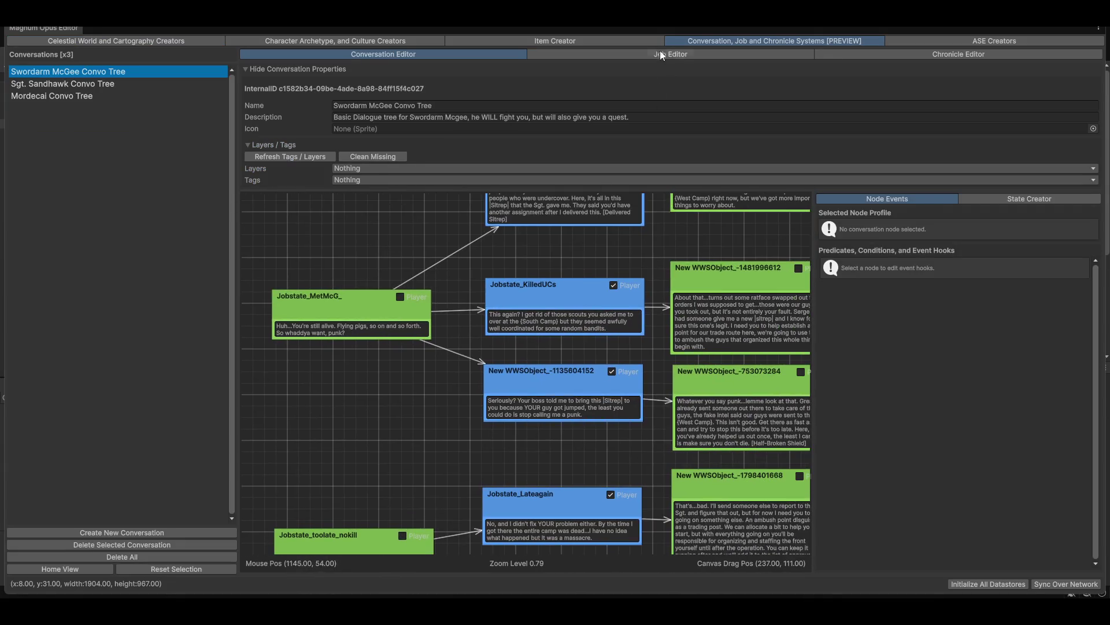
{"action": "left_click_drag", "start_coordinate": [352, 350], "coordinate": [329, 418]}
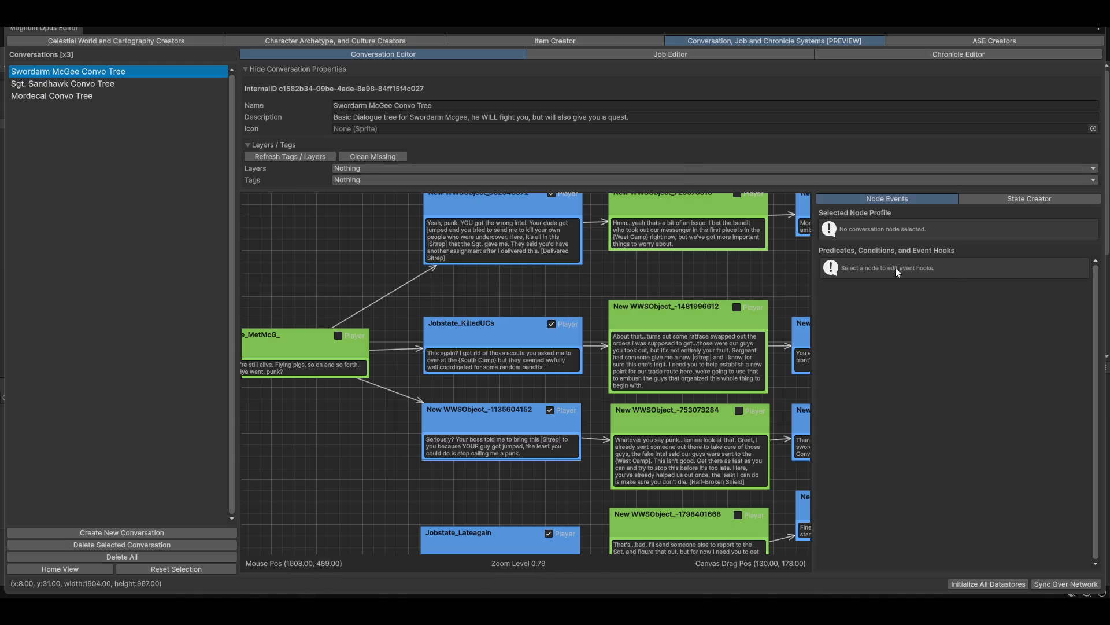
Collapse the conversation's layers and tags section, then bring up the Item Creator with the AK-74
{"action": "left_click", "coordinate": [283, 144]}
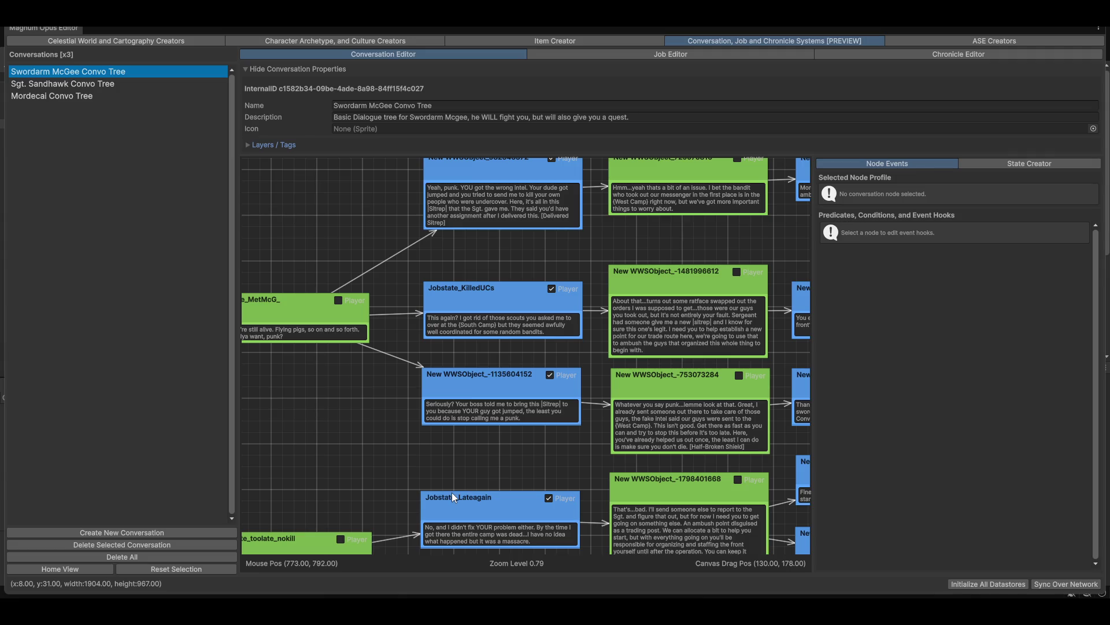
{"action": "left_click_drag", "start_coordinate": [357, 458], "coordinate": [435, 537]}
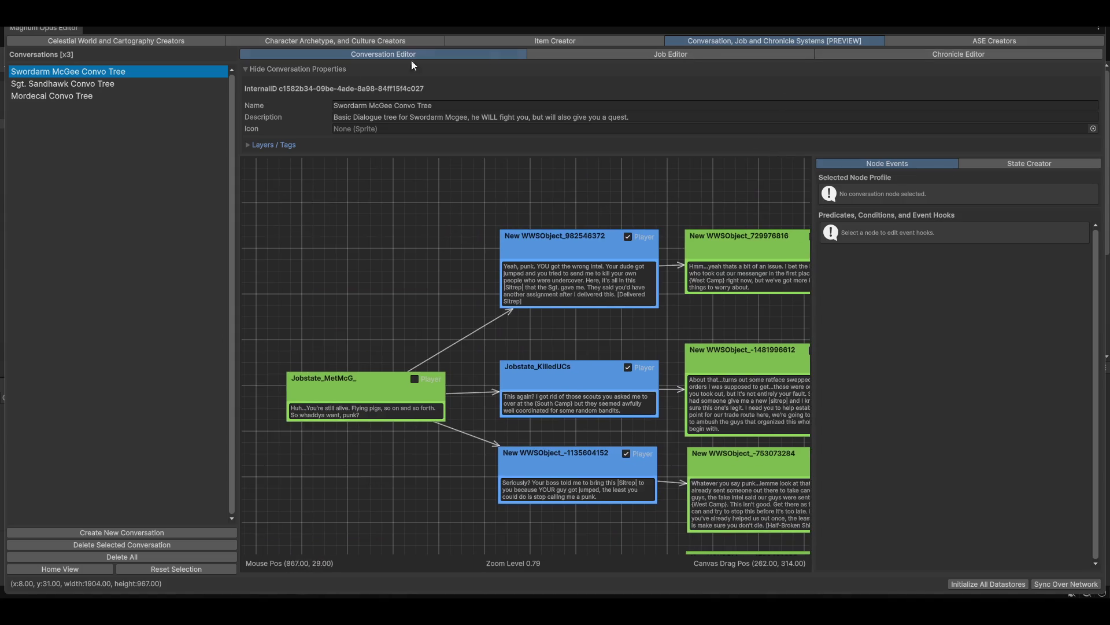
{"action": "left_click", "coordinate": [583, 41]}
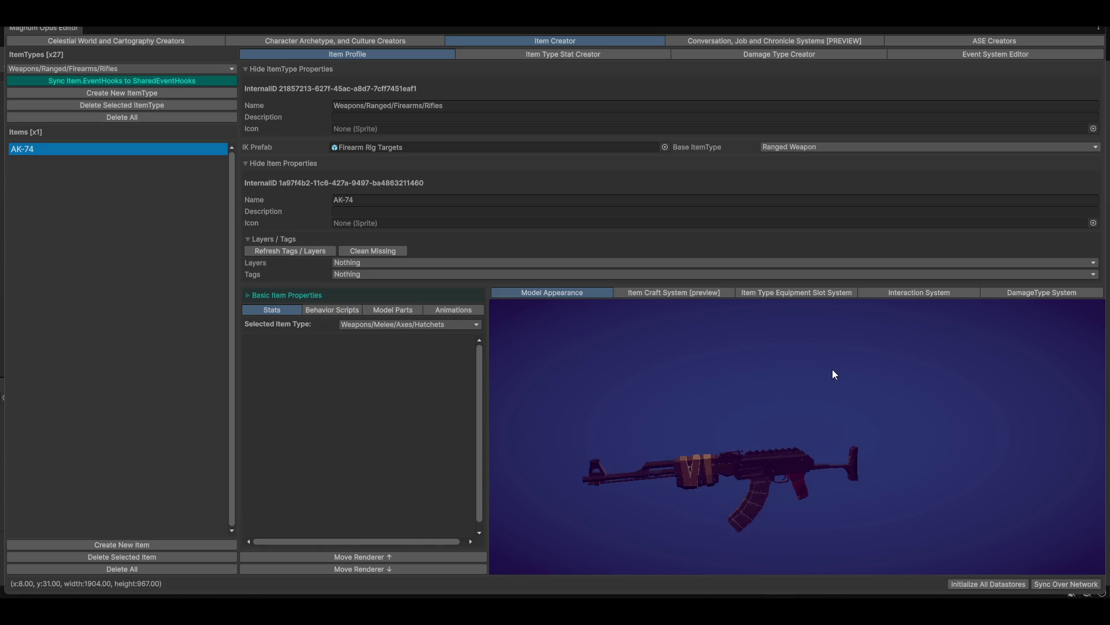
Rotate the AK-74 preview and view its Behavior Scripts and Animations sections
{"action": "mouse_move", "coordinate": [689, 467]}
{"action": "left_mouse_down"}
{"action": "mouse_move", "coordinate": [613, 452]}
{"action": "mouse_move", "coordinate": [897, 452]}
{"action": "mouse_move", "coordinate": [799, 437]}
{"action": "left_mouse_up"}
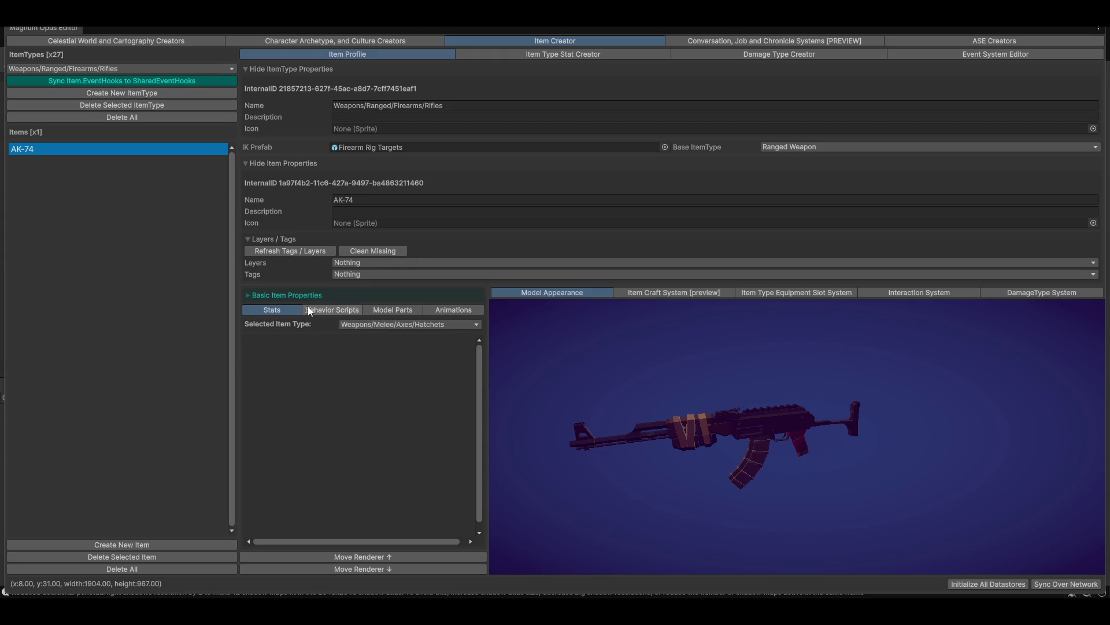
{"action": "left_click", "coordinate": [334, 313]}
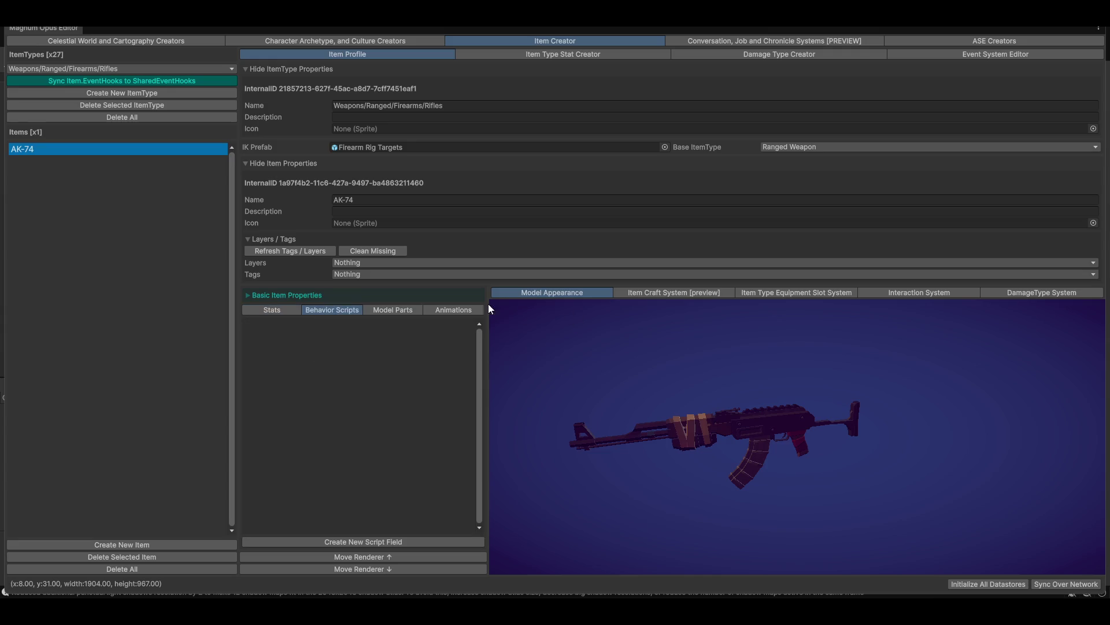
{"action": "left_click", "coordinate": [456, 312]}
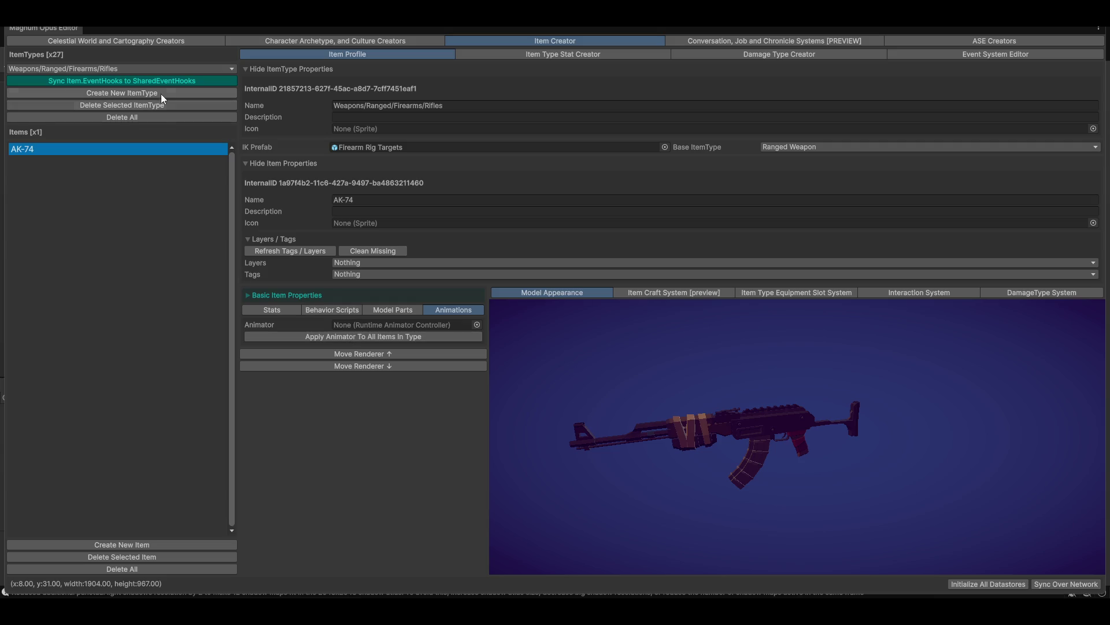
Change the item type to Weapons/Melee/Axes/Hatchets and restore the full editor layout
{"action": "left_click", "coordinate": [97, 69]}
{"action": "mouse_move", "coordinate": [94, 85]}
{"action": "mouse_move", "coordinate": [148, 84]}
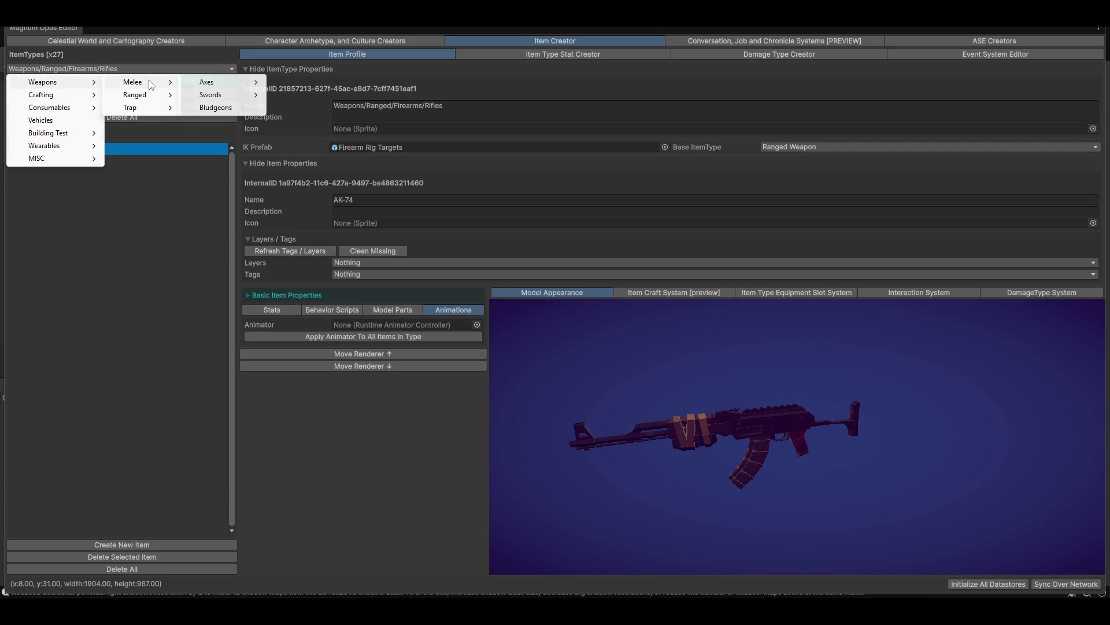
{"action": "mouse_move", "coordinate": [208, 84]}
{"action": "left_click", "coordinate": [278, 82]}
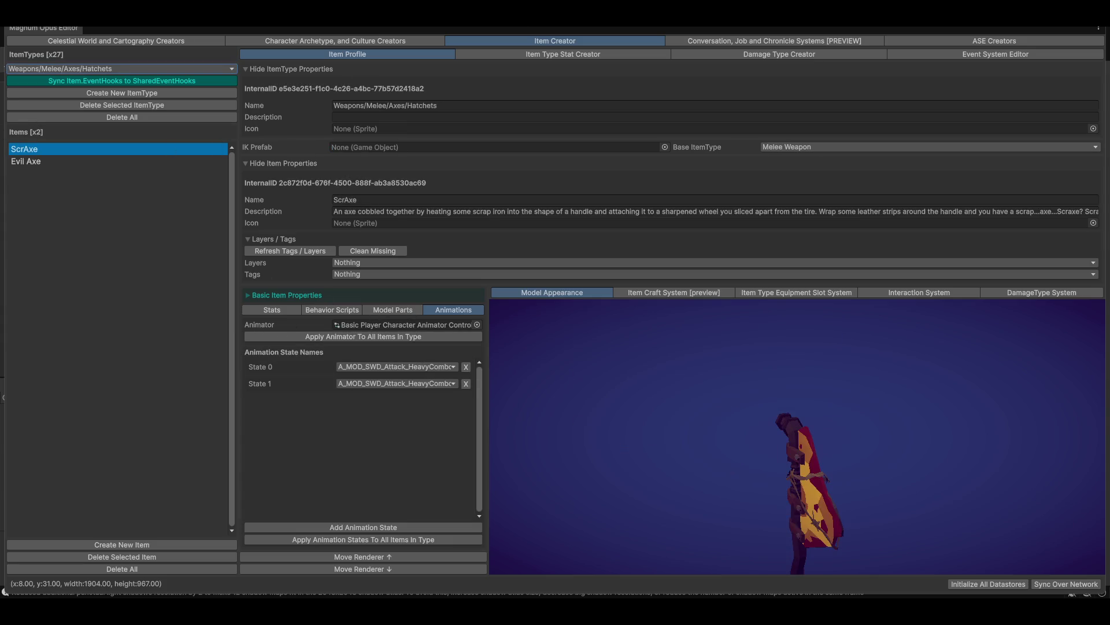
{"action": "key", "text": "shift+space"}
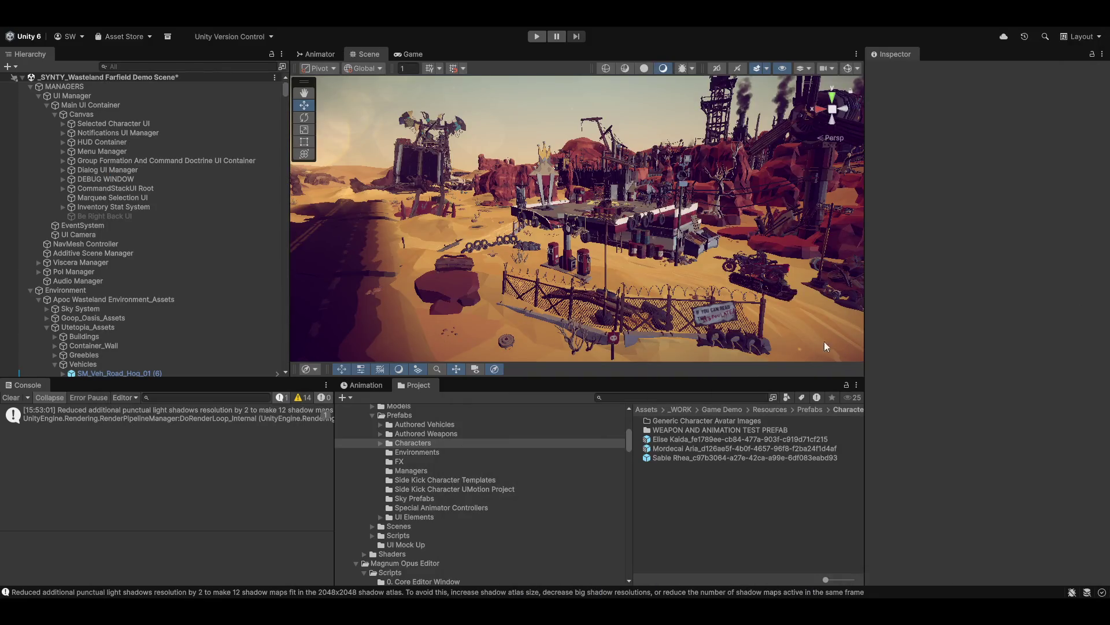
Show the Animator's Attack Layer state machine and recentre its states
{"action": "left_click", "coordinate": [315, 54]}
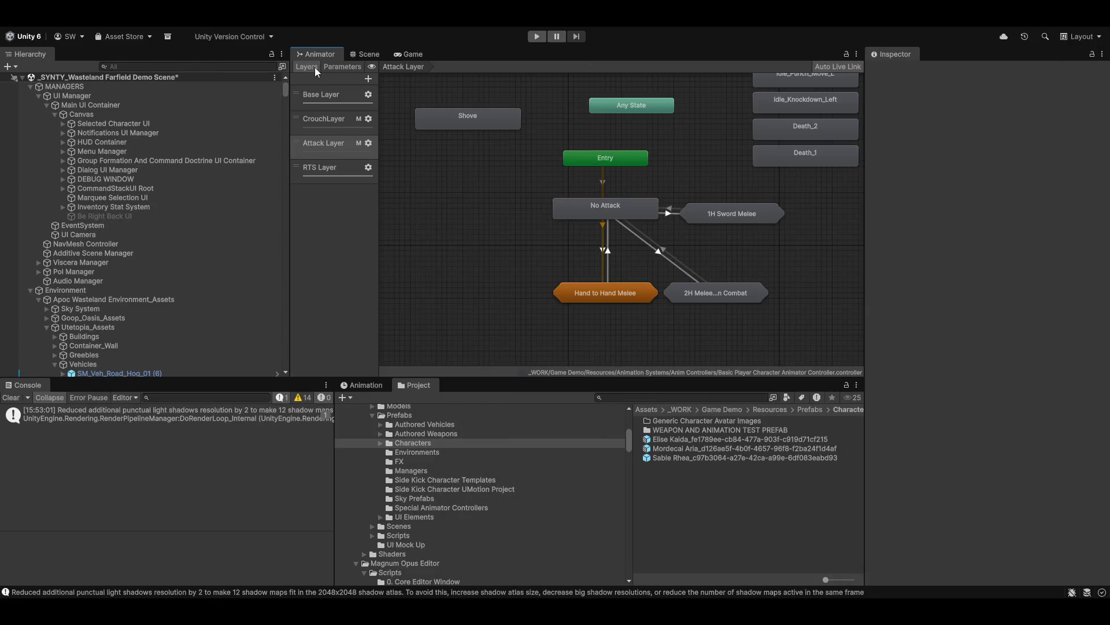
{"action": "mouse_move", "coordinate": [787, 272]}
{"action": "left_mouse_down"}
{"action": "mouse_move", "coordinate": [720, 314]}
{"action": "mouse_move", "coordinate": [686, 275]}
{"action": "left_mouse_up"}
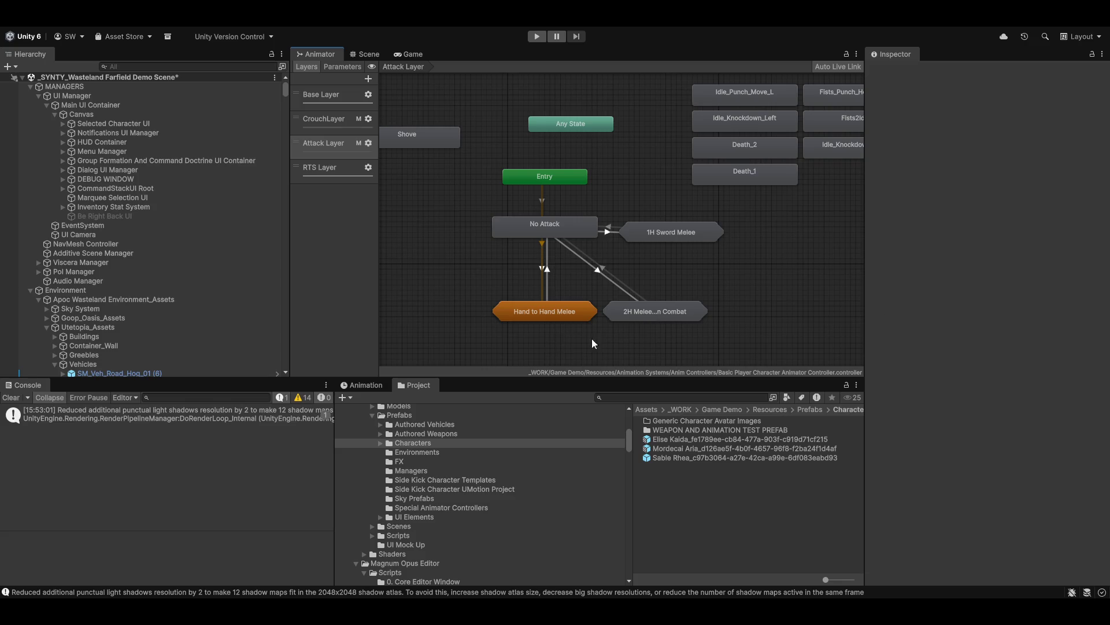
{"action": "scroll", "coordinate": [496, 440], "scroll_direction": "down", "scroll_amount": 5}
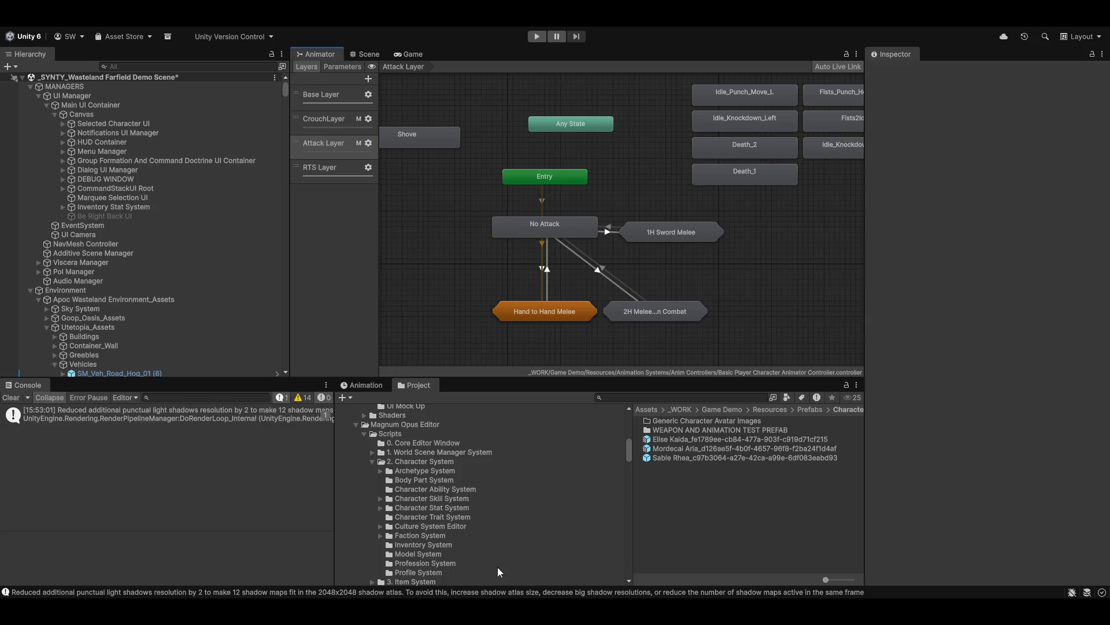
{"action": "scroll", "coordinate": [142, 341], "scroll_direction": "down", "scroll_amount": 8}
{"action": "scroll", "coordinate": [141, 341], "scroll_direction": "up", "scroll_amount": 3}
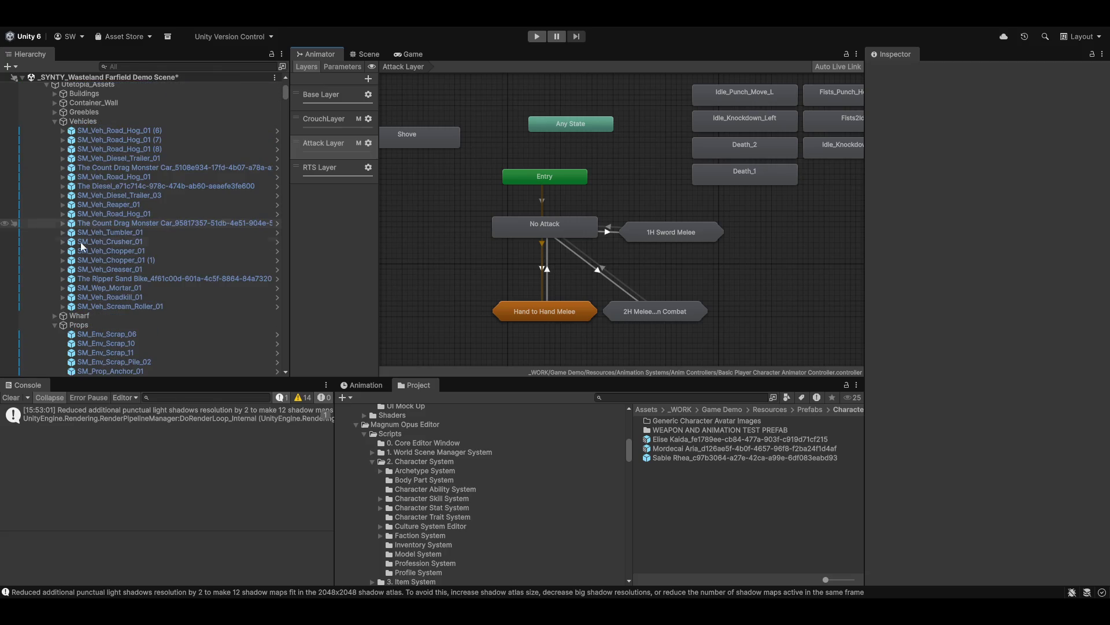
Collapse the Props, Vehicles, Utetopia_Assets, Foliage and Environment groups in the Hierarchy
{"action": "left_click", "coordinate": [55, 324]}
{"action": "scroll", "coordinate": [53, 264], "scroll_direction": "up", "scroll_amount": 5}
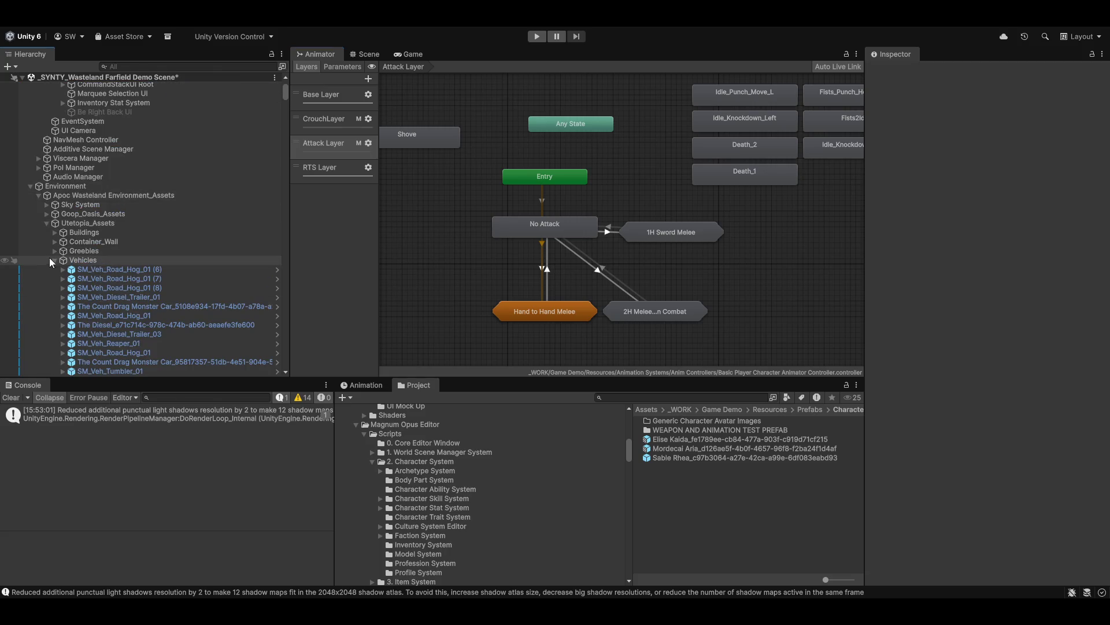
{"action": "left_click", "coordinate": [55, 260]}
{"action": "left_click", "coordinate": [46, 222]}
{"action": "left_click", "coordinate": [46, 241]}
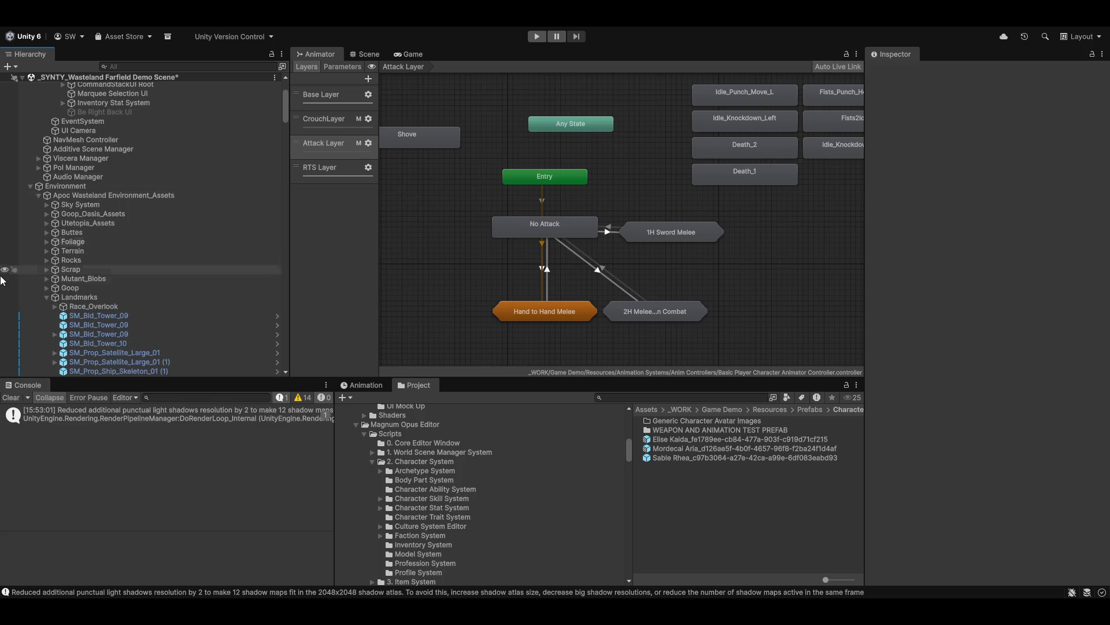
{"action": "left_click", "coordinate": [30, 186]}
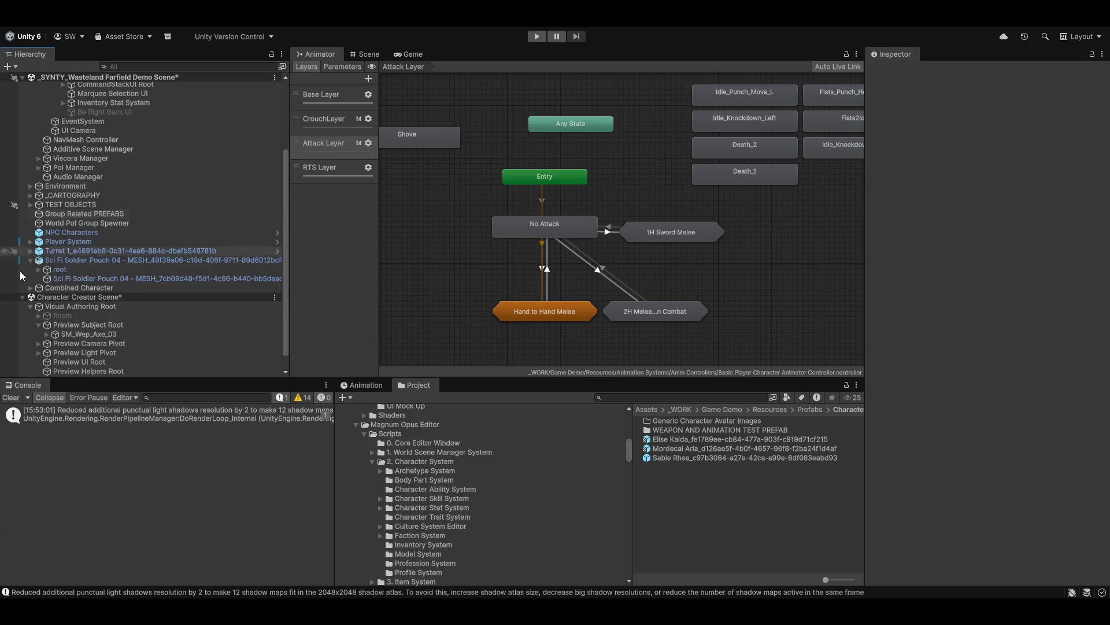
{"action": "scroll", "coordinate": [73, 319], "scroll_direction": "down", "scroll_amount": 1}
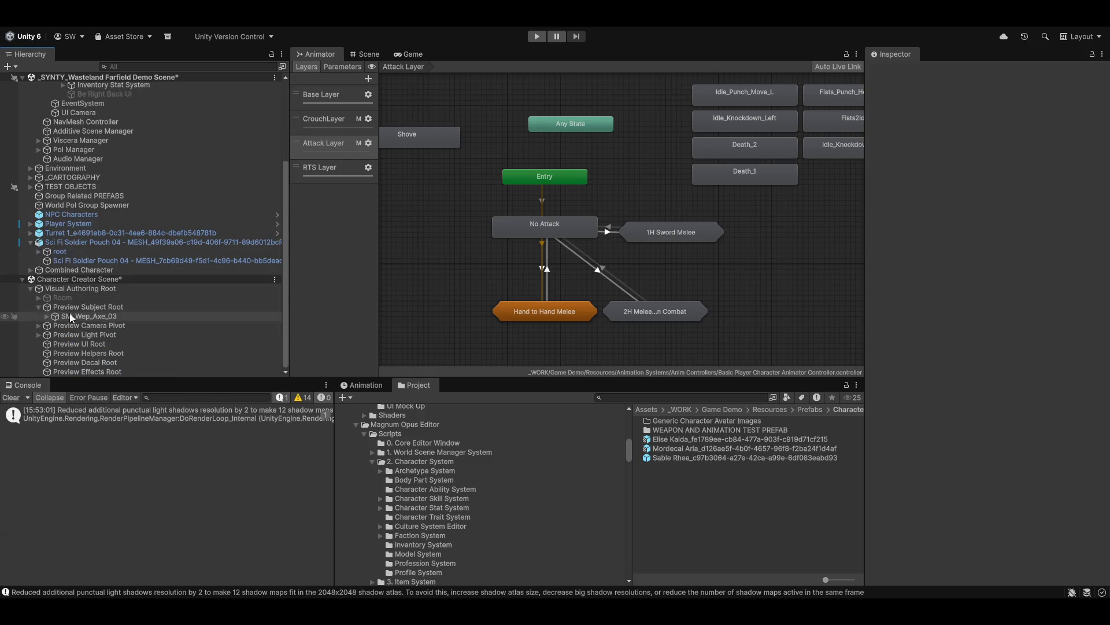